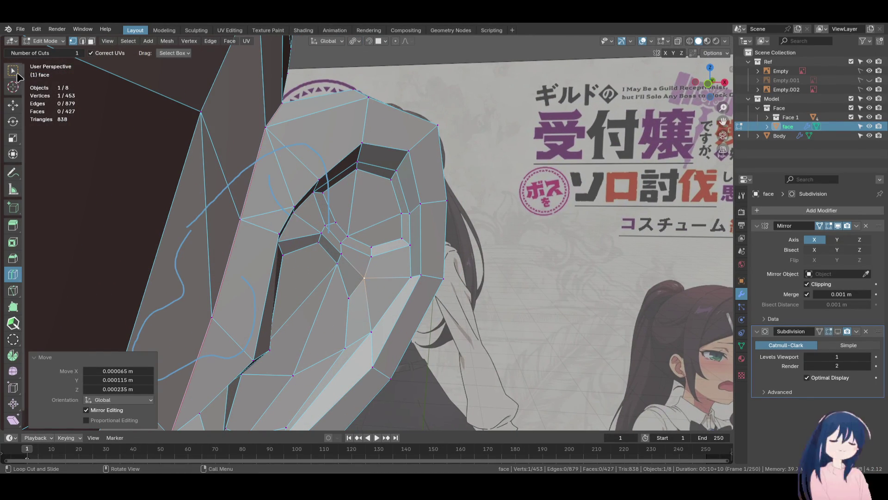
Knife-cut two new edges across the ear's outer rim, bringing the mesh to 459 vertices and 434 faces
left_click(17, 73)
key("k")
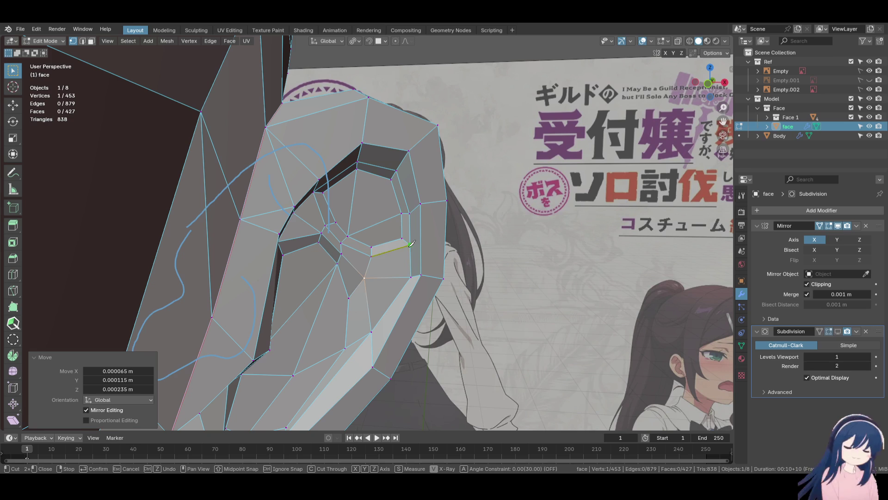
key("Return")
mouse_move(424, 203)
middle_mouse_down()
mouse_move(326, 255)
mouse_move(407, 248)
mouse_move(329, 244)
mouse_move(416, 248)
middle_mouse_up()
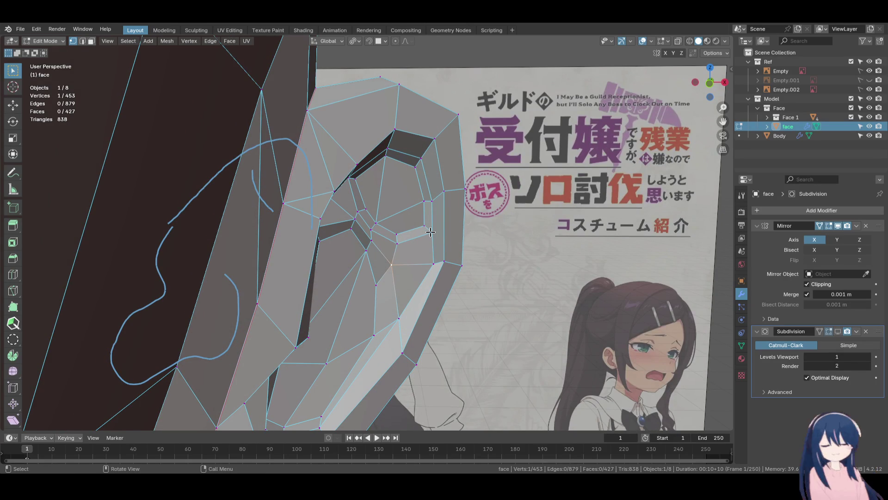
key("k")
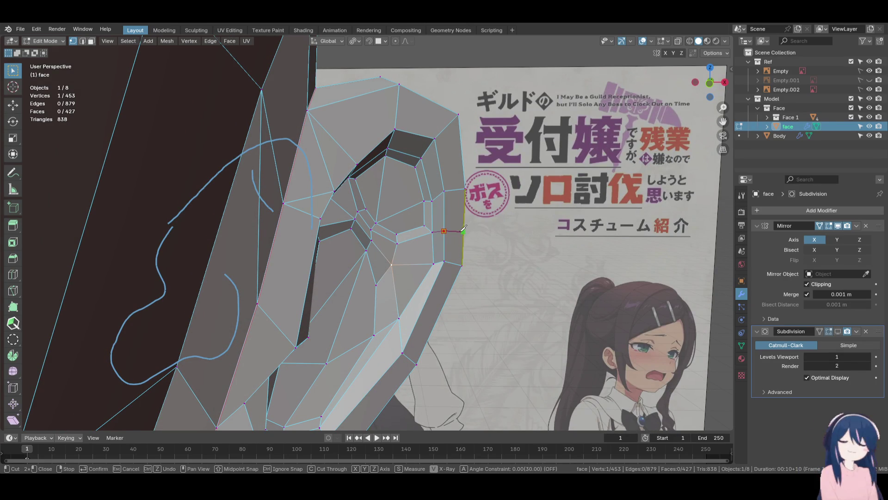
mouse_move(461, 230)
middle_mouse_down()
mouse_move(311, 240)
mouse_move(301, 229)
mouse_move(320, 233)
middle_mouse_up()
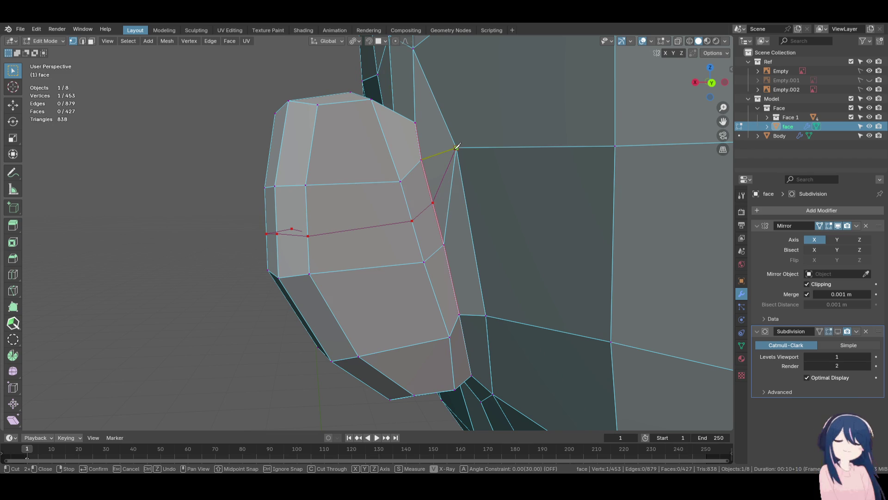
key("Return")
mouse_move(283, 240)
middle_mouse_down()
mouse_move(422, 237)
mouse_move(407, 241)
mouse_move(422, 249)
mouse_move(303, 275)
middle_mouse_up()
left_click(445, 241, "shift")
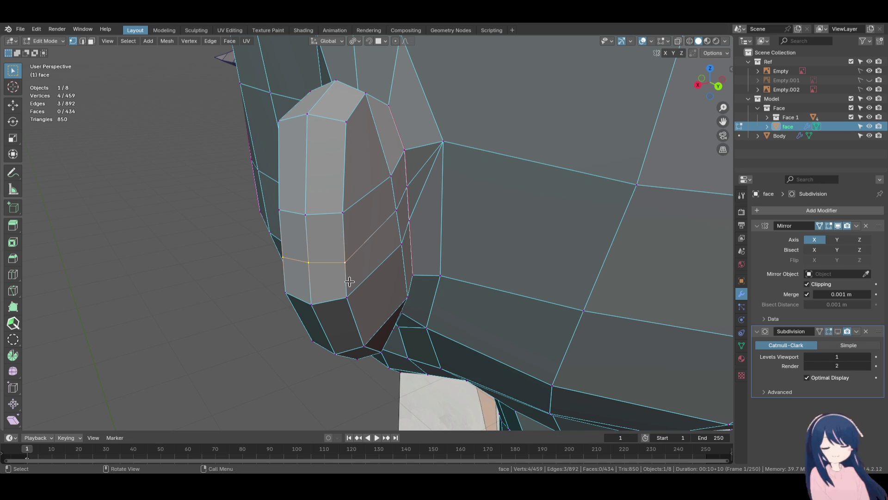
Edge-slide the newly cut ear-rim edges into position
middle_click_drag(367, 290, 446, 266)
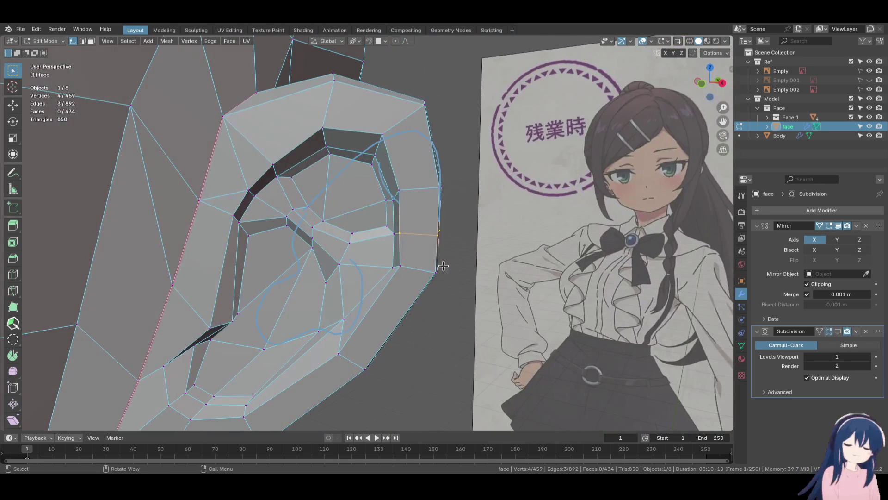
key("g")
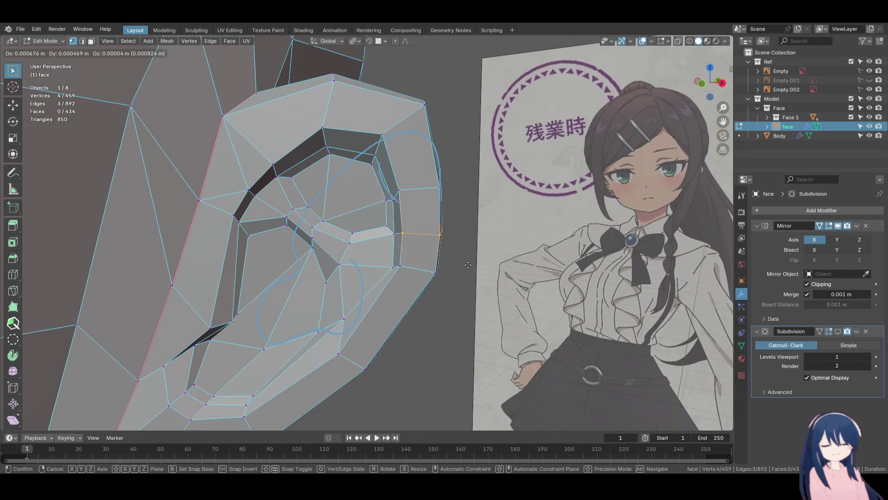
left_click(468, 264)
mouse_move(468, 265)
middle_mouse_down()
mouse_move(323, 248)
mouse_move(472, 248)
mouse_move(428, 214)
mouse_move(384, 213)
mouse_move(353, 237)
mouse_move(495, 221)
middle_mouse_up()
left_click(385, 213)
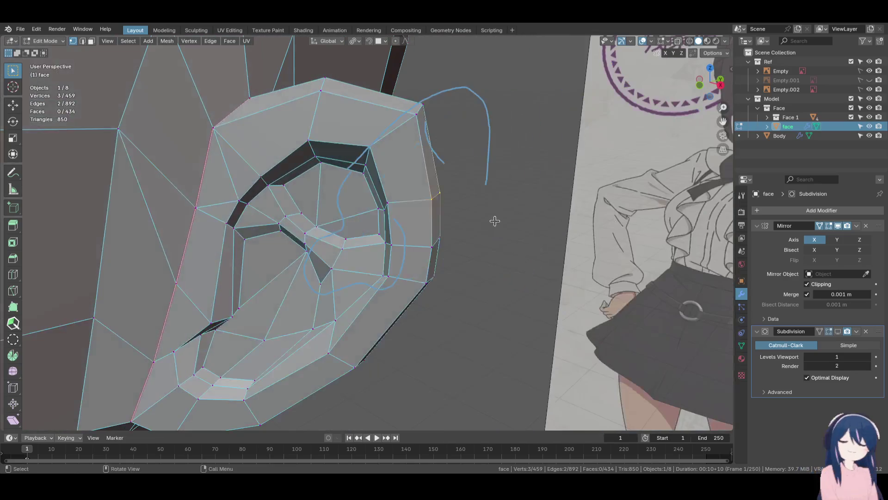
key("g")
key("g")
left_click(476, 140)
mouse_move(475, 141)
middle_mouse_down()
mouse_move(476, 195)
mouse_move(460, 158)
mouse_move(294, 226)
mouse_move(408, 190)
mouse_move(477, 192)
mouse_move(482, 222)
mouse_move(351, 248)
middle_mouse_up()
Slide one more ear edge, nudge it slightly, and save the file
left_click(443, 234)
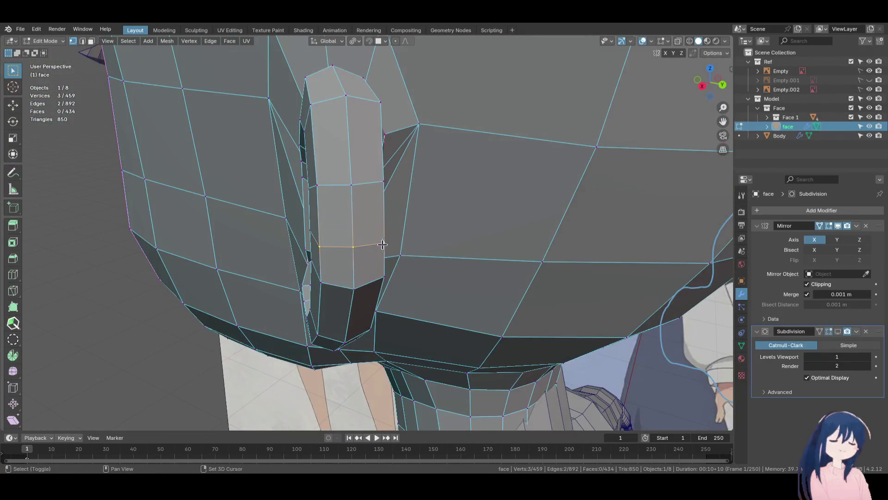
key("g")
key("g")
left_click(384, 245)
mouse_move(384, 245)
middle_mouse_down()
mouse_move(494, 265)
mouse_move(377, 283)
mouse_move(284, 283)
mouse_move(458, 285)
mouse_move(370, 258)
mouse_move(271, 267)
mouse_move(353, 306)
middle_mouse_up()
key("g")
left_click(490, 254)
key("ctrl+s")
Scale the ear's inner rim loop up to 1.098 and shift it slightly along Y
mouse_move(359, 271)
middle_mouse_down()
mouse_move(169, 254)
mouse_move(277, 248)
mouse_move(390, 298)
mouse_move(324, 296)
mouse_move(246, 324)
mouse_move(399, 303)
mouse_move(382, 298)
mouse_move(384, 305)
mouse_move(333, 315)
mouse_move(426, 323)
mouse_move(387, 298)
mouse_move(426, 320)
middle_mouse_up()
left_click(388, 298, "alt")
key("s")
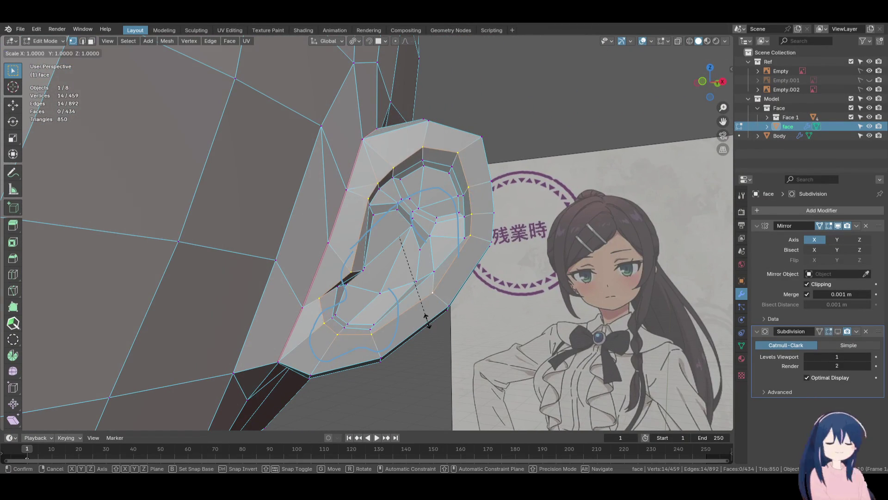
left_click(457, 360)
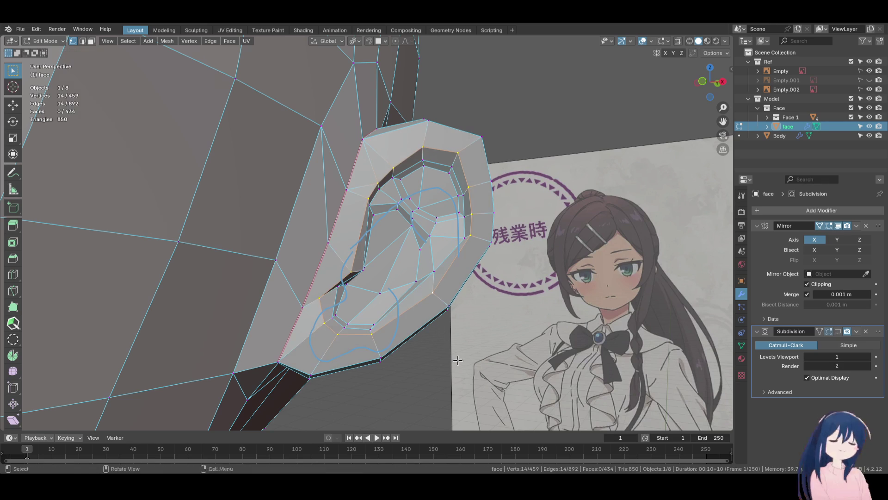
key("s")
left_click(461, 386)
mouse_move(460, 386)
middle_mouse_down()
mouse_move(363, 362)
mouse_move(317, 366)
mouse_move(464, 342)
mouse_move(388, 357)
mouse_move(453, 343)
mouse_move(386, 336)
middle_mouse_up()
key("g")
key("y")
left_click(334, 367)
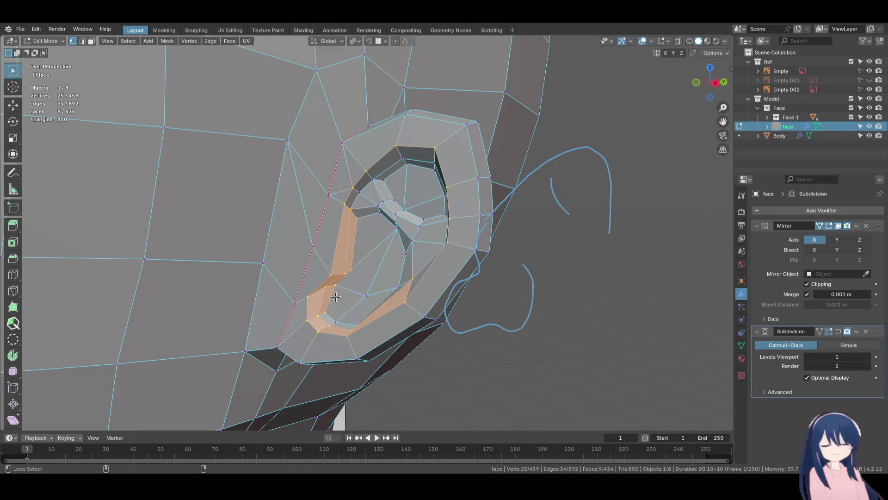
Select the inner ear and rim faces, undoing the wrongly added face rings
key("ctrl+z")
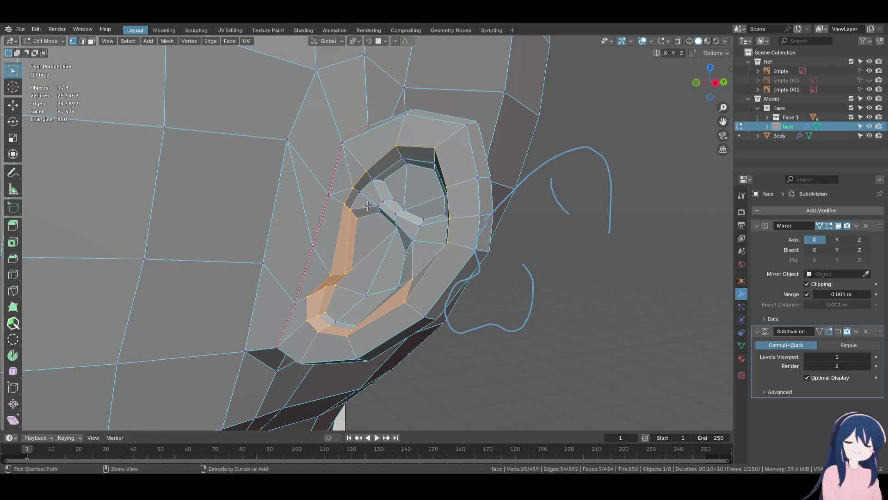
middle_click_drag(381, 268, 366, 308)
middle_click_drag(400, 278, 277, 351)
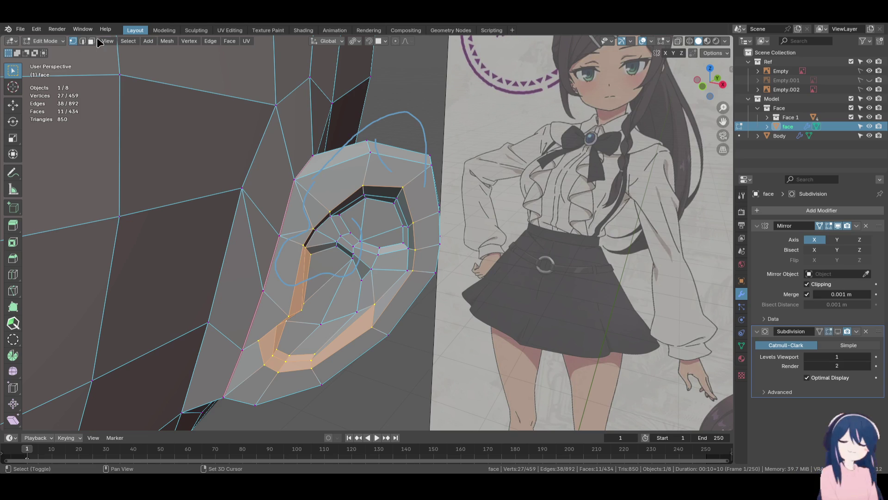
left_click_drag(371, 299, 368, 234)
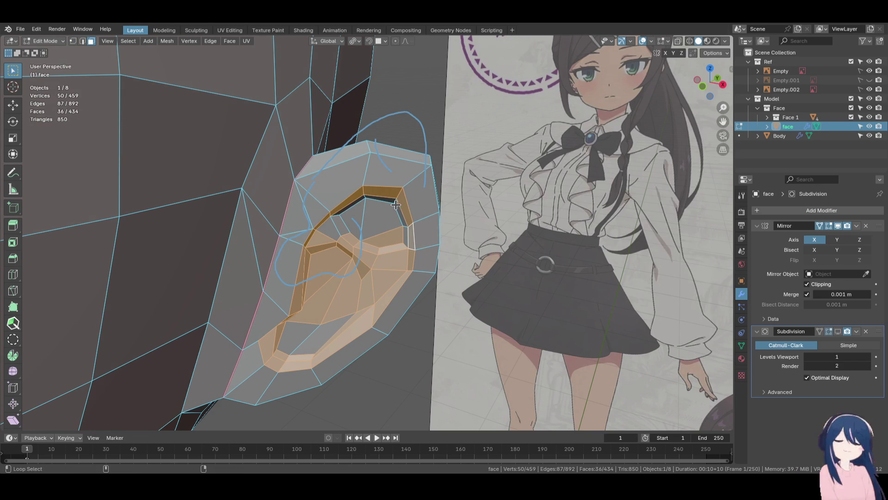
scroll(396, 204, "up", 3)
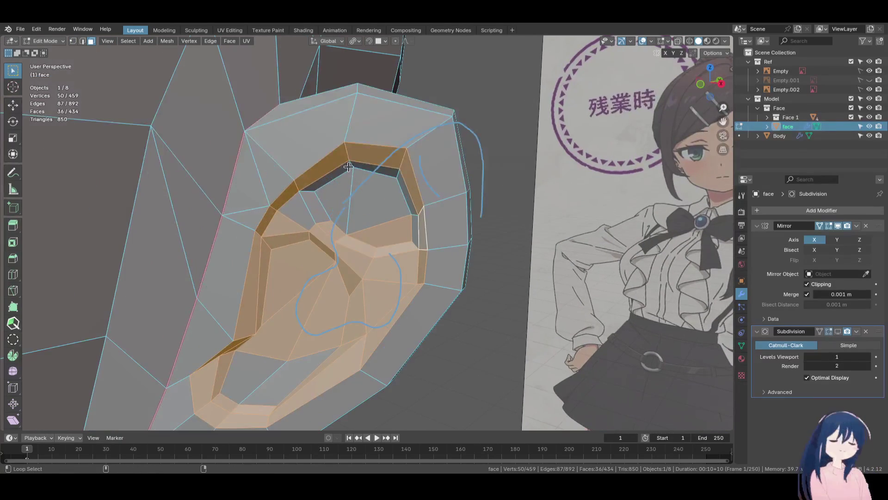
left_click(348, 169, "alt+shift")
key("ctrl+z")
left_click(309, 195, "alt+shift")
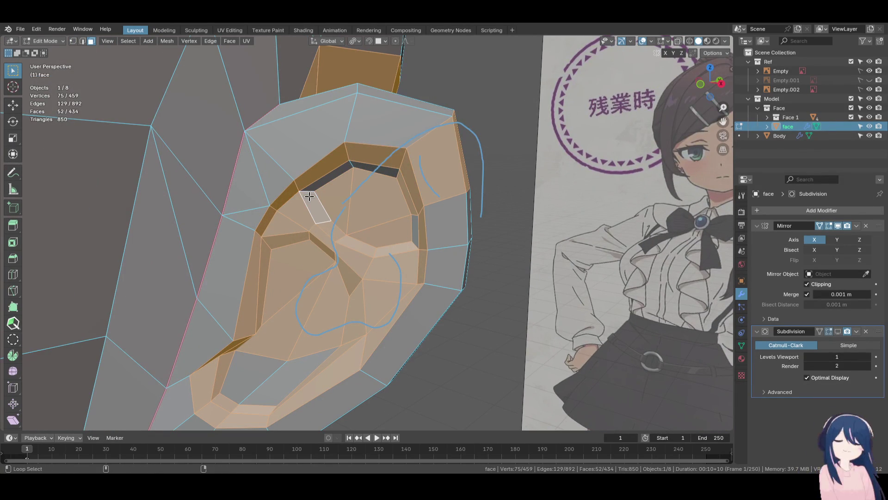
key("ctrl+z")
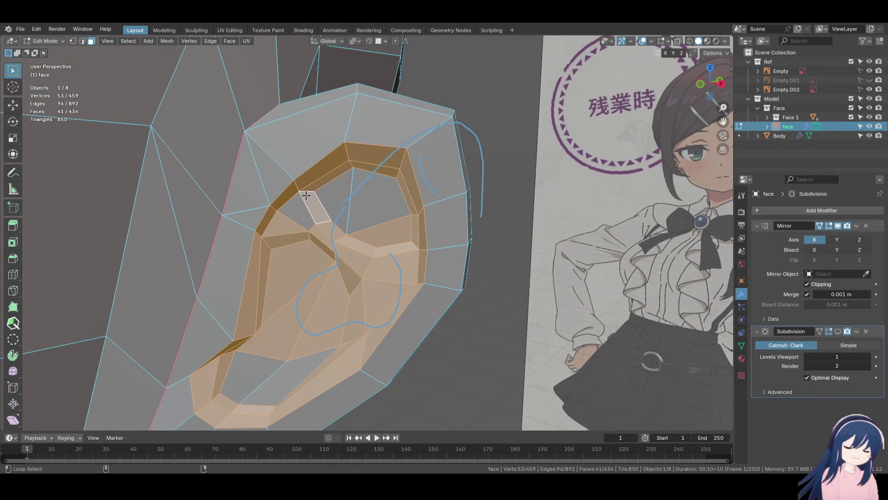
mouse_move(381, 236)
middle_mouse_down()
mouse_move(391, 198)
mouse_move(377, 262)
mouse_move(318, 343)
middle_mouse_up()
mouse_move(425, 310)
middle_mouse_down()
mouse_move(341, 289)
mouse_move(383, 291)
mouse_move(435, 265)
mouse_move(476, 311)
mouse_move(492, 311)
middle_mouse_up()
Scale the inner ear faces up by 1.112, then 1.021, and return to Object Mode
key("s")
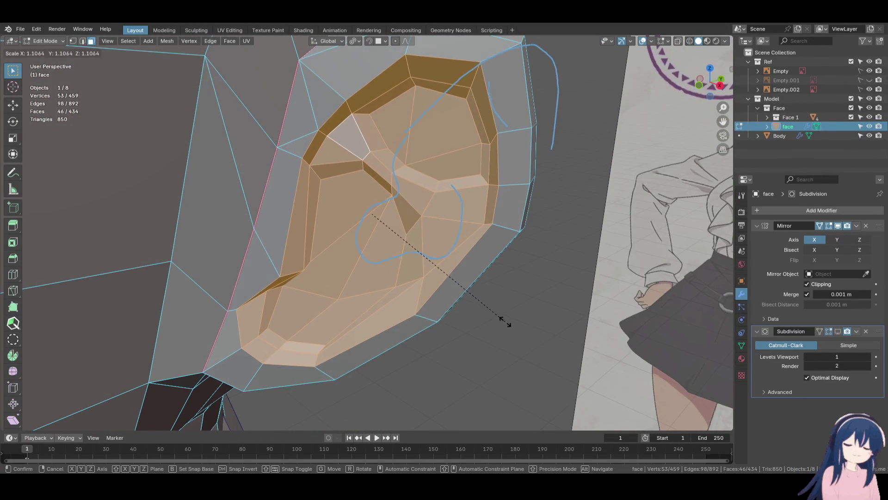
left_click(506, 319)
mouse_move(506, 319)
middle_mouse_down()
mouse_move(440, 293)
mouse_move(403, 307)
mouse_move(482, 311)
middle_mouse_up()
key("s")
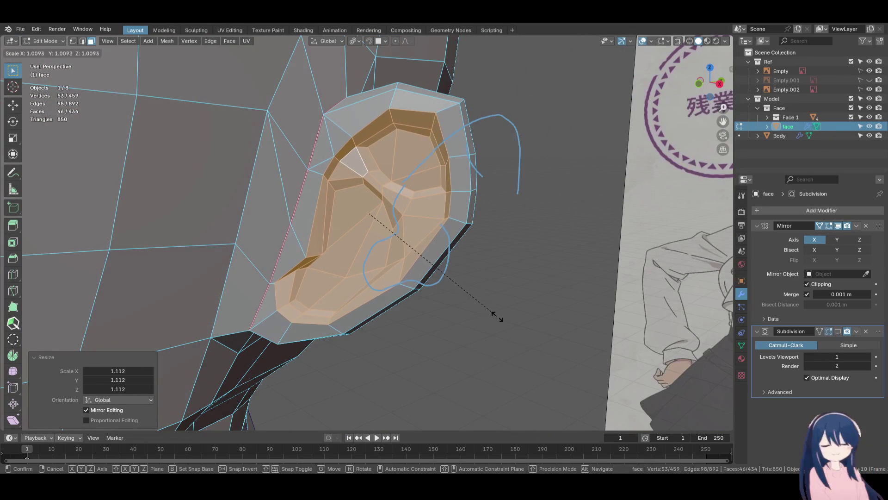
left_click(510, 319)
mouse_move(510, 319)
middle_mouse_down()
mouse_move(472, 301)
mouse_move(402, 313)
mouse_move(455, 319)
mouse_move(480, 307)
middle_mouse_up()
key("s")
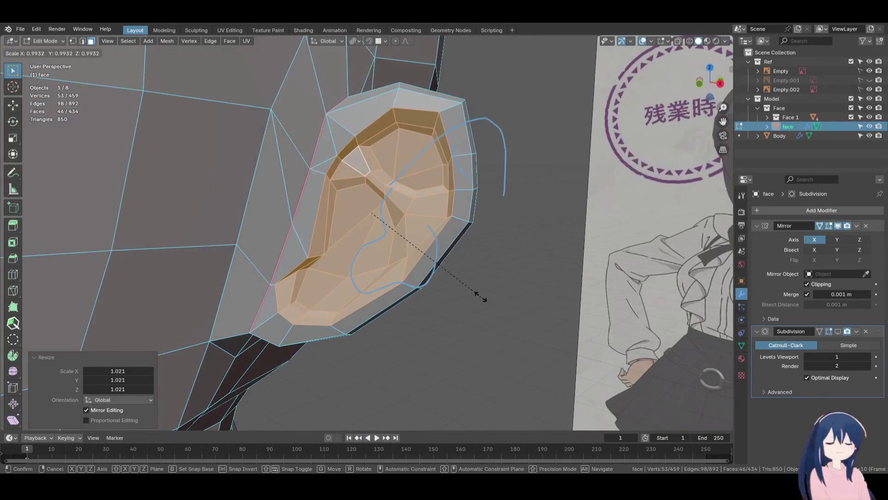
left_click(484, 299)
mouse_move(485, 299)
middle_mouse_down()
mouse_move(386, 304)
mouse_move(411, 278)
mouse_move(439, 223)
mouse_move(404, 263)
mouse_move(396, 292)
mouse_move(391, 278)
mouse_move(476, 257)
mouse_move(508, 232)
mouse_move(503, 257)
mouse_move(469, 241)
mouse_move(396, 238)
mouse_move(423, 256)
mouse_move(376, 269)
mouse_move(379, 277)
middle_mouse_up()
key("Tab")
key("Tab")
In vertex select mode, nudge a single ear vertex into place over several small moves
left_click(72, 41)
left_click(373, 284)
mouse_move(372, 284)
middle_mouse_down()
mouse_move(430, 279)
mouse_move(401, 270)
middle_mouse_up()
key("g")
left_click(492, 234)
mouse_move(493, 233)
middle_mouse_down()
mouse_move(324, 277)
mouse_move(449, 235)
mouse_move(451, 226)
mouse_move(329, 293)
middle_mouse_up()
key("g")
left_click(324, 278)
left_click(471, 211)
key("g")
left_click(295, 243)
mouse_move(295, 242)
middle_mouse_down()
mouse_move(424, 254)
mouse_move(391, 301)
mouse_move(356, 300)
mouse_move(411, 297)
mouse_move(326, 301)
mouse_move(447, 290)
mouse_move(377, 327)
mouse_move(443, 315)
mouse_move(396, 302)
mouse_move(419, 307)
middle_mouse_up()
Save the file and zoom in for a close side view of the ear
key("ctrl+s")
scroll(384, 297, "up", 4)
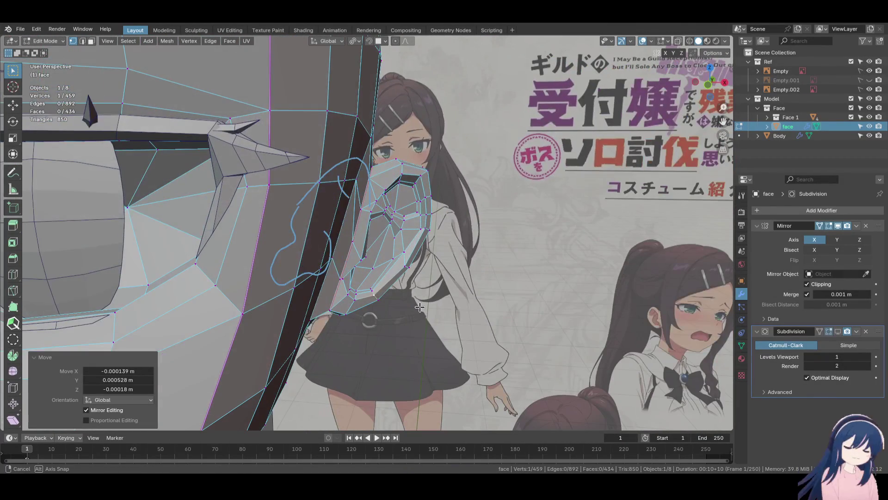
mouse_move(420, 307)
middle_mouse_down()
mouse_move(327, 274)
mouse_move(365, 297)
mouse_move(353, 261)
mouse_move(362, 299)
mouse_move(383, 238)
mouse_move(388, 251)
mouse_move(331, 249)
middle_mouse_up()
scroll(363, 280, "up", 5)
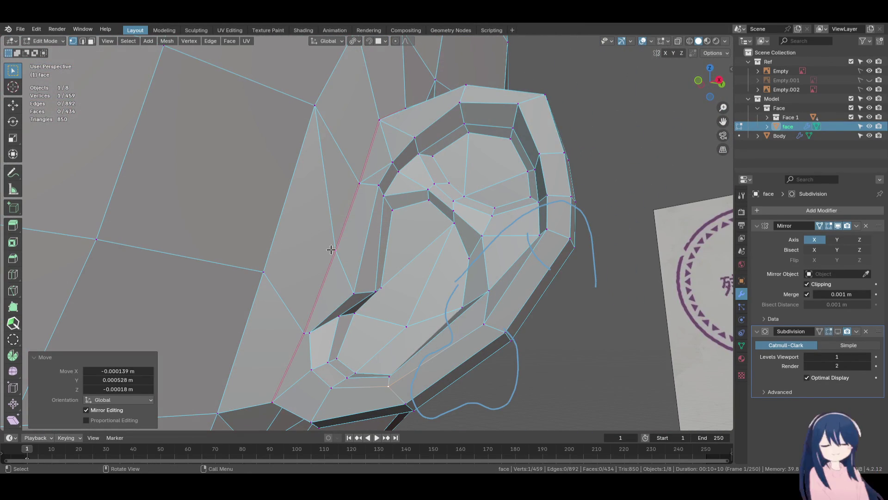
Knife-cut edges linking the cheek to the ear's front, raising the mesh to 469 vertices
key("k")
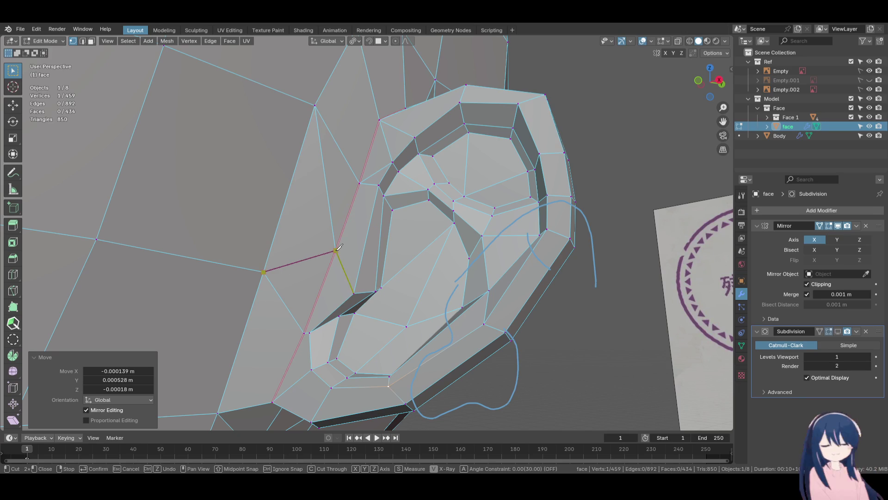
key("Return")
mouse_move(370, 270)
middle_mouse_down()
mouse_move(341, 294)
mouse_move(366, 290)
mouse_move(366, 271)
mouse_move(315, 286)
middle_mouse_up()
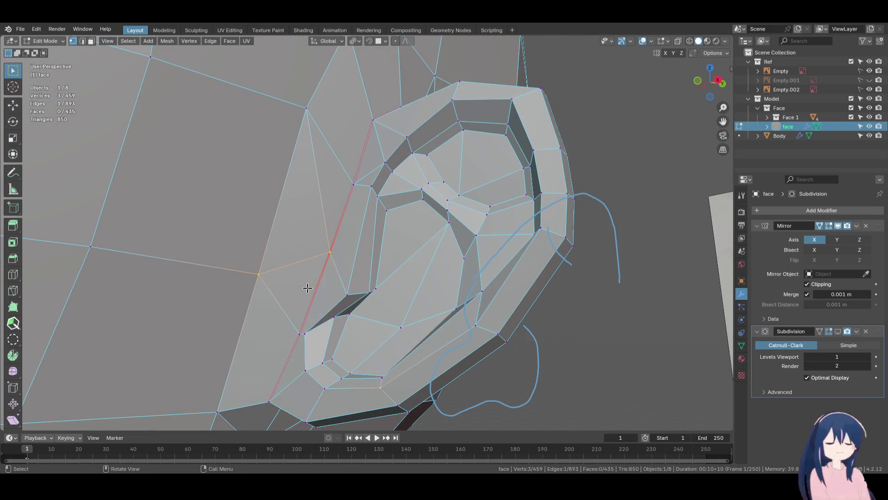
key("k")
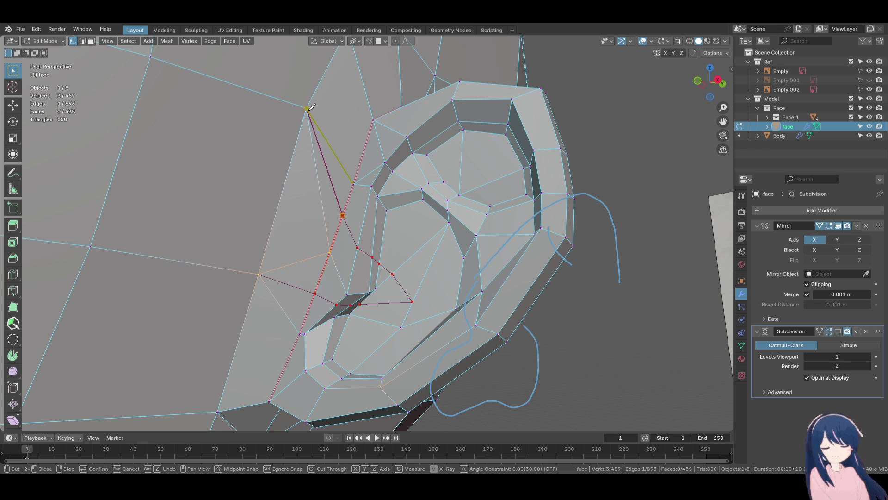
key("Return")
mouse_move(294, 202)
middle_mouse_down()
mouse_move(278, 185)
mouse_move(353, 196)
mouse_move(307, 189)
mouse_move(341, 226)
mouse_move(312, 218)
mouse_move(306, 222)
mouse_move(321, 230)
mouse_move(296, 229)
mouse_move(359, 232)
mouse_move(361, 217)
mouse_move(333, 204)
mouse_move(315, 261)
mouse_move(309, 238)
mouse_move(363, 264)
middle_mouse_up()
Move the vertices near the ear and merge one onto its neighbour
left_click(365, 232)
right_click(371, 231)
left_click(324, 260, "shift")
key("g")
left_click(326, 253)
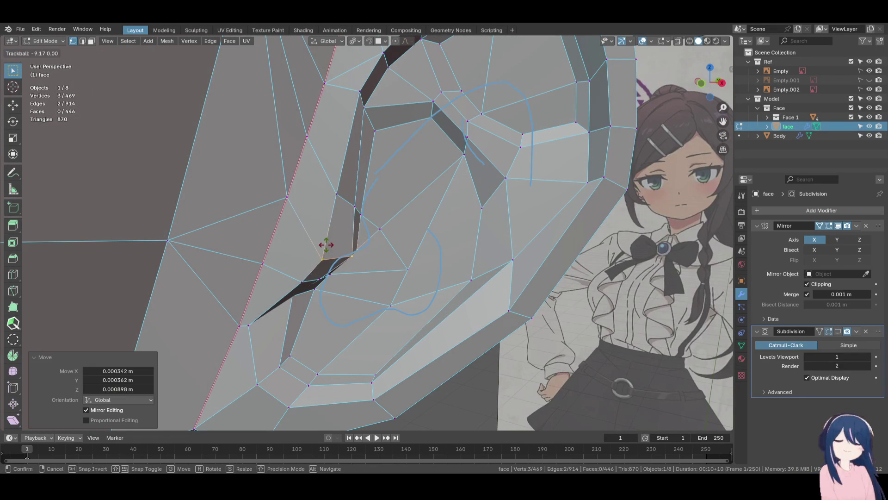
left_click(329, 248)
left_click(360, 259)
mouse_move(359, 254)
middle_mouse_down()
mouse_move(316, 237)
mouse_move(359, 263)
mouse_move(259, 259)
mouse_move(339, 313)
middle_mouse_up()
left_click(392, 282)
key("g")
left_click(351, 392)
mouse_move(351, 392)
middle_mouse_down()
mouse_move(407, 413)
mouse_move(341, 303)
middle_mouse_up()
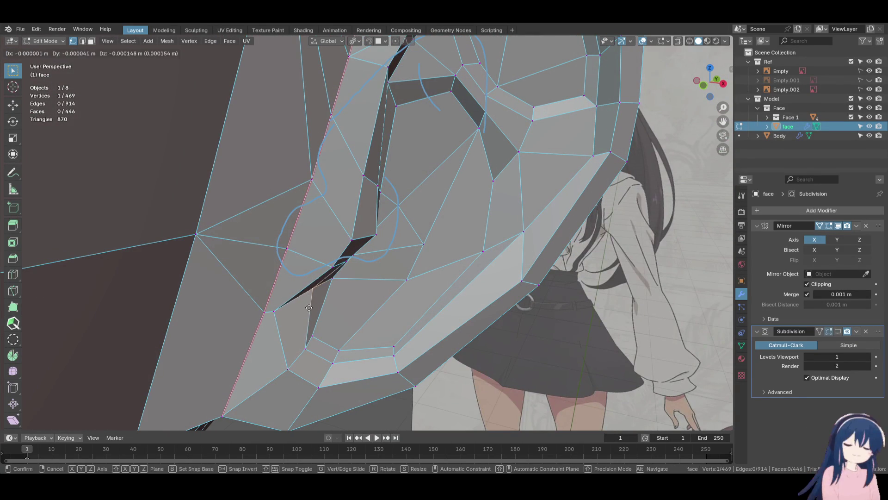
Slide and nudge the vertices along the ear's crease, then hide the selected geometry
left_click(276, 313)
left_click(296, 312)
mouse_move(291, 303)
middle_mouse_down()
mouse_move(275, 295)
mouse_move(334, 289)
middle_mouse_up()
left_click(279, 290)
key("g")
left_click(343, 309)
left_click(329, 281)
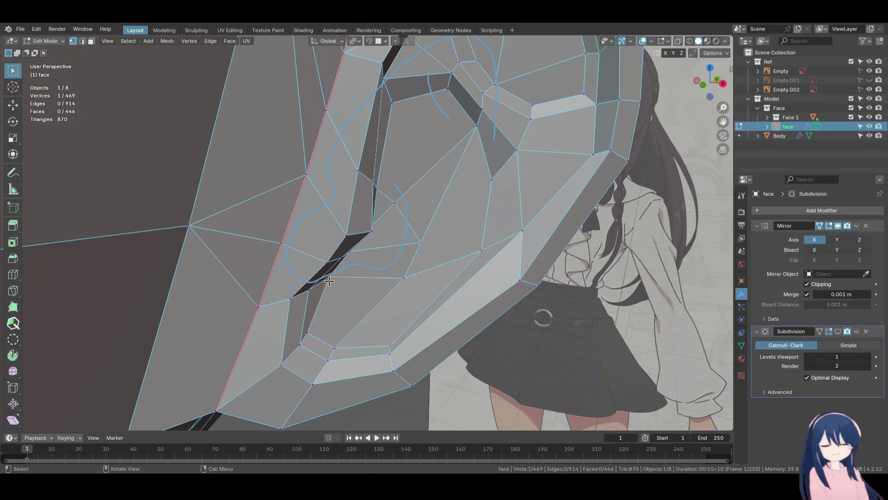
left_click(290, 297)
mouse_move(305, 288)
middle_mouse_down()
mouse_move(340, 280)
mouse_move(307, 263)
mouse_move(318, 282)
mouse_move(328, 255)
mouse_move(339, 256)
middle_mouse_up()
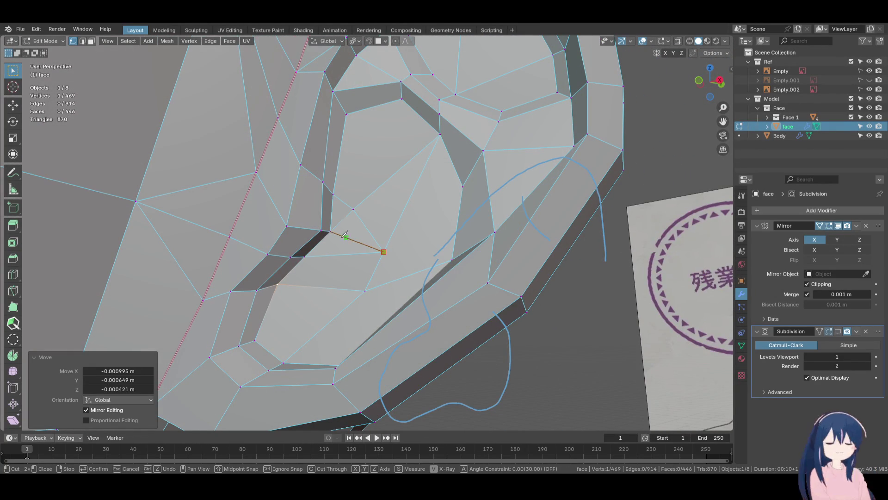
key("Return")
key("h")
mouse_move(344, 234)
middle_mouse_down()
mouse_move(284, 303)
mouse_move(389, 207)
middle_mouse_up()
Nudge the lower ear vertices so the inner folds follow the guide curves
left_click(302, 295)
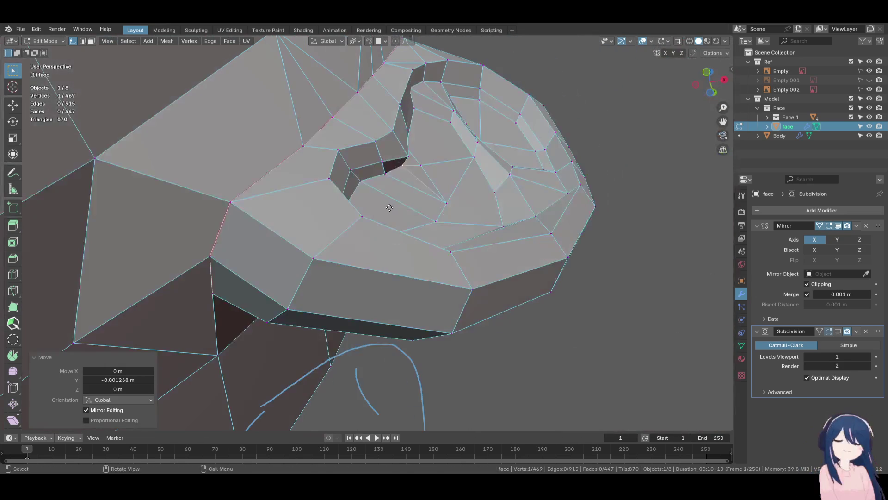
left_click(498, 241)
mouse_move(499, 241)
middle_mouse_down()
mouse_move(396, 222)
mouse_move(328, 287)
mouse_move(348, 309)
mouse_move(338, 287)
middle_mouse_up()
scroll(348, 261, "up", 5)
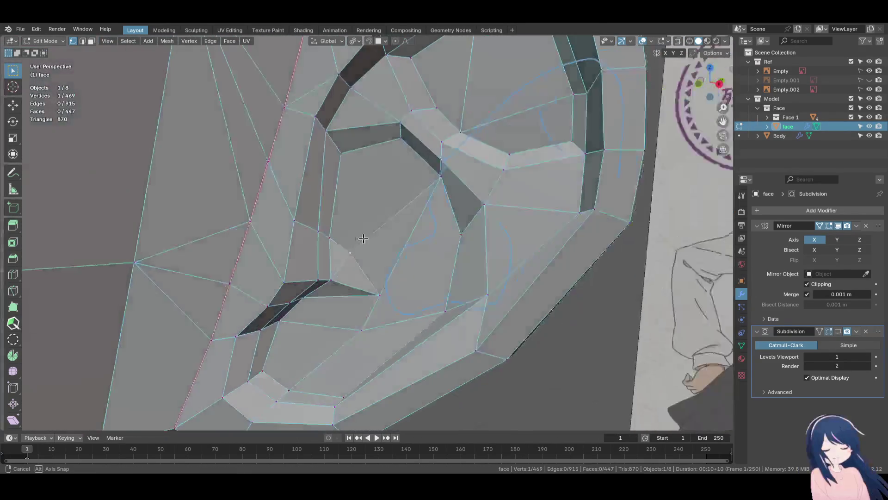
left_click(311, 321)
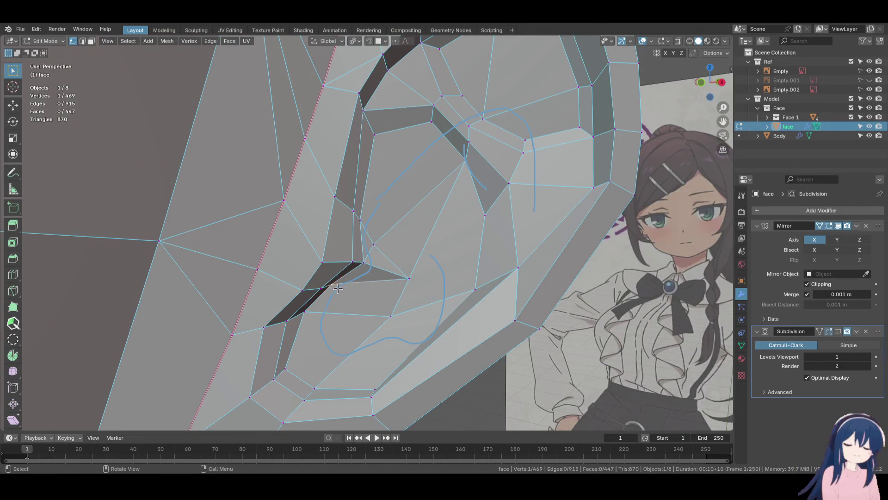
left_click(361, 275)
middle_click_drag(362, 274, 347, 266)
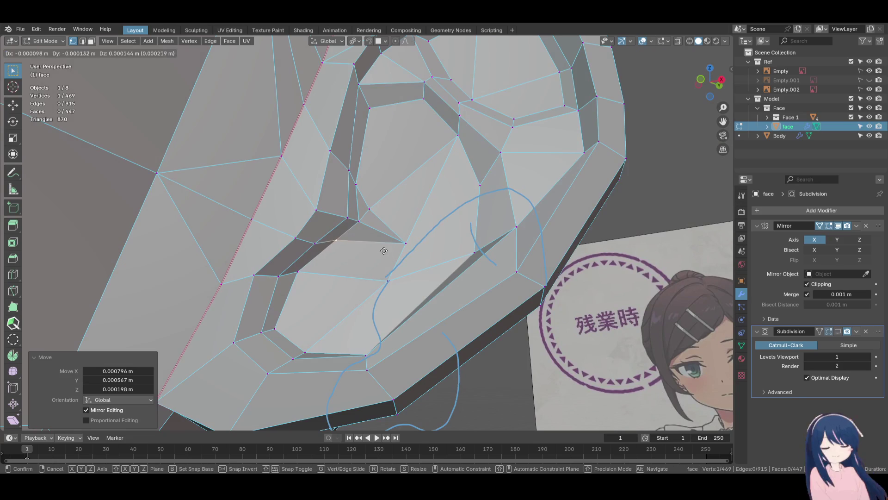
mouse_move(393, 237)
middle_mouse_down()
mouse_move(342, 260)
mouse_move(429, 269)
mouse_move(359, 308)
mouse_move(454, 254)
mouse_move(458, 241)
middle_mouse_up()
left_click(337, 263)
left_click(315, 258)
left_click(420, 270)
Move the next ear vertices, one up and to the left, to match the reference image
key("g")
key("y")
key("g")
left_click(379, 208)
mouse_move(369, 192)
middle_mouse_down()
mouse_move(345, 219)
mouse_move(353, 148)
mouse_move(347, 167)
middle_mouse_up()
left_click(310, 221)
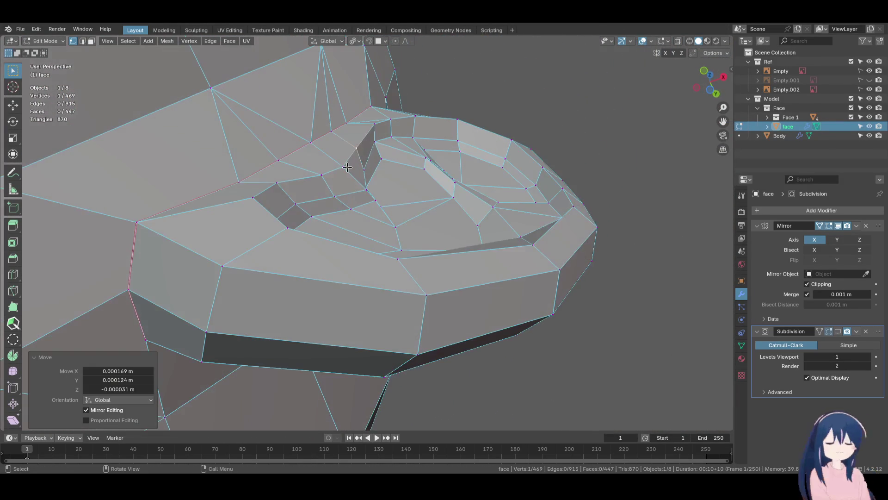
left_click(386, 185)
middle_click_drag(386, 185, 386, 174)
left_click(415, 163)
Adjust the remaining upper ear vertices to line the folds up with the guides
key("g")
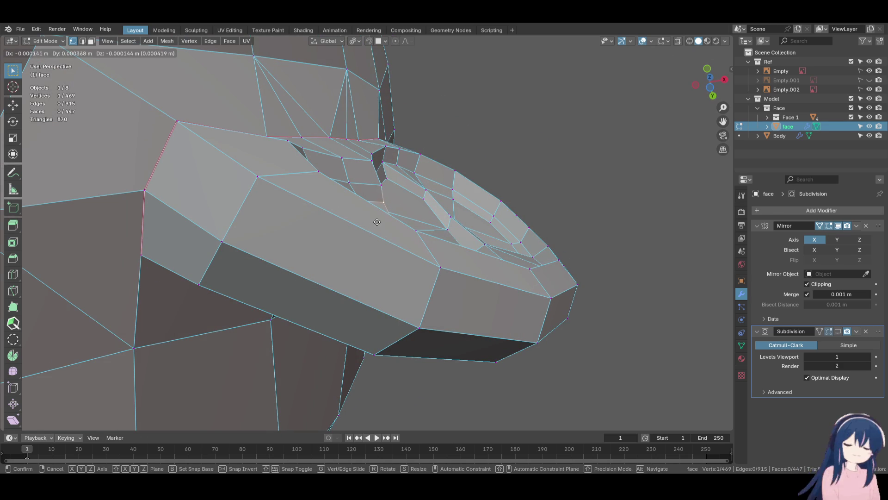
left_click(383, 222)
middle_click_drag(383, 222, 351, 263)
key("g")
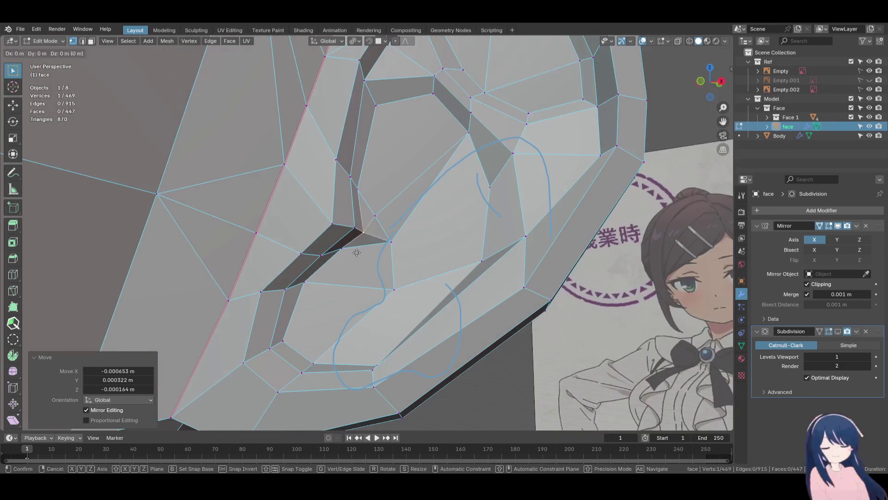
key("g")
left_click(332, 215)
mouse_move(332, 215)
middle_mouse_down()
mouse_move(410, 249)
mouse_move(296, 290)
mouse_move(369, 252)
mouse_move(338, 281)
mouse_move(378, 280)
mouse_move(272, 259)
mouse_move(407, 233)
mouse_move(396, 258)
mouse_move(407, 254)
mouse_move(392, 246)
mouse_move(420, 250)
mouse_move(193, 258)
mouse_move(248, 252)
middle_mouse_up()
key("g")
Knife-cut new edges across the ear's inner fold and commit the cut
mouse_move(321, 268)
middle_mouse_down()
mouse_move(248, 242)
mouse_move(323, 264)
mouse_move(448, 278)
mouse_move(317, 261)
mouse_move(352, 250)
mouse_move(327, 268)
mouse_move(284, 257)
mouse_move(90, 283)
middle_mouse_up()
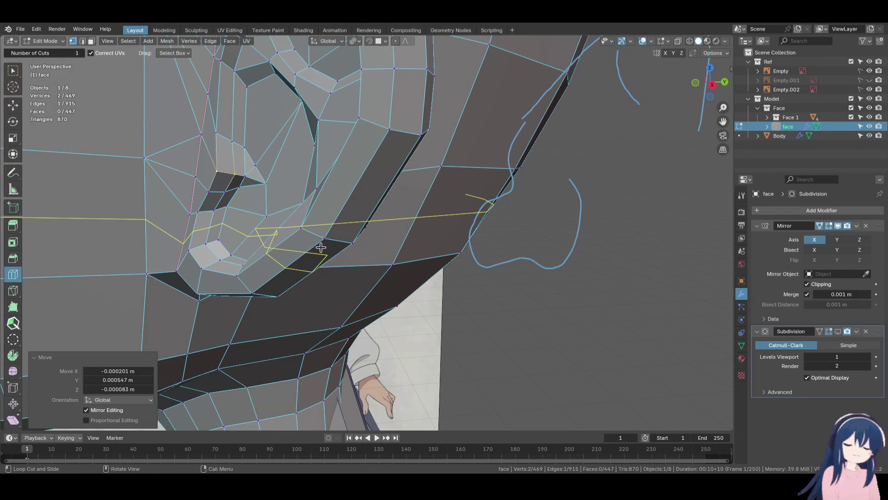
mouse_move(322, 243)
middle_mouse_down()
mouse_move(212, 224)
mouse_move(259, 222)
mouse_move(2, 94)
middle_mouse_up()
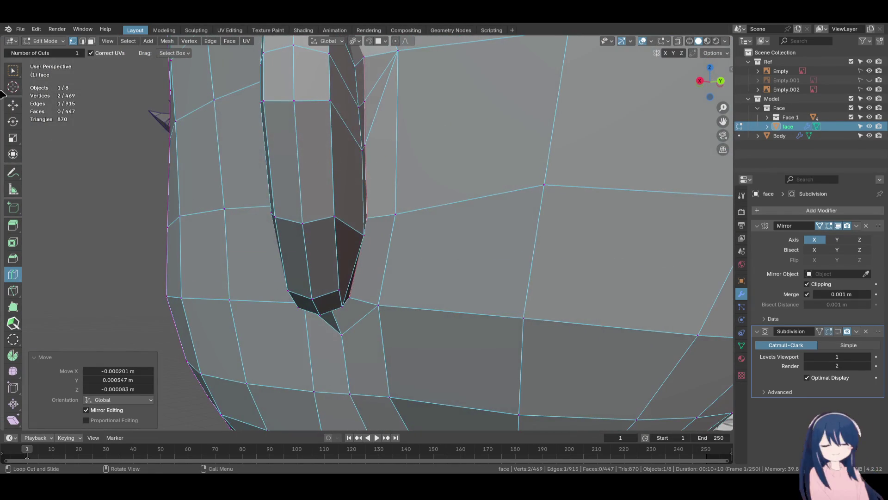
left_click(13, 70)
mouse_move(240, 185)
middle_mouse_down()
mouse_move(338, 252)
mouse_move(392, 200)
middle_mouse_up()
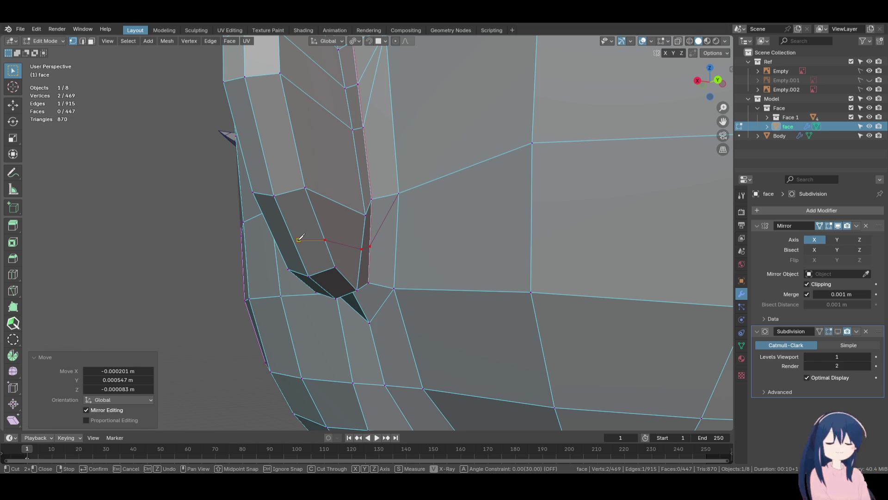
middle_click_drag(296, 237, 368, 238)
mouse_move(277, 206)
middle_mouse_down()
mouse_move(340, 253)
mouse_move(343, 242)
middle_mouse_up()
key("Return")
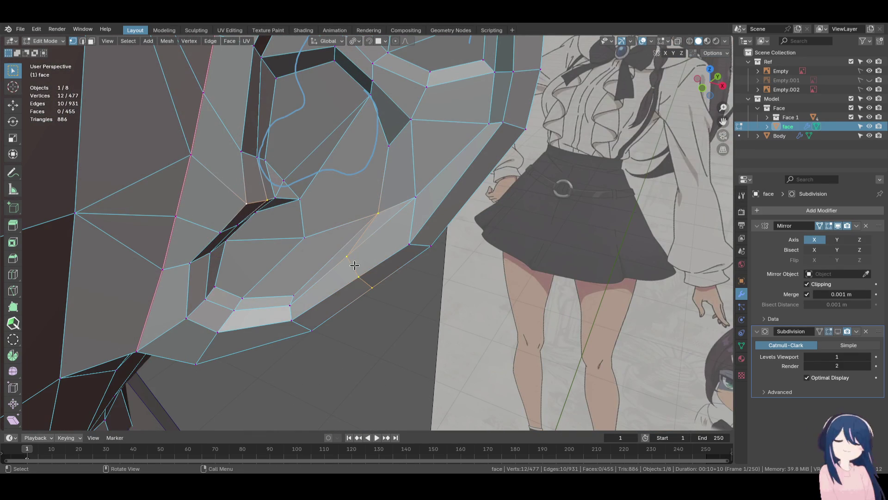
Slide and nudge vertices on the ear fold to tidy the new edges
middle_click_drag(348, 259, 375, 258)
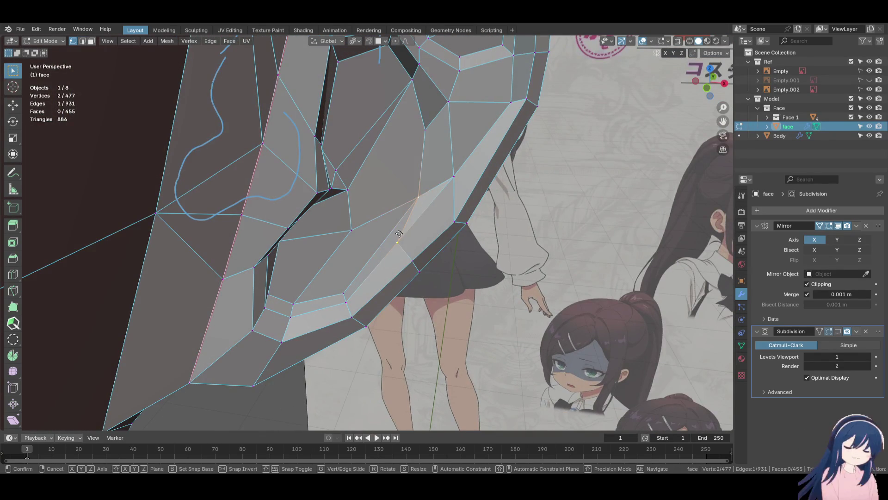
left_click(421, 267)
left_click(425, 206)
key("shift+v")
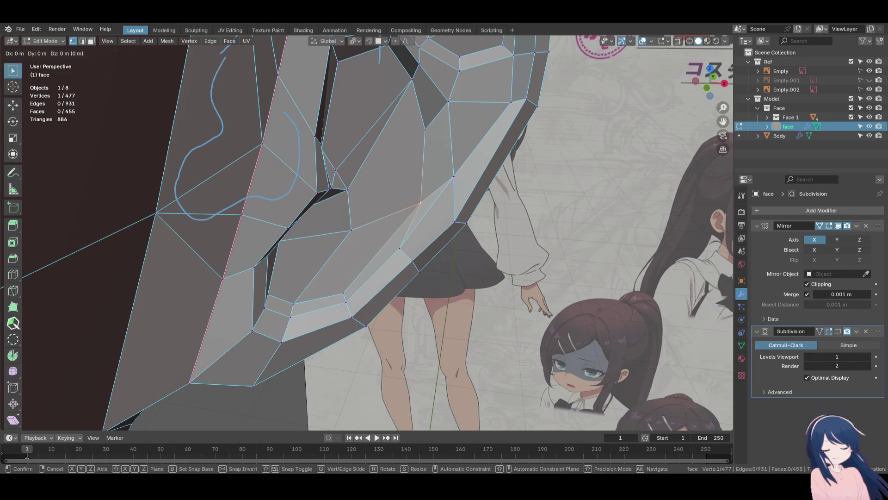
left_click(393, 232)
mouse_move(392, 231)
middle_mouse_down()
mouse_move(377, 233)
mouse_move(389, 258)
mouse_move(466, 265)
mouse_move(343, 232)
mouse_move(332, 240)
mouse_move(374, 242)
mouse_move(286, 236)
middle_mouse_up()
key("g")
left_click(389, 258)
Merge the doubled fold vertex at the last selected vertex
left_click(285, 237, "shift")
key("m")
left_click(317, 214)
left_click(381, 238)
mouse_move(381, 238)
middle_mouse_down()
mouse_move(323, 258)
mouse_move(347, 255)
mouse_move(370, 208)
middle_mouse_up()
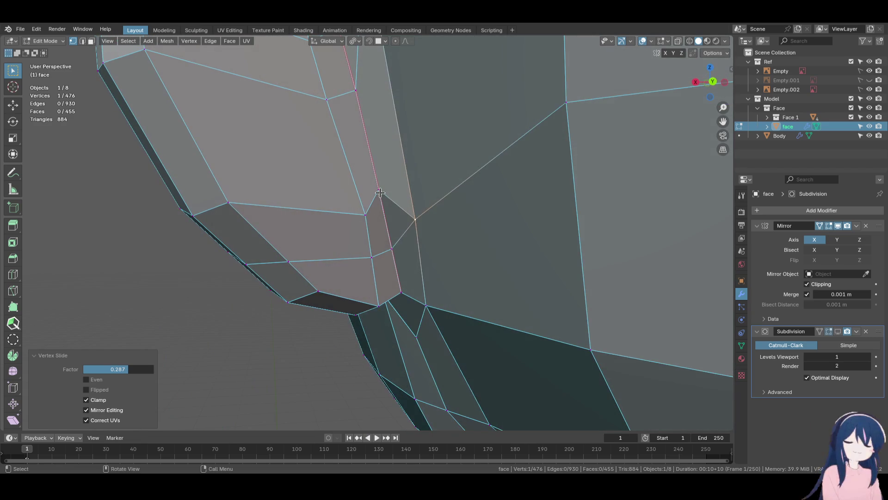
Reposition two more fold vertices, compare with the reference, and save Alina.blend
left_click(378, 190)
key("g")
key("g")
left_click(402, 248)
key("g")
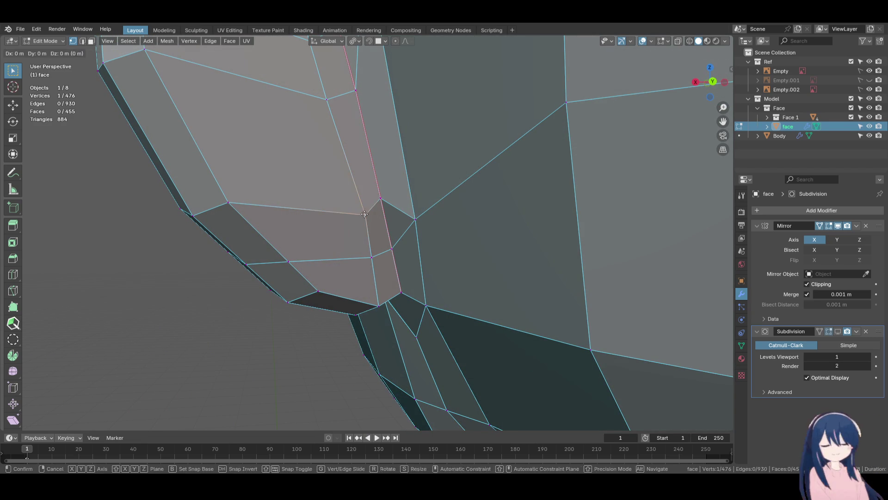
left_click(341, 198)
mouse_move(342, 198)
middle_mouse_down()
mouse_move(466, 206)
mouse_move(416, 228)
mouse_move(418, 250)
mouse_move(388, 222)
middle_mouse_up()
left_click_drag(389, 223, 389, 222)
mouse_move(389, 223)
middle_mouse_down()
mouse_move(324, 234)
mouse_move(375, 231)
mouse_move(458, 254)
mouse_move(470, 248)
mouse_move(416, 241)
mouse_move(298, 251)
mouse_move(357, 222)
mouse_move(352, 240)
mouse_move(398, 259)
mouse_move(303, 264)
mouse_move(288, 284)
mouse_move(395, 269)
mouse_move(391, 276)
mouse_move(396, 268)
mouse_move(337, 301)
mouse_move(316, 342)
mouse_move(306, 319)
mouse_move(287, 324)
mouse_move(354, 317)
middle_mouse_up()
key("ctrl+s")
Select and frame vertices along the ear's lower edge, move them, and save
left_click(355, 226, "shift")
key("KP_Decimal")
left_click(375, 231, "shift")
left_click(438, 260)
key("ctrl+s")
Nudge the lower-rim vertices into shape against the reference and save again
left_click(384, 274)
key("g")
left_click(398, 267)
key("g")
key("g")
key("g")
left_click(327, 328)
key("g")
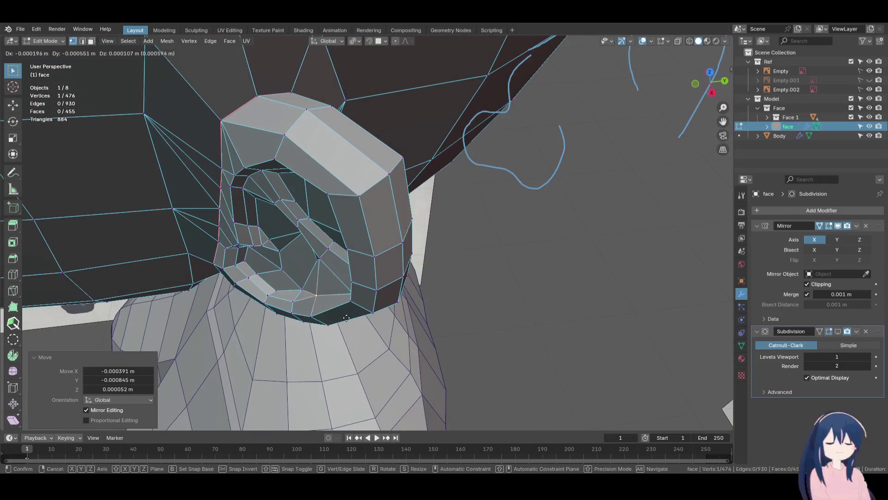
left_click(311, 338)
mouse_move(311, 338)
middle_mouse_down()
mouse_move(388, 282)
mouse_move(436, 277)
mouse_move(392, 286)
mouse_move(360, 331)
mouse_move(418, 313)
mouse_move(363, 292)
mouse_move(402, 263)
mouse_move(348, 248)
mouse_move(355, 273)
mouse_move(378, 290)
middle_mouse_up()
left_click(393, 286)
key("g")
key("ctrl+s")
Select the inner-ear faces and push them deeper along the Y axis
middle_click_drag(381, 211, 328, 306)
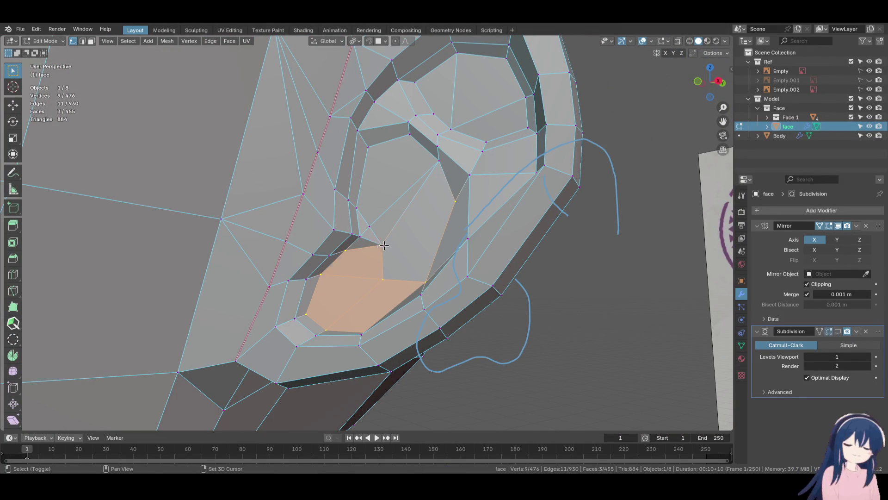
left_click(407, 142, "shift")
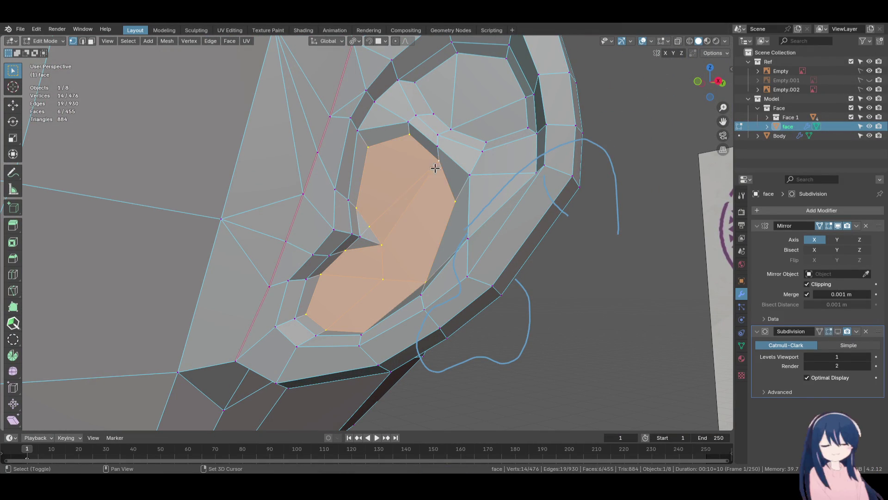
mouse_move(403, 217)
middle_mouse_down()
mouse_move(435, 311)
mouse_move(472, 233)
middle_mouse_up()
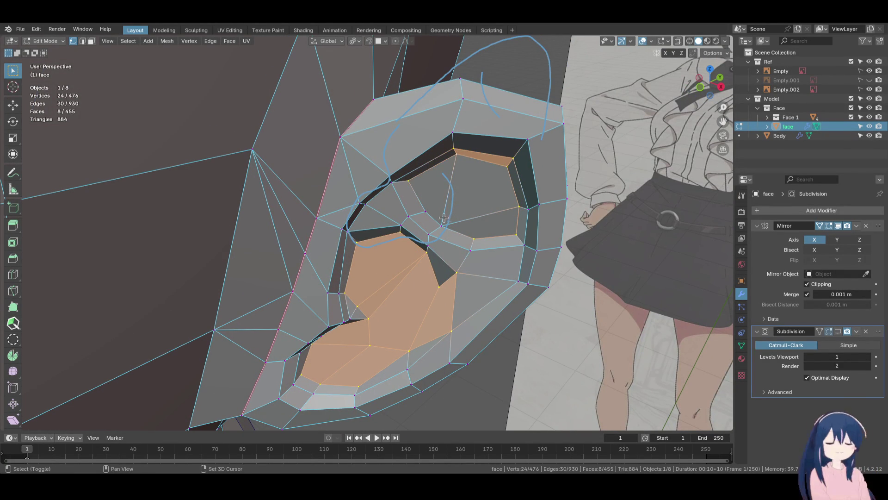
mouse_move(453, 263)
middle_mouse_down()
mouse_move(479, 237)
mouse_move(404, 284)
middle_mouse_up()
key("g")
key("y")
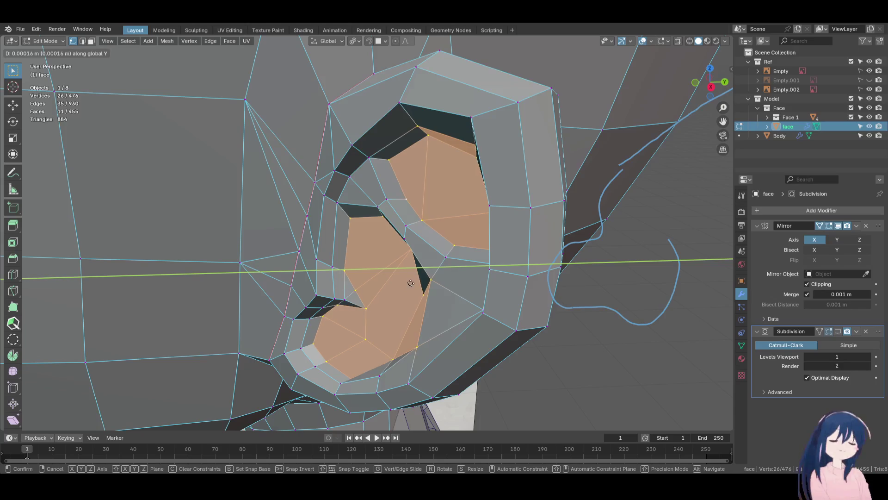
left_click(431, 282)
mouse_move(431, 282)
middle_mouse_down()
mouse_move(472, 264)
mouse_move(512, 206)
middle_mouse_up()
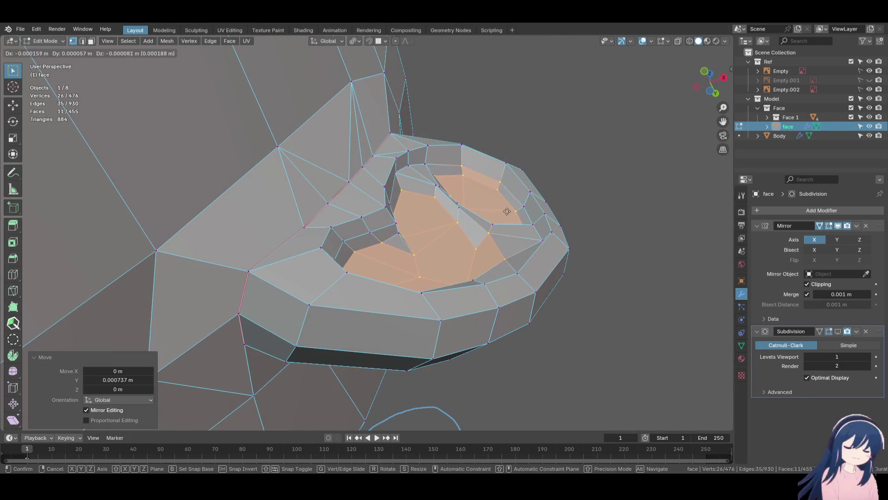
Fine-tune individual ear vertices, return to Object Mode, and save Alina.blend
left_click(498, 209)
mouse_move(498, 209)
middle_mouse_down()
mouse_move(486, 198)
mouse_move(440, 268)
mouse_move(426, 258)
middle_mouse_up()
left_click(380, 202)
key("g")
left_click(380, 201)
middle_click_drag(380, 202, 437, 210)
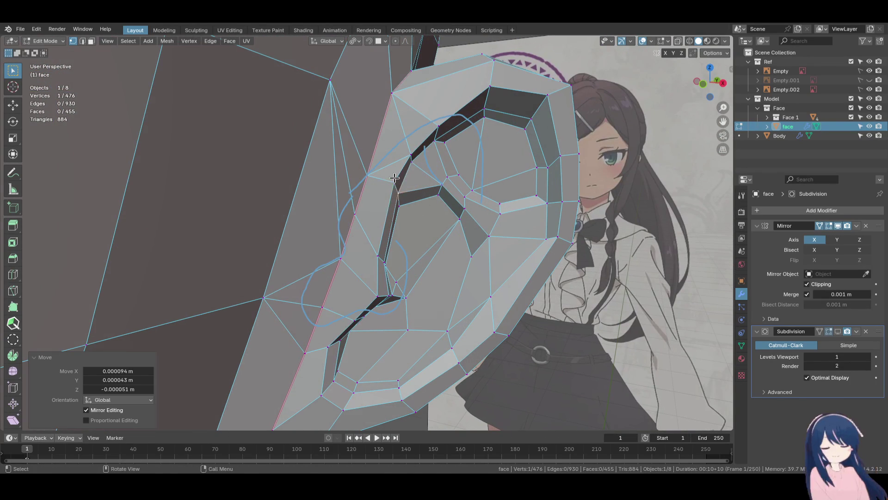
key("g")
key("g")
left_click(371, 249)
mouse_move(371, 248)
middle_mouse_down()
mouse_move(357, 237)
mouse_move(390, 263)
mouse_move(389, 196)
mouse_move(324, 231)
mouse_move(254, 307)
mouse_move(396, 263)
mouse_move(369, 248)
mouse_move(394, 283)
middle_mouse_up()
key("Tab")
key("ctrl+s")
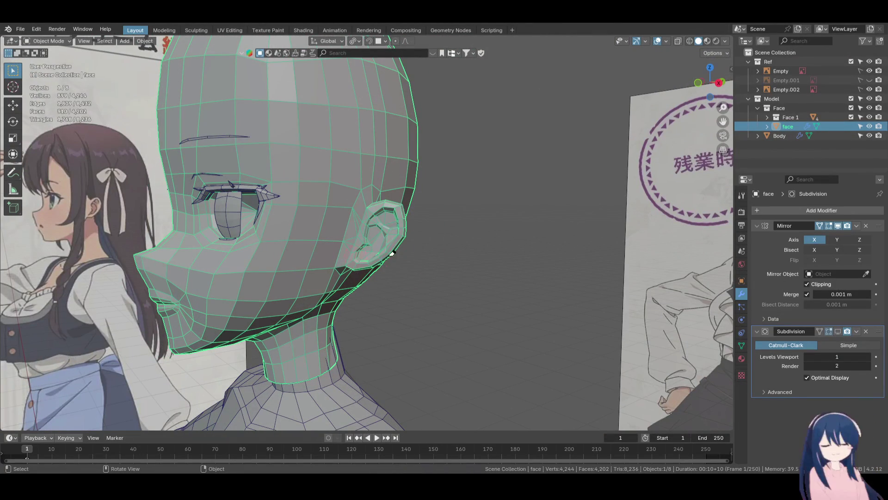
Back in Edit Mode, slide two ear vertices along their edges and nudge one
mouse_move(470, 262)
middle_mouse_down()
mouse_move(360, 277)
mouse_move(394, 297)
mouse_move(426, 263)
mouse_move(397, 317)
mouse_move(415, 284)
mouse_move(341, 316)
mouse_move(275, 328)
mouse_move(420, 321)
mouse_move(435, 277)
mouse_move(392, 288)
mouse_move(374, 310)
mouse_move(426, 254)
mouse_move(391, 254)
mouse_move(401, 254)
mouse_move(367, 279)
middle_mouse_up()
key("Tab")
middle_click_drag(397, 324, 434, 282)
key("shift+v")
left_click(430, 279)
key("shift+v")
left_click(406, 278)
mouse_move(406, 278)
middle_mouse_down()
mouse_move(369, 323)
mouse_move(347, 283)
mouse_move(407, 311)
mouse_move(425, 274)
mouse_move(398, 297)
mouse_move(420, 323)
mouse_move(438, 323)
mouse_move(406, 317)
middle_mouse_up()
key("g")
left_click(356, 283)
Move another ear vertex, check the ear in Object Mode, then resume editing
scroll(371, 301, "down", 3)
scroll(407, 317, "up", 3)
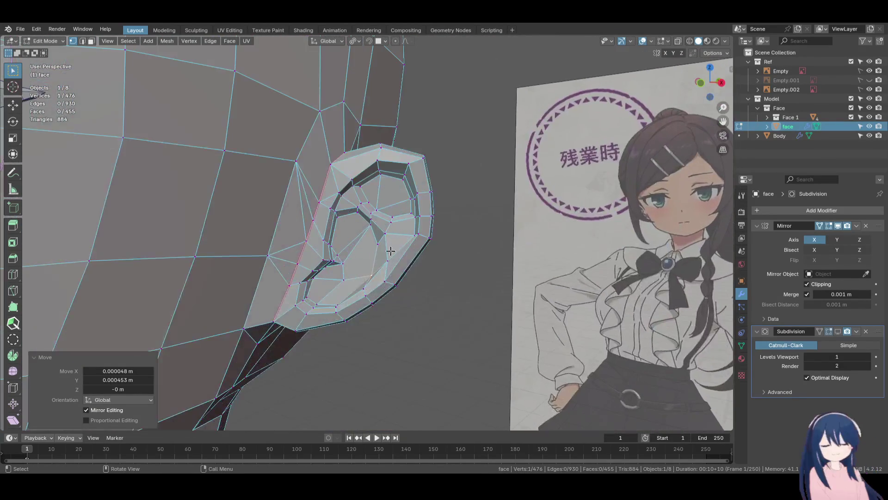
scroll(391, 250, "up", 2)
key("g")
left_click(358, 269)
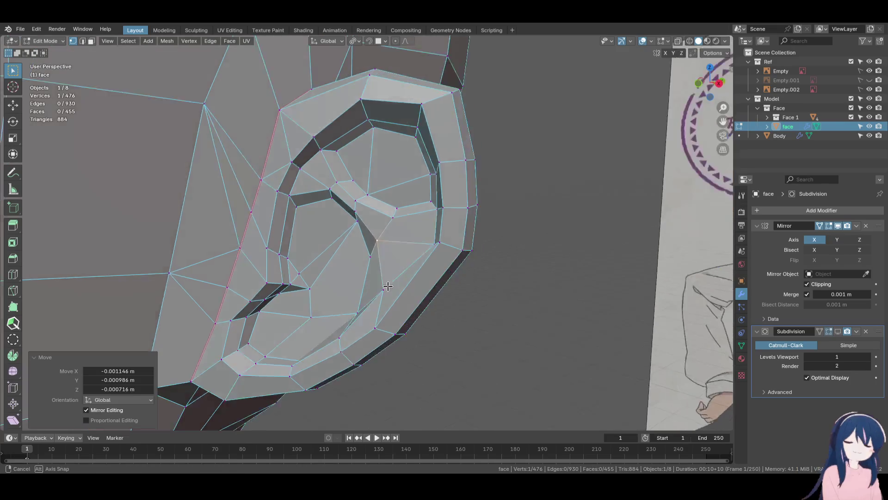
key("Tab")
scroll(383, 288, "down", 4)
scroll(341, 284, "up", 6)
mouse_move(412, 236)
middle_mouse_down()
mouse_move(364, 240)
mouse_move(406, 271)
mouse_move(390, 287)
middle_mouse_up()
key("Tab")
Shift ear rim vertices up-left and down-left to match the reference
key("g")
left_click(397, 259)
key("g")
left_click(406, 252)
key("g")
left_click(358, 349)
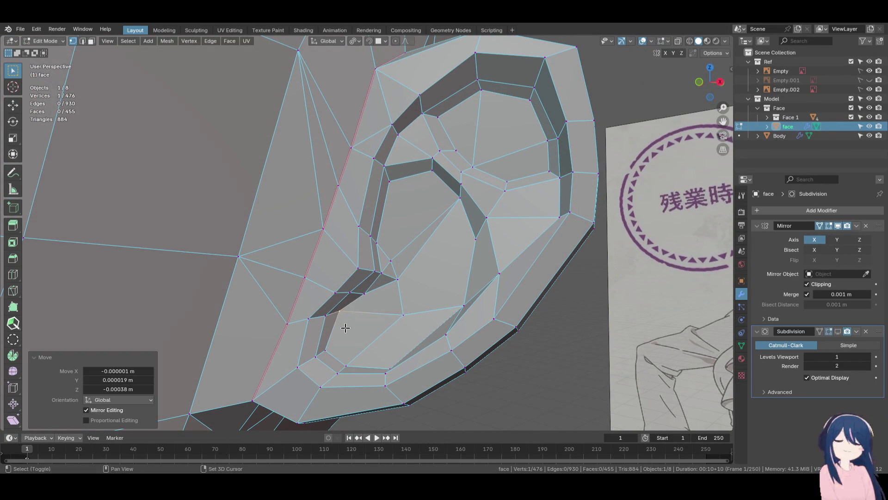
Apply a few more tiny vertex moves and an upward slide on the ear fold
middle_click_drag(343, 326, 407, 318)
key("g")
left_click(381, 291)
key("g")
key("g")
left_click(390, 271)
key("g")
left_click(402, 288)
scroll(395, 283, "down", 3)
mouse_move(396, 283)
middle_mouse_down()
mouse_move(278, 259)
mouse_move(285, 294)
mouse_move(395, 304)
mouse_move(358, 331)
mouse_move(318, 324)
mouse_move(432, 307)
mouse_move(390, 244)
mouse_move(333, 331)
mouse_move(411, 341)
middle_mouse_up()
In front view, leave Edit Mode, deselect all, and show the Subdivision modifier in the viewport
scroll(412, 341, "down", 4)
key("KP_1")
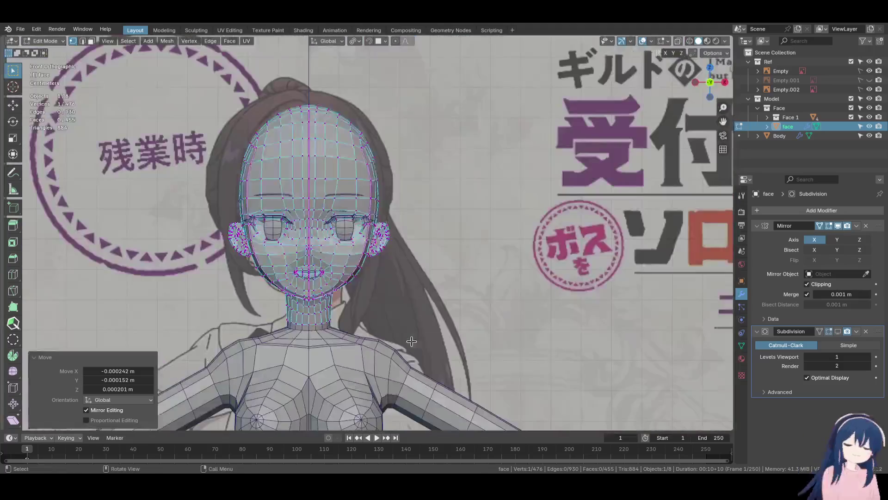
key("Tab")
key("alt+a")
scroll(460, 298, "up", 3)
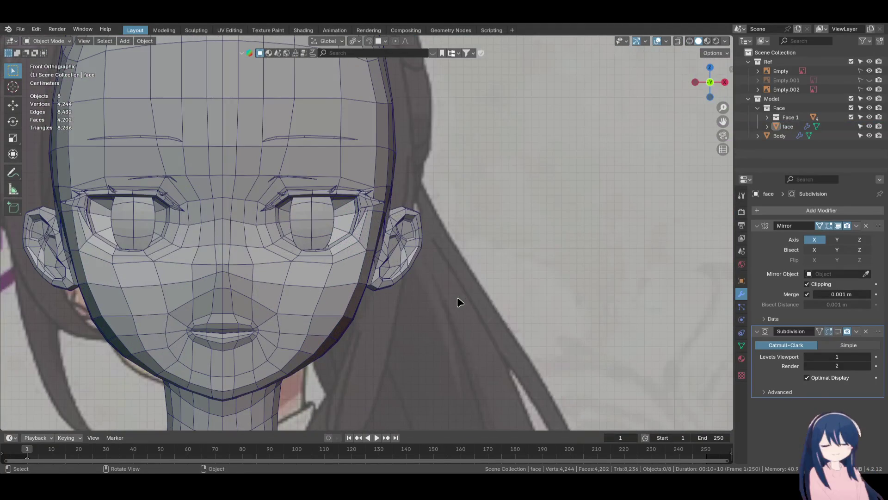
left_click(838, 331)
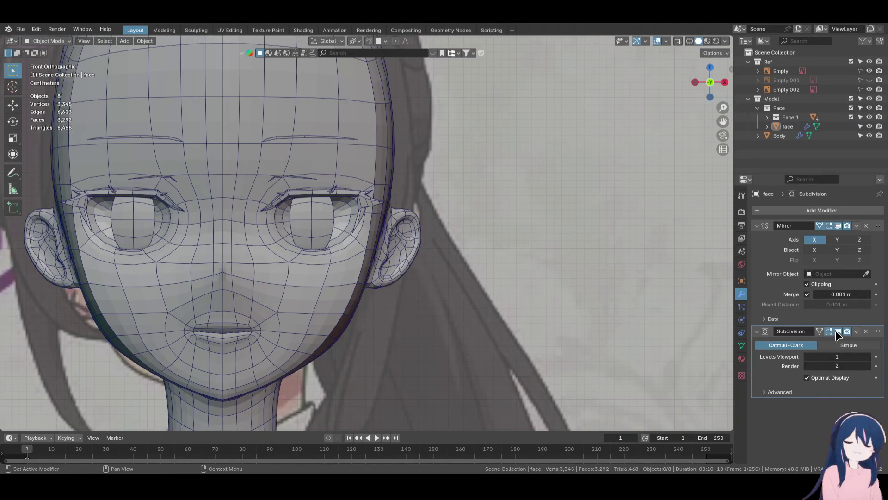
middle_click_drag(409, 229, 351, 275)
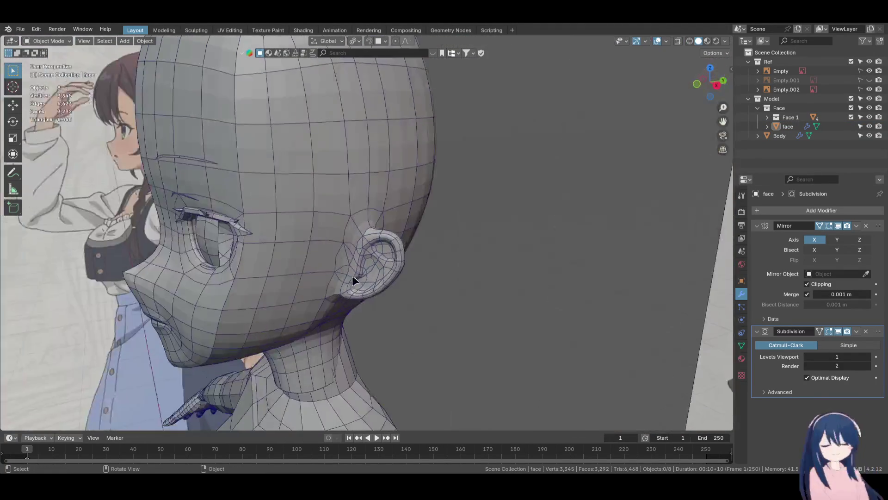
scroll(352, 275, "up", 4)
Return to Edit Mode, toggle subdivision display, and open the N sidebar showing crease values
key("Tab")
middle_click_drag(458, 293, 679, 311)
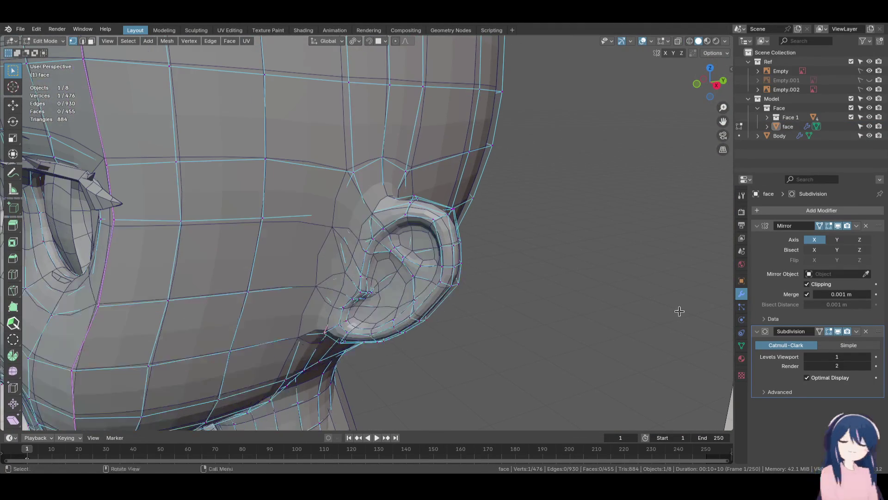
left_click(838, 331)
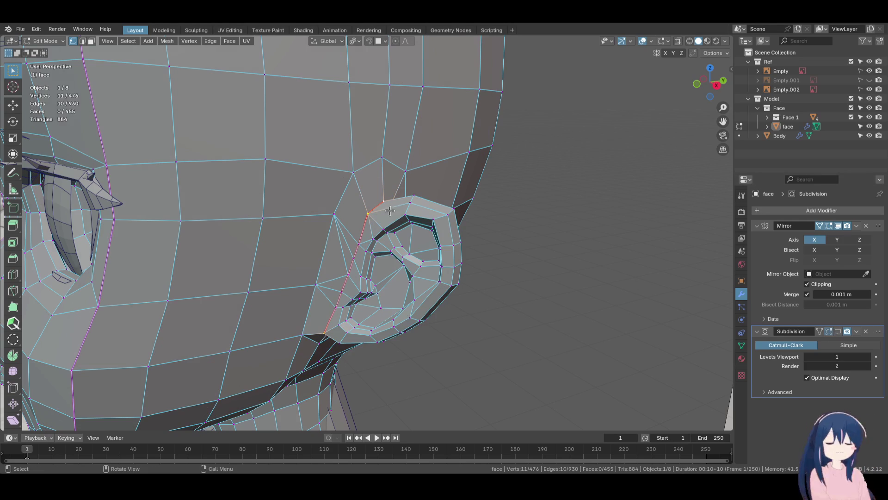
key("F3")
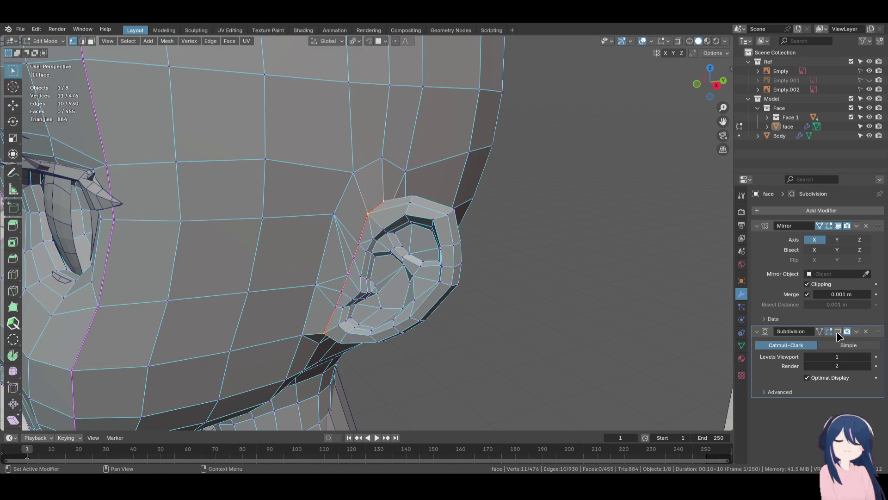
left_click(838, 332)
key("n")
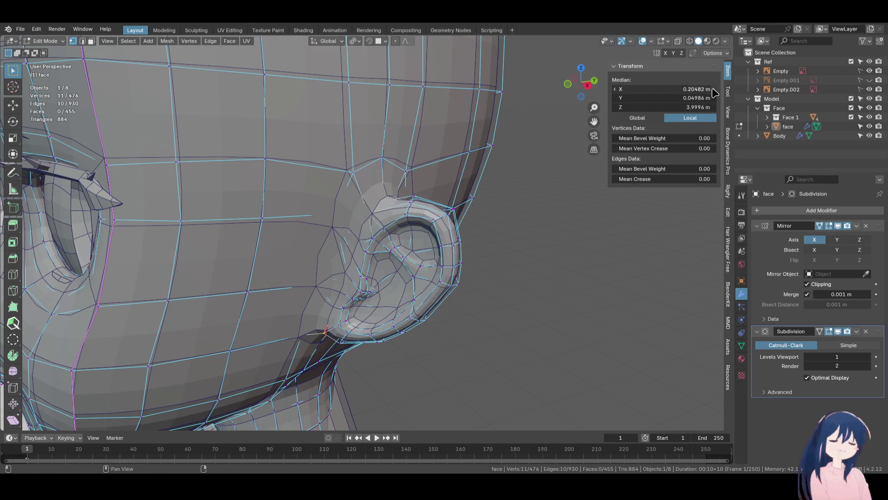
left_click(820, 332)
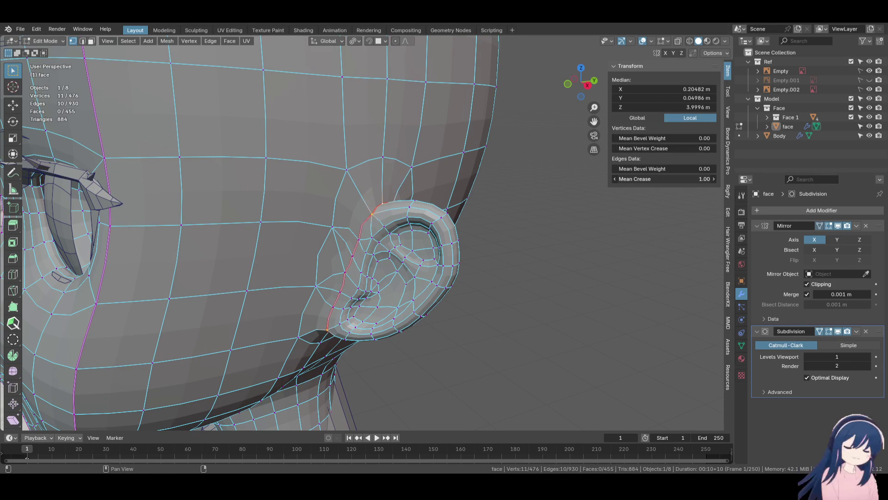
Set Mean Crease to 1.00 on the ear's front edge loop
mouse_move(508, 240)
middle_mouse_down()
mouse_move(463, 222)
mouse_move(416, 176)
mouse_move(349, 239)
mouse_move(351, 231)
middle_mouse_up()
key("ctrl+z")
key("ctrl+z")
key("ctrl+shift+z")
middle_click_drag(420, 229, 340, 264)
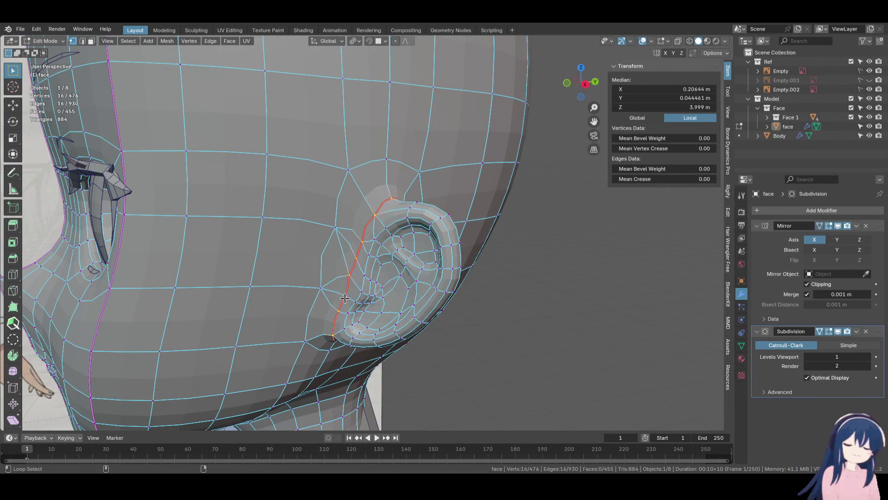
left_click_drag(657, 179, 685, 179)
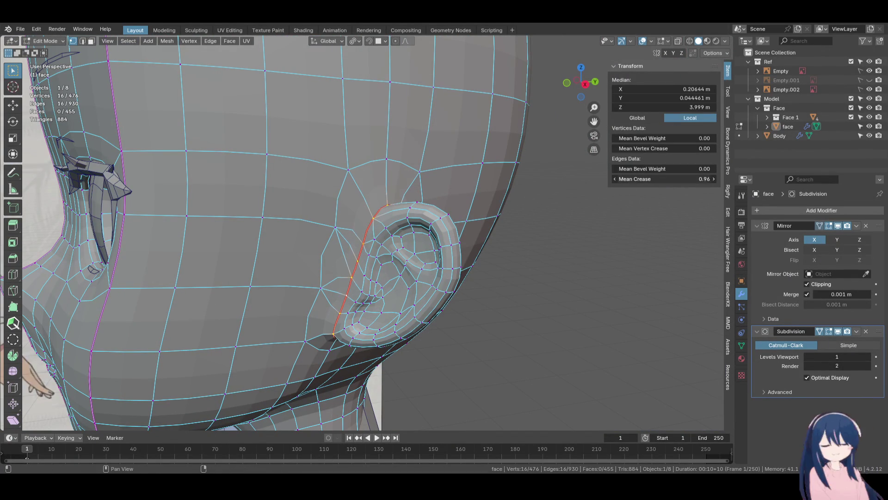
mouse_move(540, 246)
middle_mouse_down()
mouse_move(532, 204)
mouse_move(564, 175)
mouse_move(583, 217)
mouse_move(536, 241)
middle_mouse_up()
Zoom back in to a close front view of the ear and select one inner edge
key("KP_1")
scroll(537, 241, "down", 4)
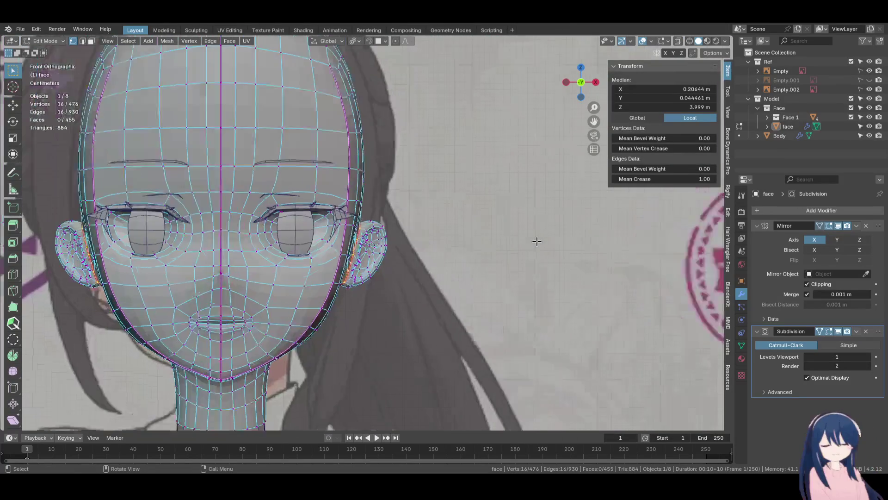
scroll(441, 261, "up", 4)
mouse_move(441, 260)
middle_mouse_down()
mouse_move(450, 236)
mouse_move(284, 232)
mouse_move(296, 233)
middle_mouse_up()
scroll(315, 234, "up", 3)
left_click(334, 199)
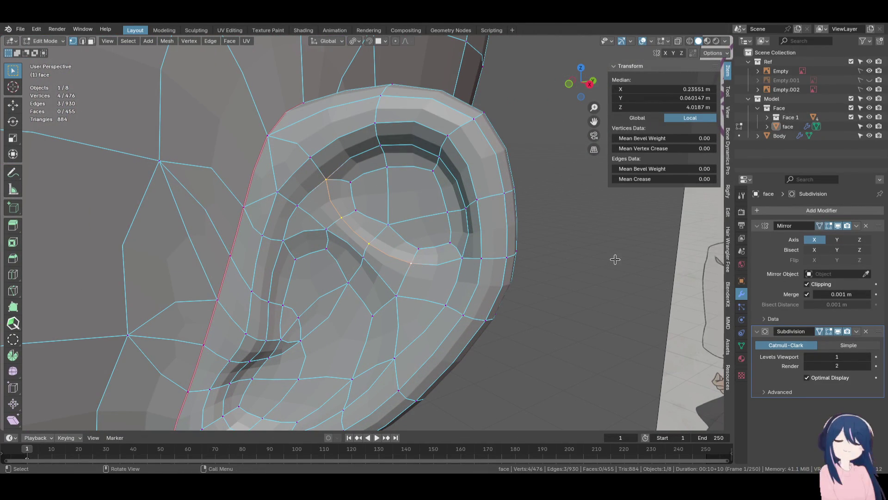
Give the first inner-ear fold edges a full 1.0 mean crease
left_click_drag(662, 179, 708, 179)
mouse_move(602, 213)
middle_mouse_down()
mouse_move(397, 248)
mouse_move(400, 196)
mouse_move(423, 264)
middle_mouse_up()
left_click(437, 270)
left_click(404, 234, "shift")
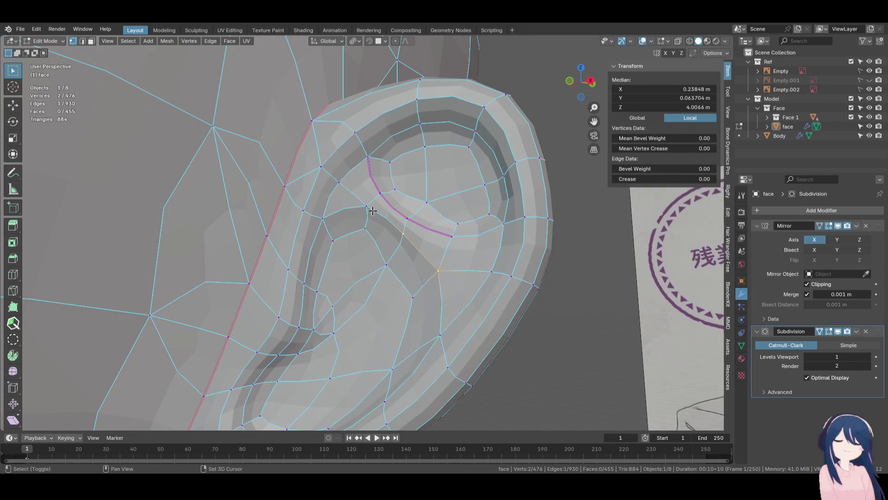
left_click_drag(662, 179, 708, 178)
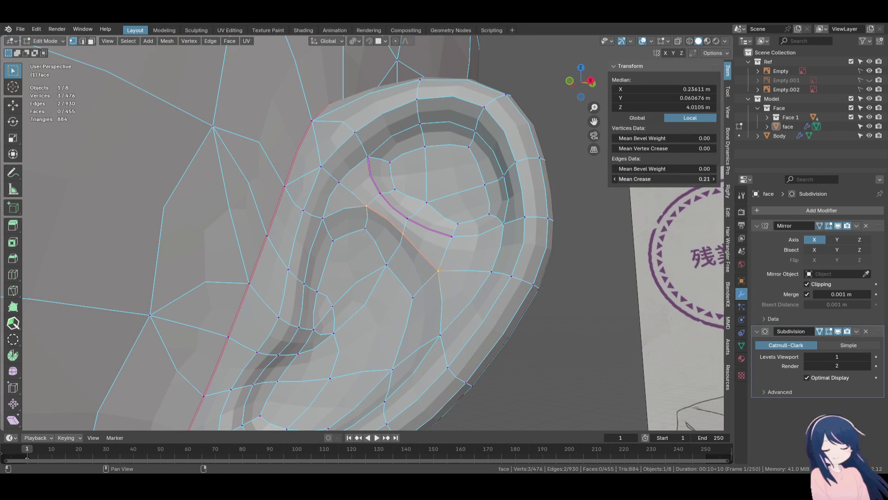
Select another edge along the inner fold and crease it fully
mouse_move(450, 221)
middle_mouse_down()
mouse_move(462, 190)
mouse_move(436, 254)
middle_mouse_up()
left_click(438, 261)
left_click(411, 231, "shift")
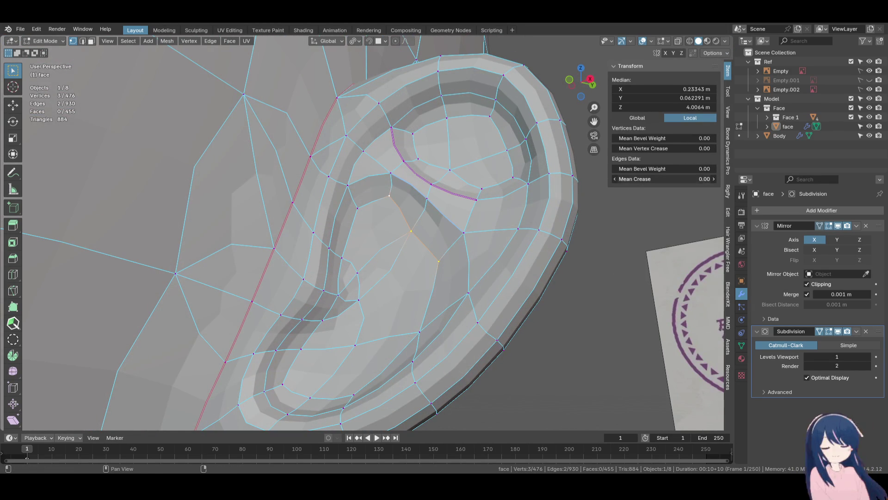
left_click_drag(653, 178, 694, 179)
mouse_move(462, 208)
middle_mouse_down()
mouse_move(376, 249)
mouse_move(406, 185)
middle_mouse_up()
Select vertices along the inner ear fold and fully crease those edges
left_click(407, 185)
left_click(406, 184, "shift")
left_click_drag(662, 178, 694, 179)
mouse_move(463, 209)
middle_mouse_down()
mouse_move(440, 185)
mouse_move(460, 194)
mouse_move(416, 225)
mouse_move(361, 175)
middle_mouse_up()
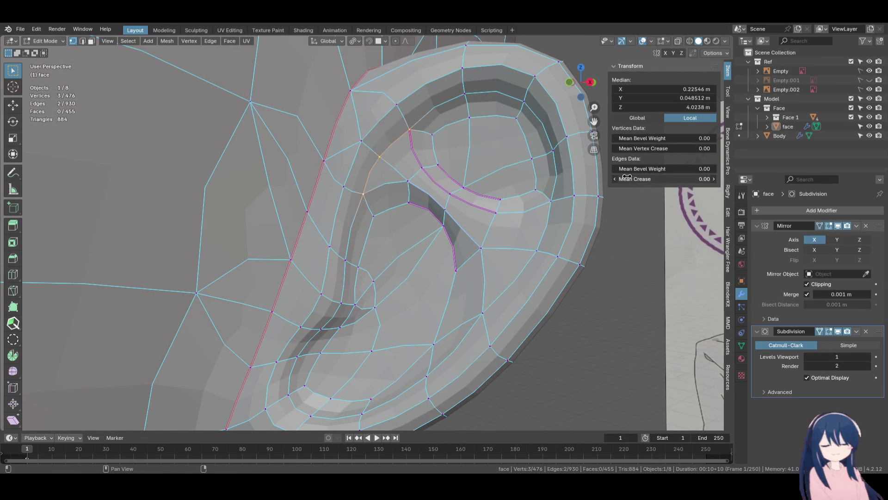
left_click_drag(662, 179, 694, 178)
Select the ear's outer rim edges and set their crease to 1.0
left_click(400, 139)
left_click(464, 94, "shift")
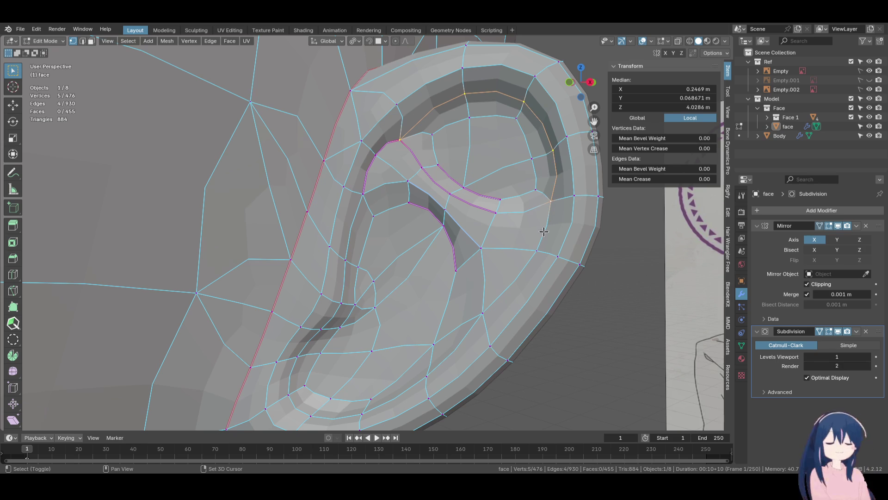
left_click_drag(661, 179, 694, 178)
Select the edges along the ear's front fold and crease them fully
mouse_move(544, 206)
middle_mouse_down()
mouse_move(463, 241)
mouse_move(426, 209)
mouse_move(387, 191)
mouse_move(368, 198)
middle_mouse_up()
left_click(362, 179)
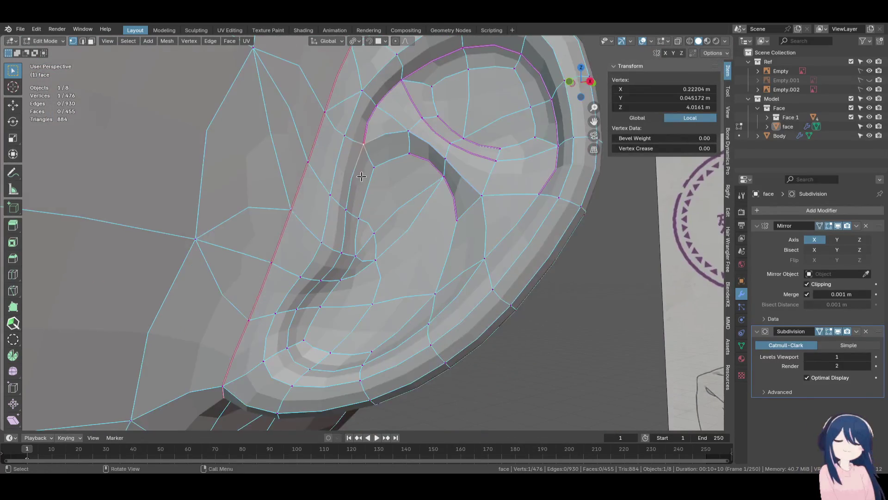
key("KP_4")
left_click(353, 220, "shift")
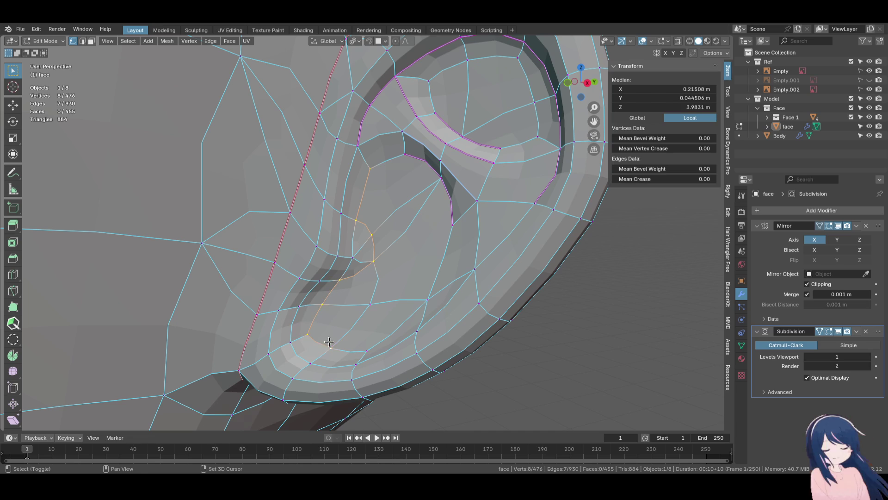
left_click_drag(643, 181, 675, 181)
Select the lower ear fold vertices and set their crease to 0.90
mouse_move(462, 231)
middle_mouse_down()
mouse_move(390, 276)
mouse_move(352, 222)
middle_mouse_up()
left_click(348, 214)
left_click(345, 257, "shift")
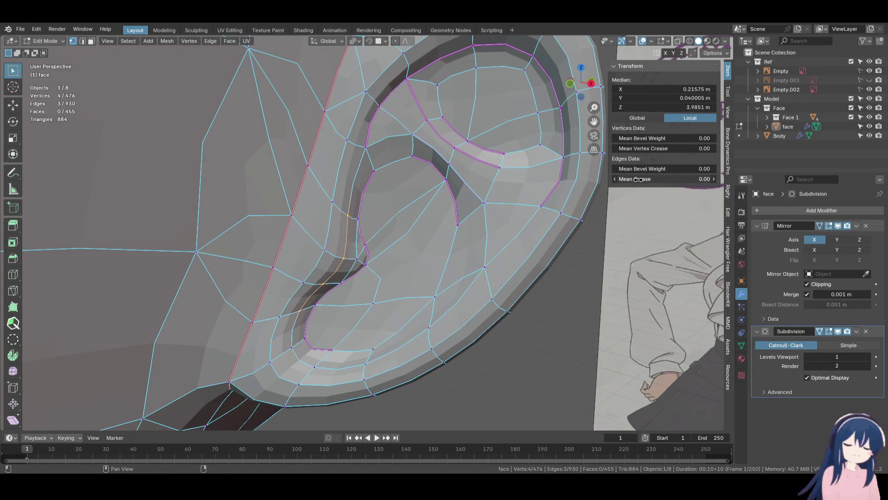
scroll(422, 270, "down", 2, "shift")
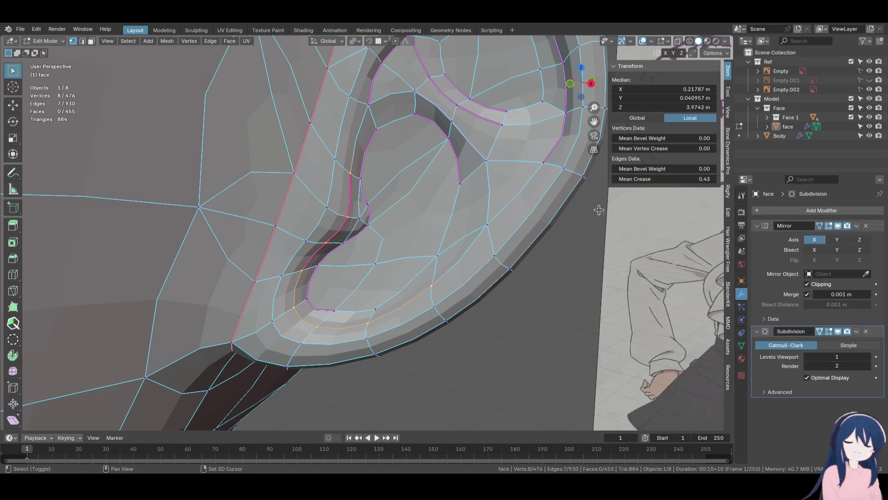
left_click(491, 230, "shift")
mouse_move(462, 224)
middle_mouse_down()
mouse_move(522, 196)
mouse_move(466, 198)
mouse_move(436, 252)
mouse_move(378, 259)
mouse_move(430, 254)
mouse_move(362, 214)
middle_mouse_up()
left_click_drag(662, 178, 669, 178)
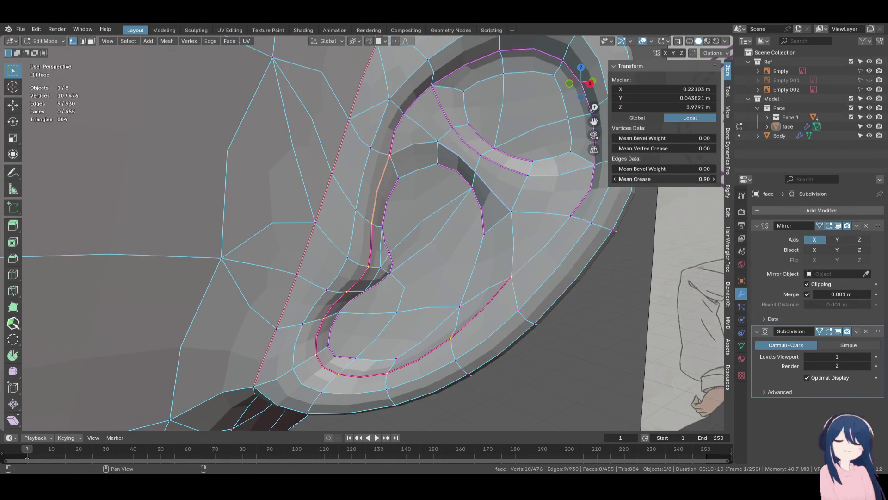
Set the selected rim edges' mean crease to exactly 1 in the N panel
scroll(474, 187, "down", 5)
middle_click_drag(474, 188, 350, 206)
scroll(350, 207, "up", 5)
mouse_move(407, 163)
middle_mouse_down()
mouse_move(385, 230)
mouse_move(332, 234)
mouse_move(346, 148)
mouse_move(337, 120)
mouse_move(305, 233)
middle_mouse_up()
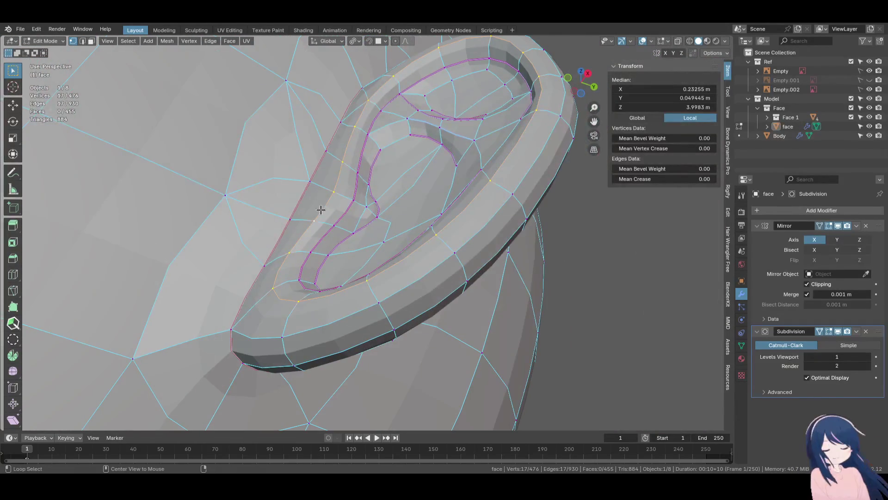
middle_click_drag(343, 197, 365, 195)
left_click(666, 179)
type("1")
key("Return")
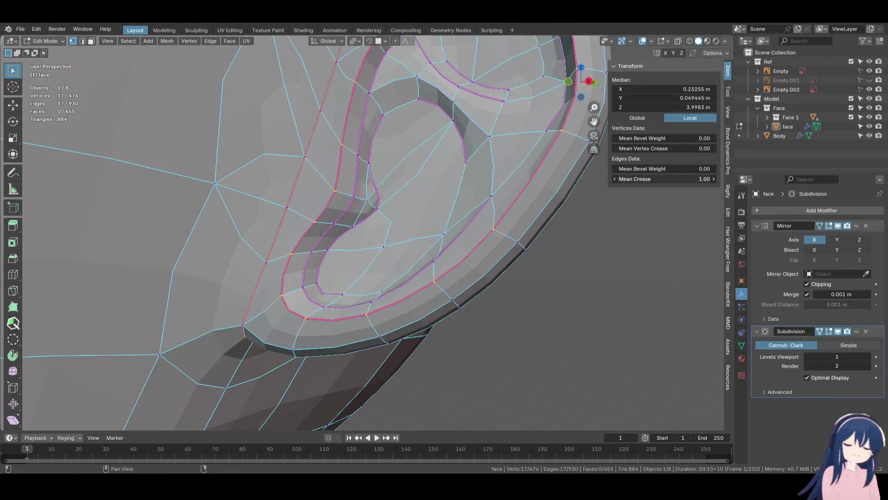
Soften the rim crease to 0.59, then select the ear's top edge with subdivision display off
scroll(331, 273, "down", 5)
mouse_move(331, 272)
middle_mouse_down()
mouse_move(308, 294)
mouse_move(216, 301)
mouse_move(335, 260)
middle_mouse_up()
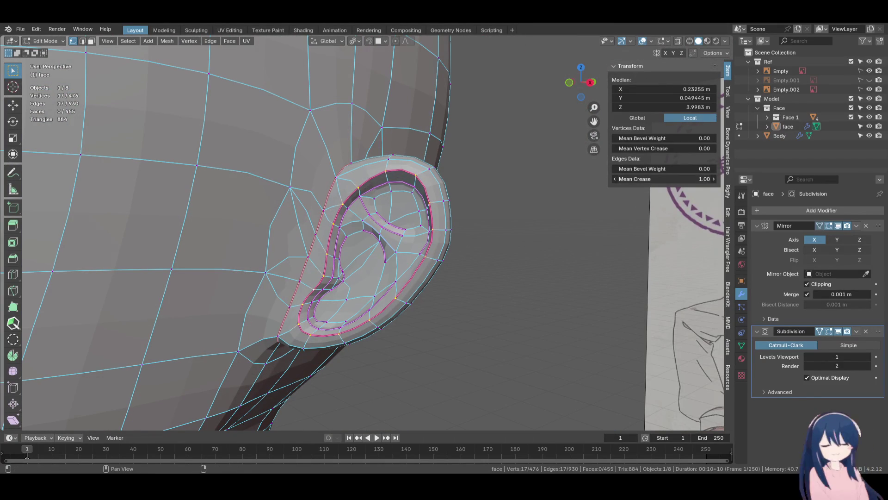
left_click_drag(662, 179, 643, 179)
middle_click_drag(407, 213, 410, 205)
left_click(397, 138)
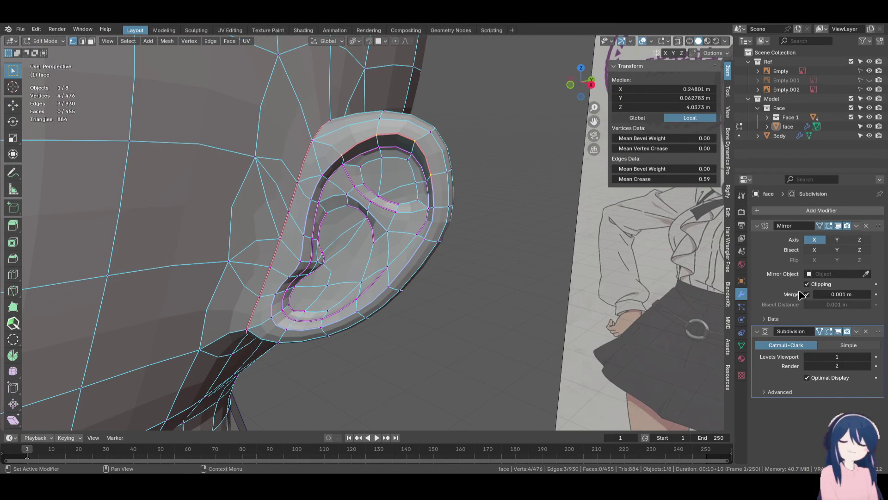
left_click(838, 331)
Nudge the ear's top edge and top-rim vertices slightly with G moves
middle_click_drag(407, 175, 398, 167)
key("g")
left_click(397, 166)
left_click(397, 137)
key("g")
left_click(397, 138)
key("g")
left_click(389, 146)
mouse_move(389, 146)
middle_mouse_down()
mouse_move(370, 157)
mouse_move(394, 143)
middle_mouse_up()
left_click(422, 144)
key("g")
left_click(423, 146)
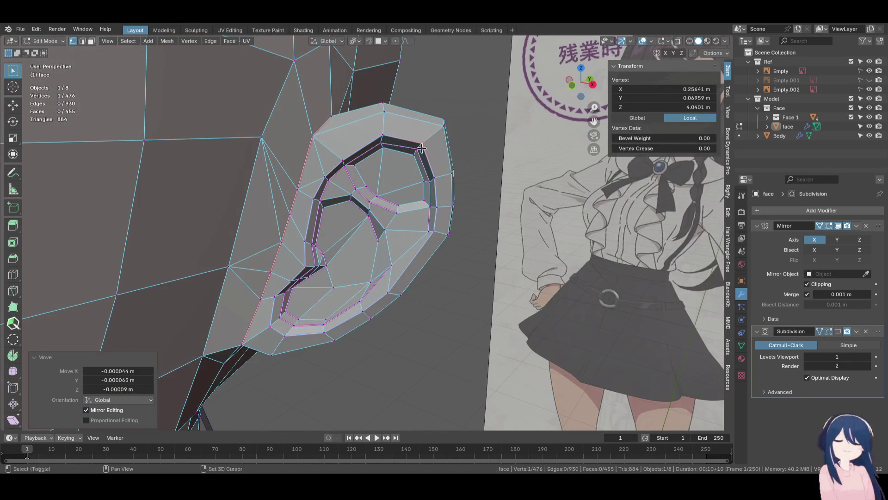
Shrink/fatten the ear's inner rim loop by a small amount
left_click(411, 162, "alt")
key("alt+s")
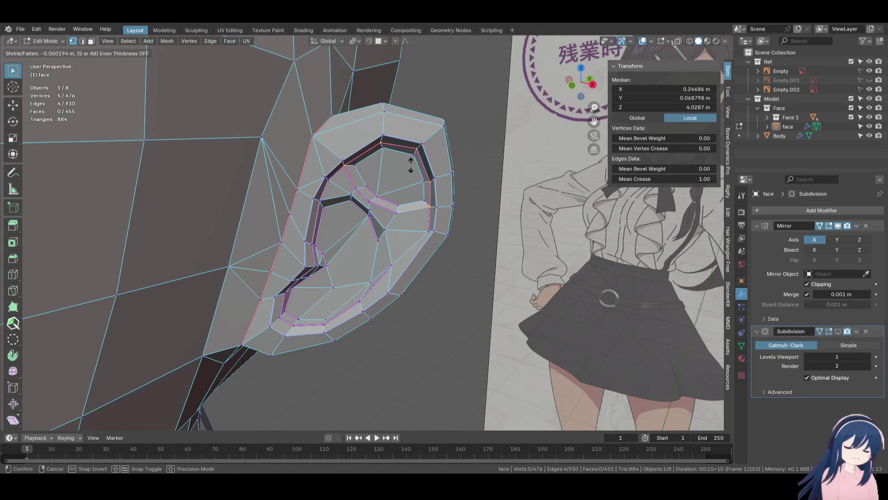
key("ctrl")
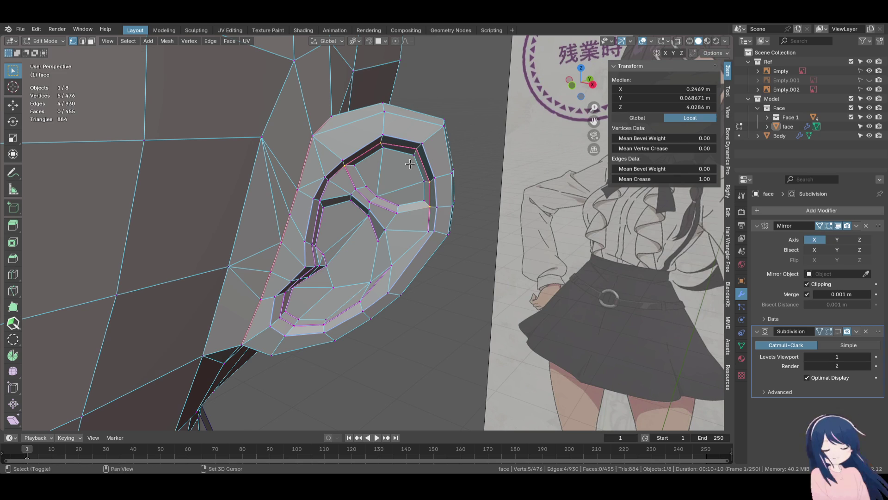
left_click(410, 165)
Push the inner fold edges inward and the adjacent fold vertices slightly outward, then exit edit mode
left_click(326, 201)
left_click(326, 201, "shift")
key("alt+s")
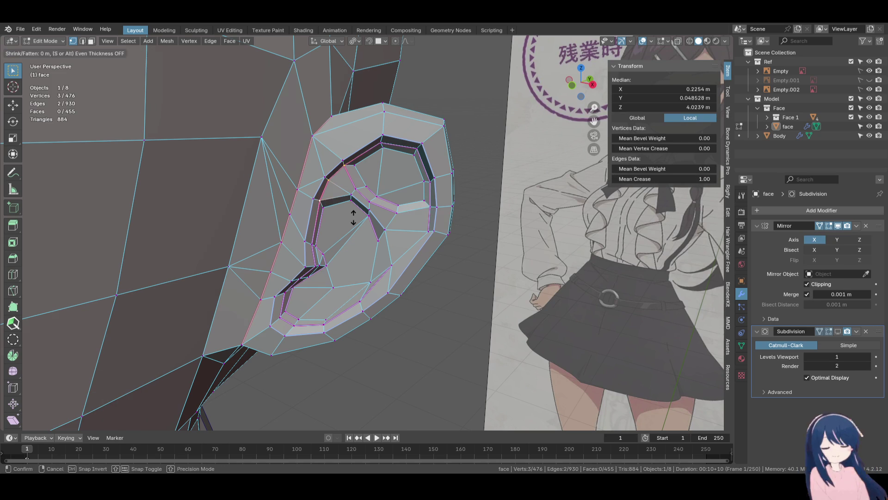
left_click(351, 223)
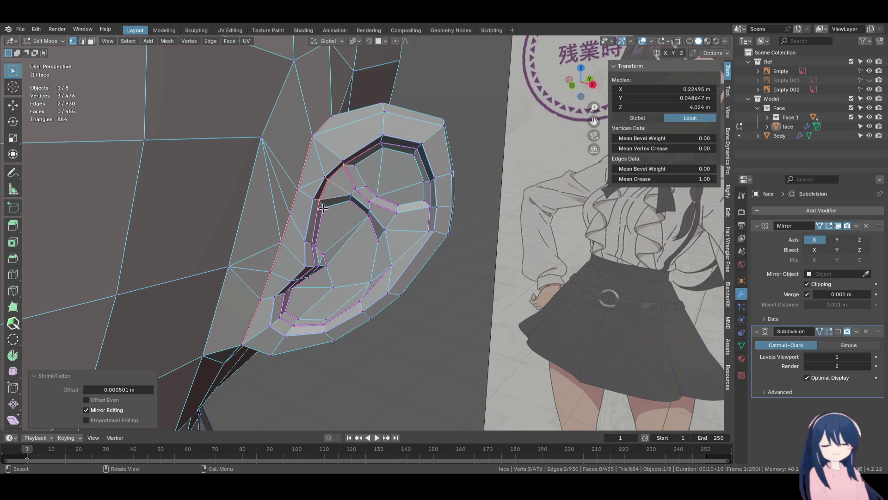
left_click(310, 244)
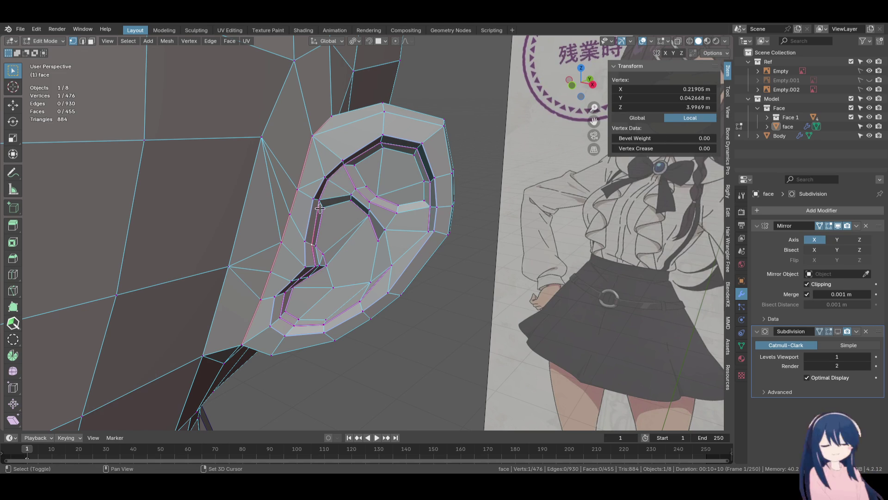
left_click(309, 266, "shift")
middle_click_drag(336, 239, 291, 283)
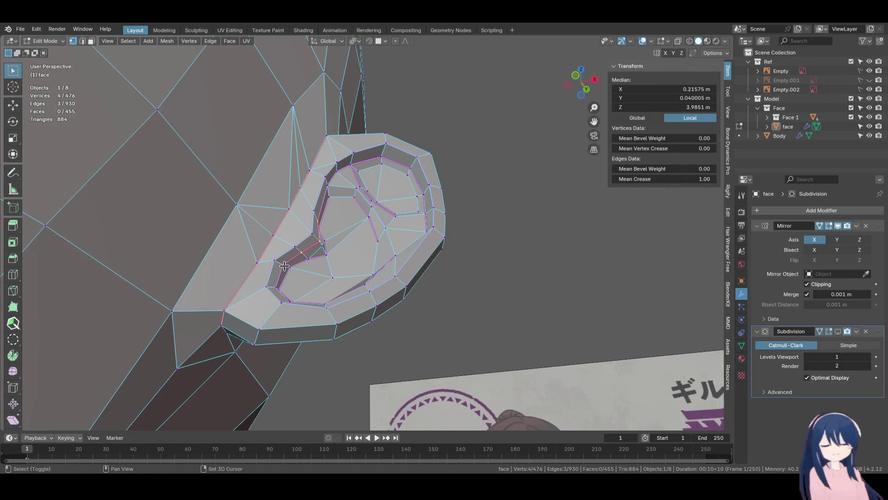
left_click(350, 238)
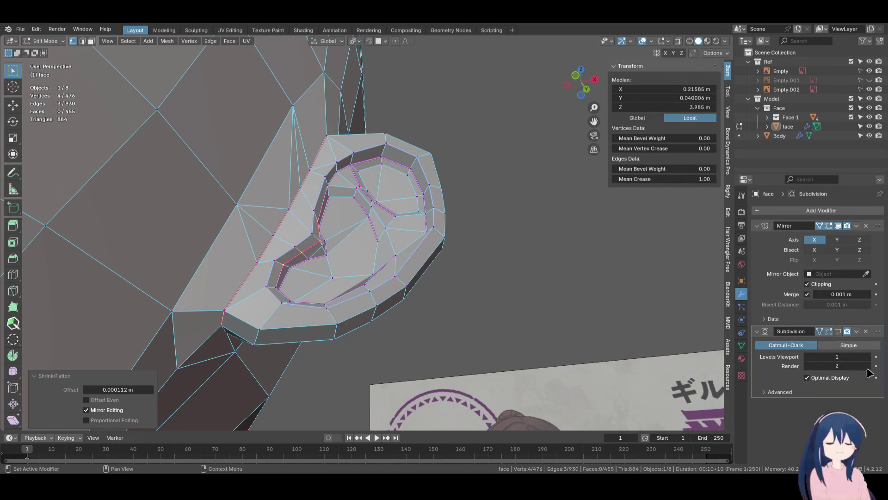
key("Tab")
mouse_move(448, 251)
middle_mouse_down()
mouse_move(407, 336)
mouse_move(423, 333)
mouse_move(314, 349)
mouse_move(418, 347)
mouse_move(420, 305)
mouse_move(439, 268)
mouse_move(382, 350)
mouse_move(344, 326)
mouse_move(383, 327)
mouse_move(480, 273)
mouse_move(430, 308)
middle_mouse_up()
Fully crease the selected ear edge and check the result in object mode
scroll(428, 307, "up", 3)
key("Tab")
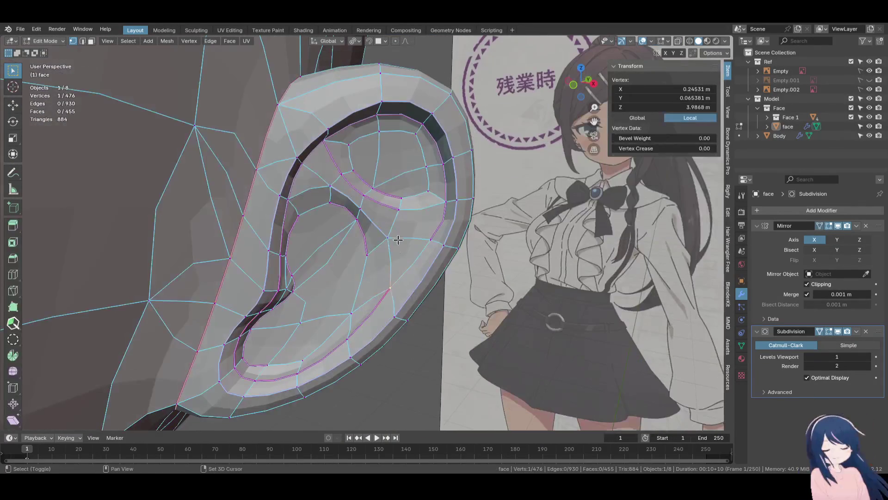
left_click_drag(642, 182, 676, 182)
mouse_move(419, 259)
middle_mouse_down()
mouse_move(424, 229)
mouse_move(412, 293)
mouse_move(331, 317)
mouse_move(318, 343)
mouse_move(364, 329)
mouse_move(356, 315)
mouse_move(328, 319)
middle_mouse_up()
key("Tab")
key("Tab")
With subdivision hidden, move two inner-ear vertices slightly along Y (about 0.000562 m)
left_click(838, 332)
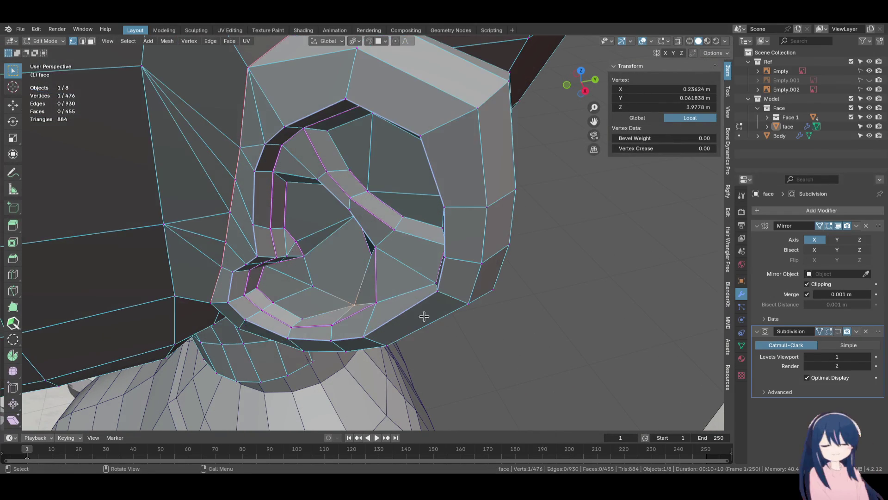
key("g")
key("y")
left_click(418, 284)
mouse_move(419, 284)
middle_mouse_down()
mouse_move(361, 285)
mouse_move(456, 218)
mouse_move(413, 256)
middle_mouse_up()
key("g")
key("y")
left_click(379, 276)
scroll(379, 276, "up", 3)
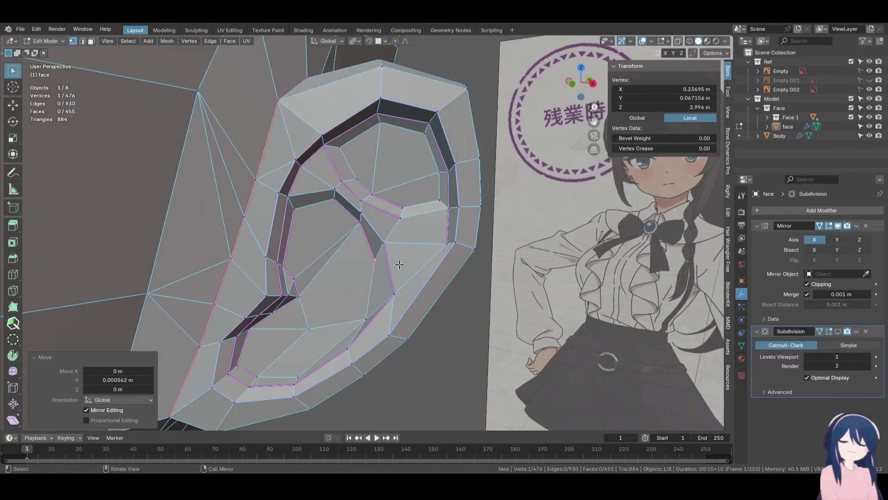
left_click(13, 274)
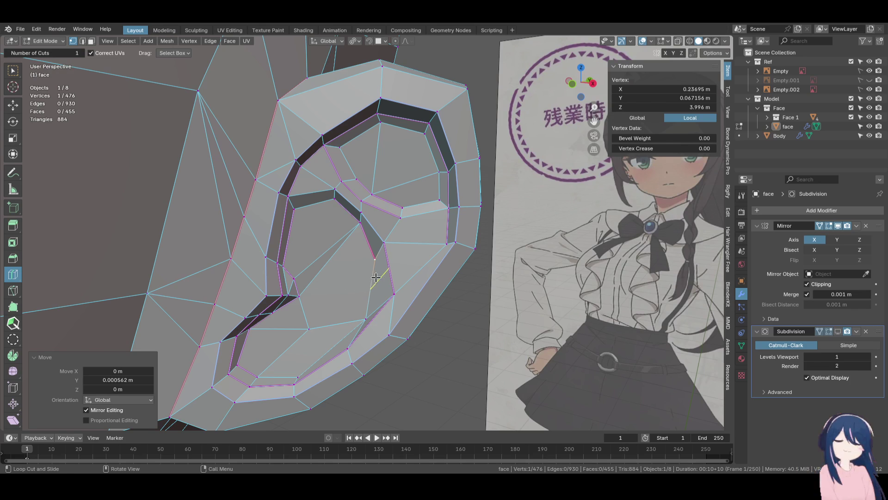
Add a loop cut across the inner ear and return to box selection
left_click(376, 277)
scroll(382, 273, "up", 3)
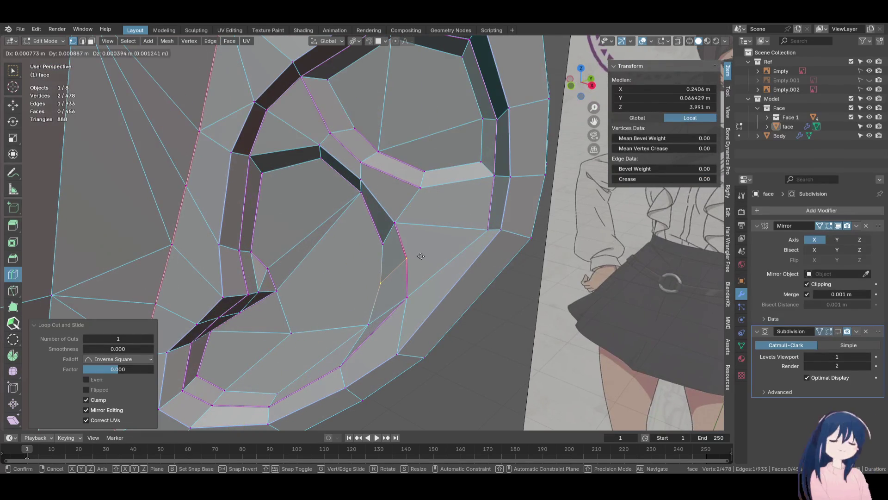
left_click(421, 256)
mouse_move(421, 256)
middle_mouse_down()
mouse_move(434, 246)
mouse_move(414, 265)
mouse_move(482, 238)
mouse_move(440, 241)
middle_mouse_up()
key("w")
mouse_move(178, 205)
middle_mouse_down()
mouse_move(324, 277)
mouse_move(333, 235)
mouse_move(301, 243)
mouse_move(303, 227)
mouse_move(334, 226)
mouse_move(340, 214)
mouse_move(336, 257)
middle_mouse_up()
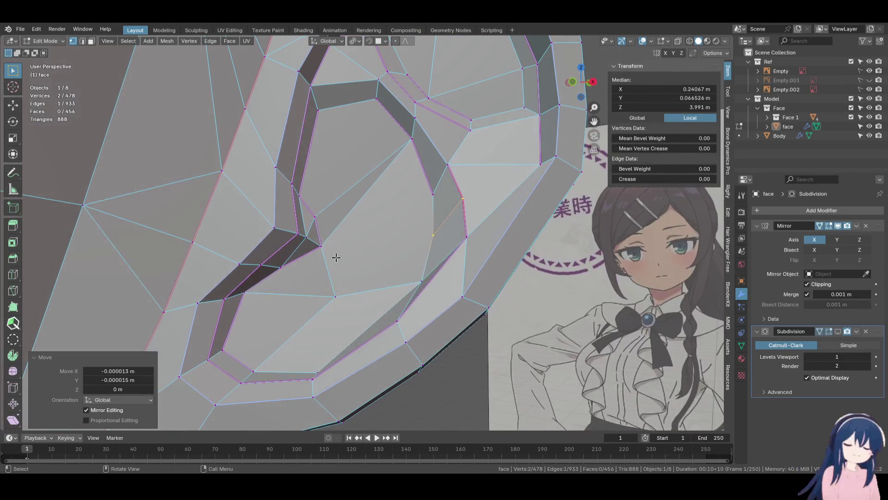
Knife-cut a new edge across the inner ear face
key("k")
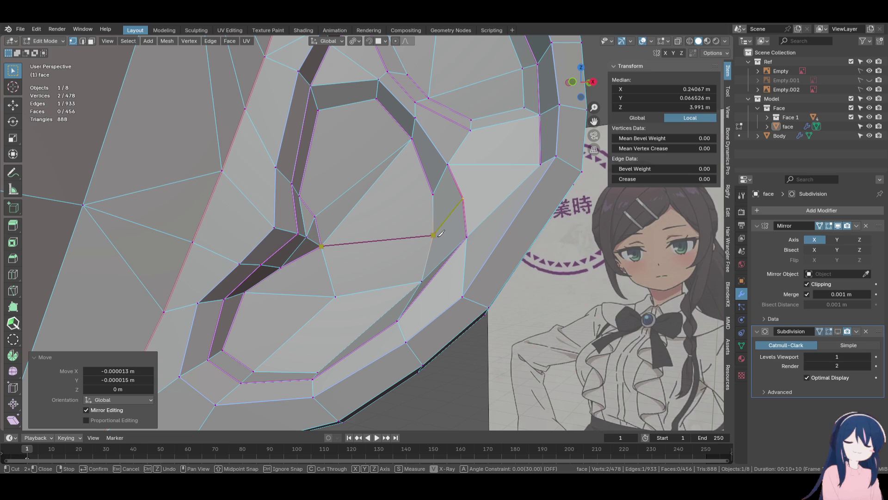
key("Escape")
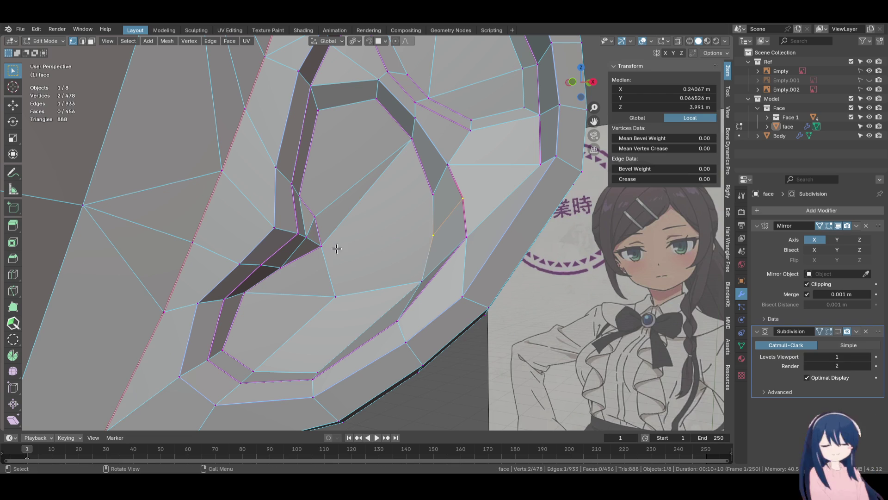
key("k")
left_click(433, 235)
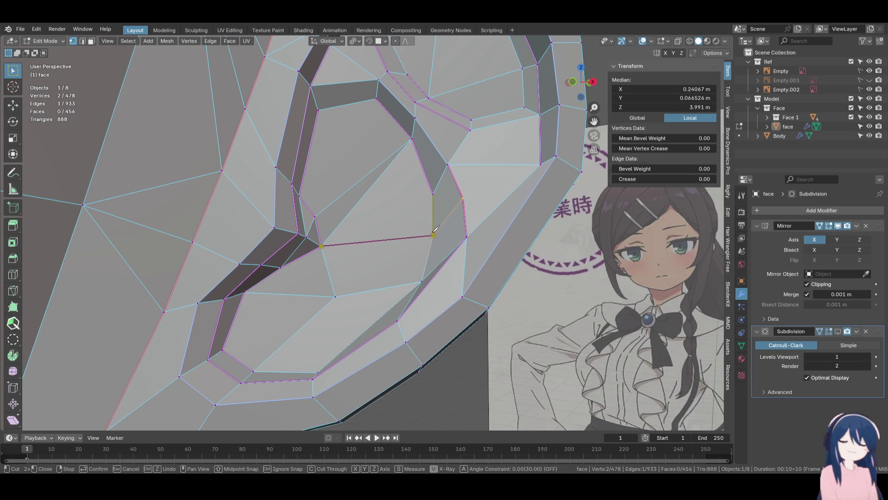
key("Return")
middle_click_drag(371, 228, 332, 258)
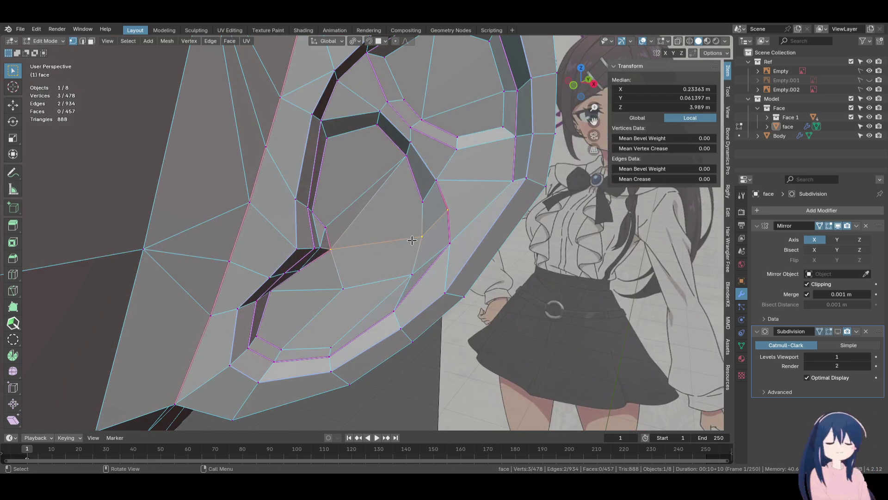
key("h")
key("alt+h")
Vertex-slide the new point along its edge and preview the ear in object mode
key("shift+v")
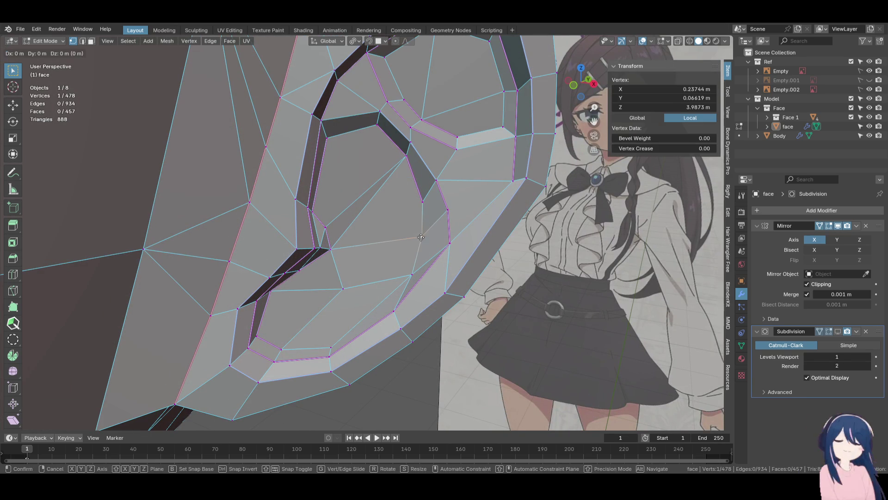
left_click(418, 244)
middle_click_drag(419, 244, 395, 279)
scroll(395, 278, "down", 5)
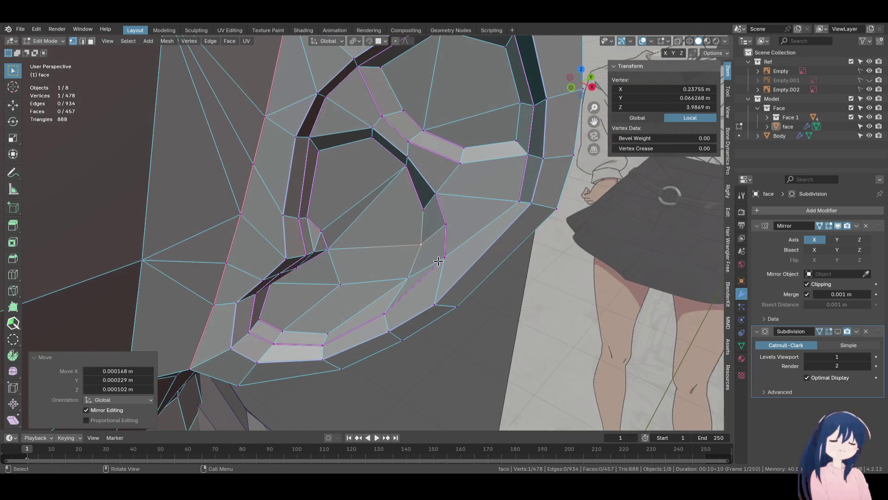
key("Tab")
mouse_move(427, 252)
middle_mouse_down()
mouse_move(381, 263)
mouse_move(424, 252)
mouse_move(395, 277)
mouse_move(375, 262)
mouse_move(362, 307)
mouse_move(335, 301)
mouse_move(369, 294)
mouse_move(307, 285)
mouse_move(362, 285)
mouse_move(327, 268)
mouse_move(343, 277)
mouse_move(307, 272)
mouse_move(345, 276)
middle_mouse_up()
scroll(424, 251, "up", 3)
key("Tab")
key("Tab")
key("Tab")
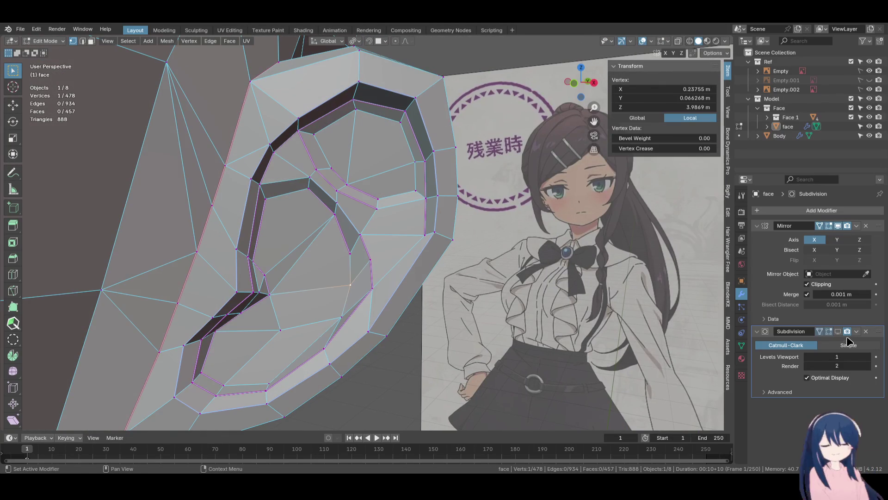
Show subdivision while editing and extend the selection along the inner ear rim
left_click(839, 331)
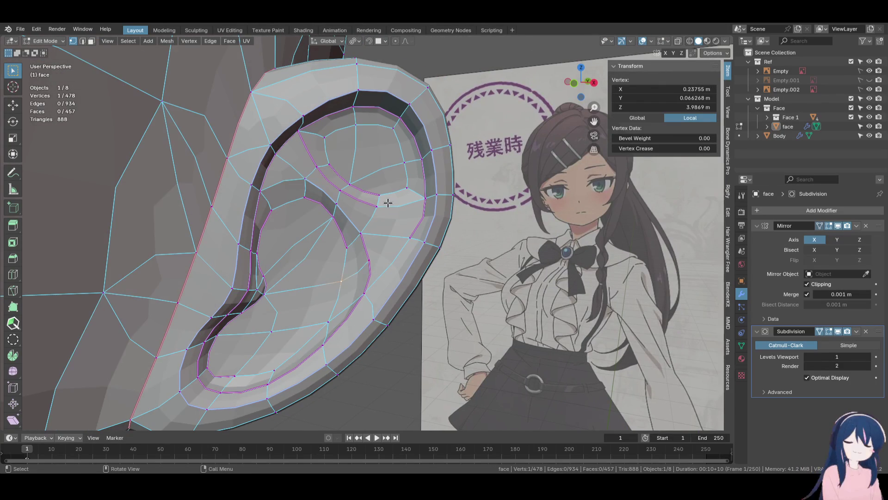
mouse_move(387, 203)
middle_mouse_down()
mouse_move(474, 307)
mouse_move(416, 308)
mouse_move(393, 276)
mouse_move(347, 314)
mouse_move(341, 347)
mouse_move(388, 280)
mouse_move(382, 303)
mouse_move(428, 305)
mouse_move(331, 300)
middle_mouse_up()
key("Tab")
scroll(374, 309, "up", 3)
key("Tab")
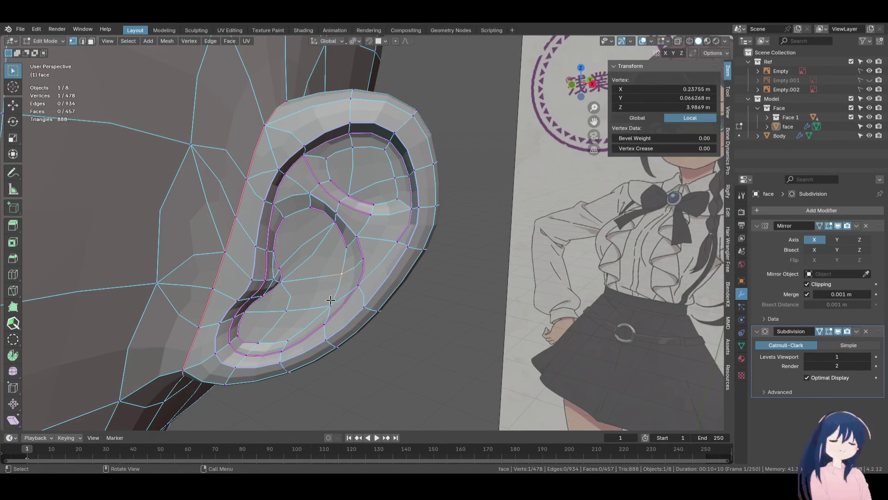
left_click(331, 304, "ctrl")
left_click_drag(662, 179, 712, 179)
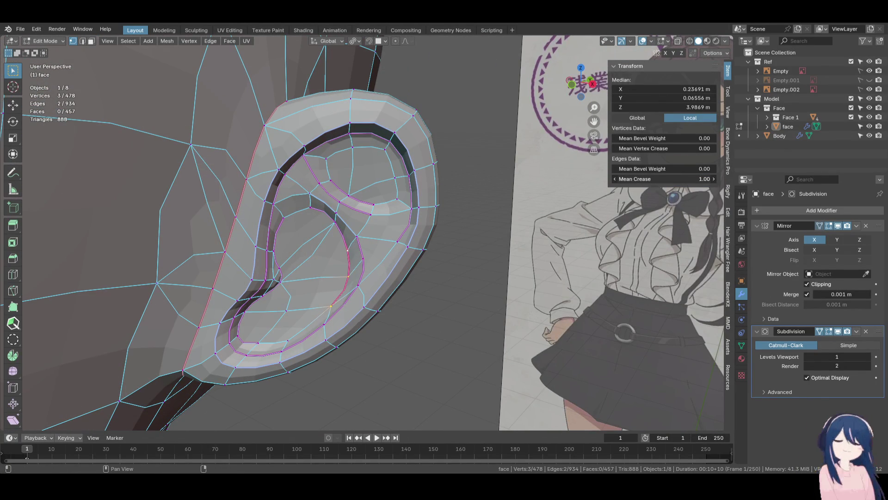
key("Tab")
Clear the crease to 0 on the selected inner rim edges and return to object mode
scroll(431, 233, "down", 5)
mouse_move(424, 237)
middle_mouse_down()
mouse_move(467, 226)
mouse_move(436, 251)
mouse_move(297, 257)
mouse_move(404, 254)
middle_mouse_up()
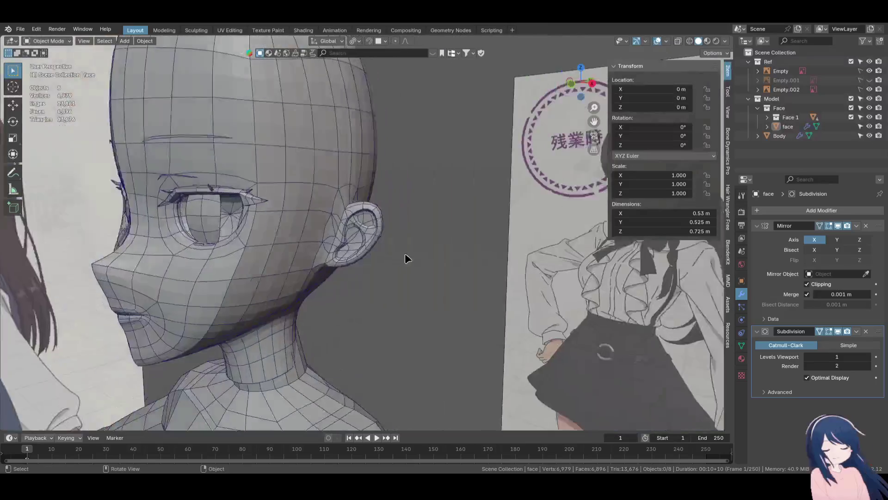
scroll(404, 254, "up", 6)
key("Tab")
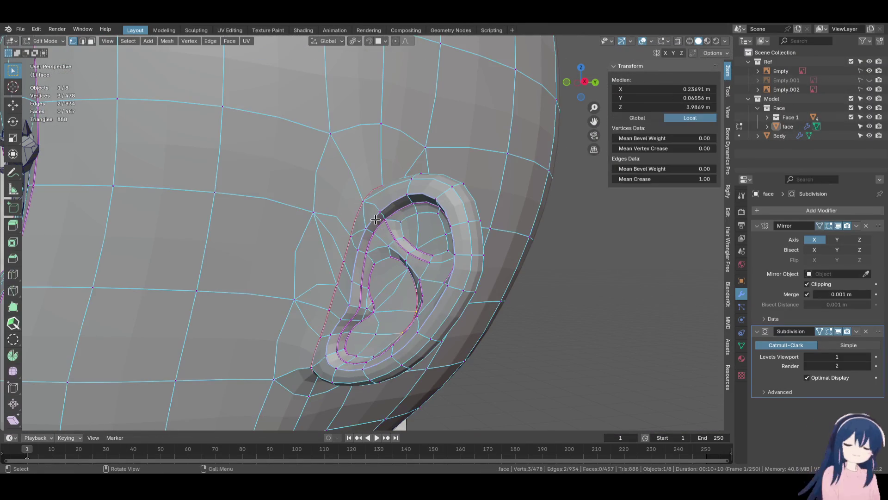
middle_click_drag(385, 239, 378, 210)
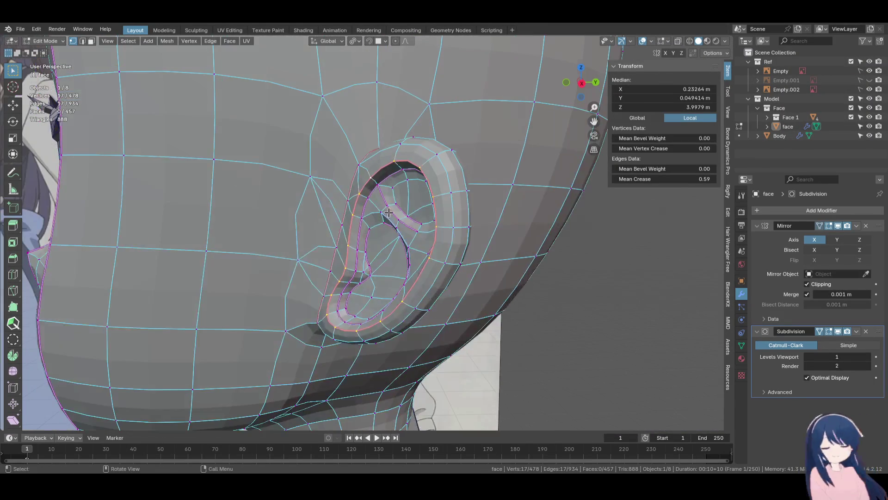
key("BackSpace")
scroll(378, 210, "down", 3)
mouse_move(378, 210)
middle_mouse_down()
mouse_move(509, 295)
mouse_move(484, 257)
mouse_move(417, 292)
mouse_move(512, 302)
mouse_move(499, 286)
middle_mouse_up()
key("Tab")
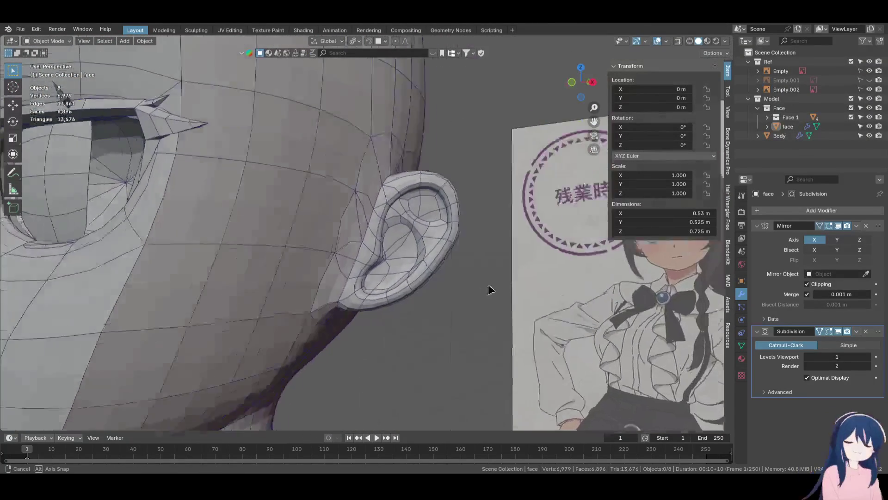
Save the file, snap to the front view, and orbit to see the ear from below
scroll(503, 287, "down", 4)
key("KP_1")
key("ctrl+s")
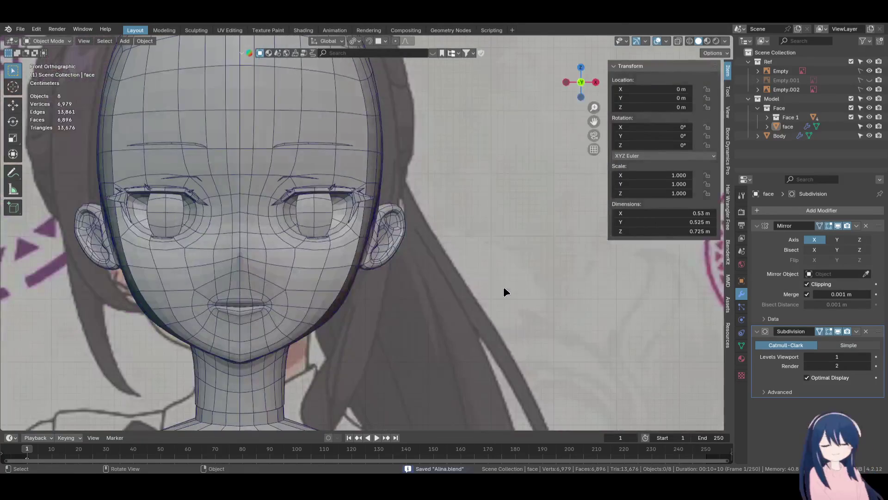
mouse_move(503, 288)
middle_mouse_down()
mouse_move(497, 276)
mouse_move(436, 331)
mouse_move(306, 304)
mouse_move(412, 303)
mouse_move(467, 286)
mouse_move(303, 303)
mouse_move(456, 296)
mouse_move(423, 322)
mouse_move(435, 299)
mouse_move(425, 274)
mouse_move(262, 245)
middle_mouse_up()
In edit mode, select a vertex path along the ear rim and hide subdivision smoothing
key("Tab")
left_click(335, 233, "ctrl")
key("KP_1")
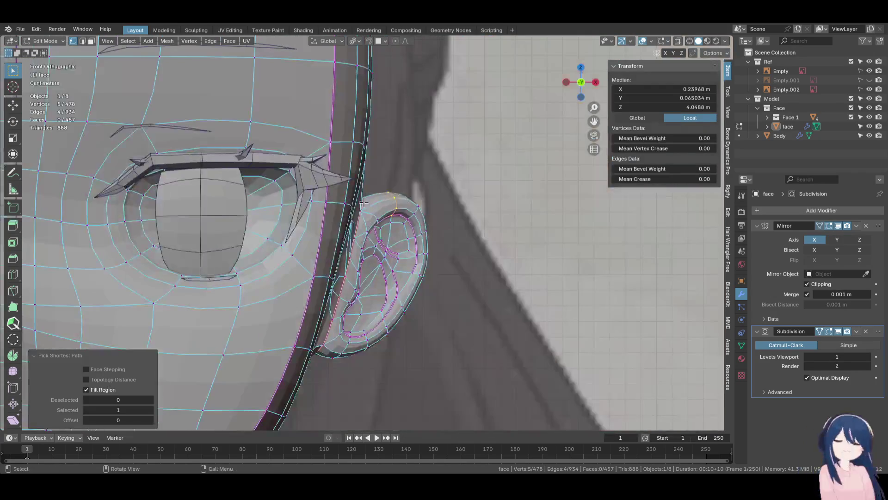
key("g")
key("Escape")
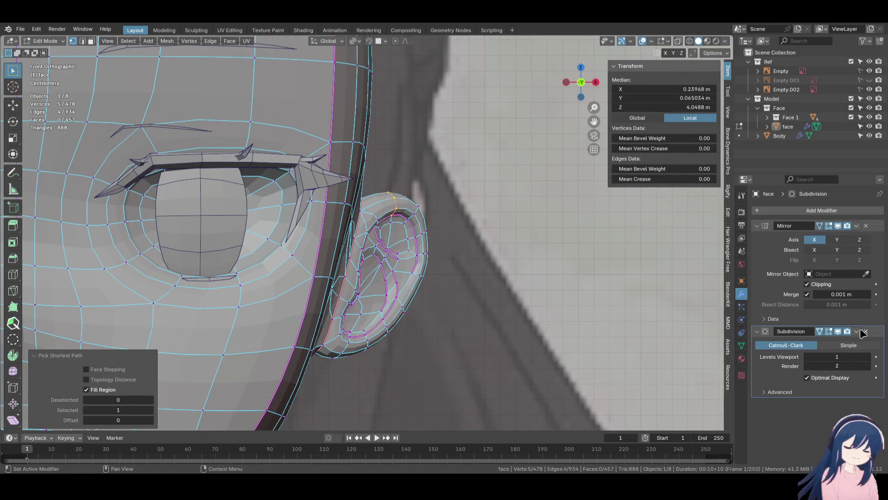
left_click(837, 332)
Edge-slide the ear-rim edge by factor 0.131 and nudge the upper ear vertices twice
key("g")
key("g")
left_click(488, 208)
key("g")
left_click(490, 262)
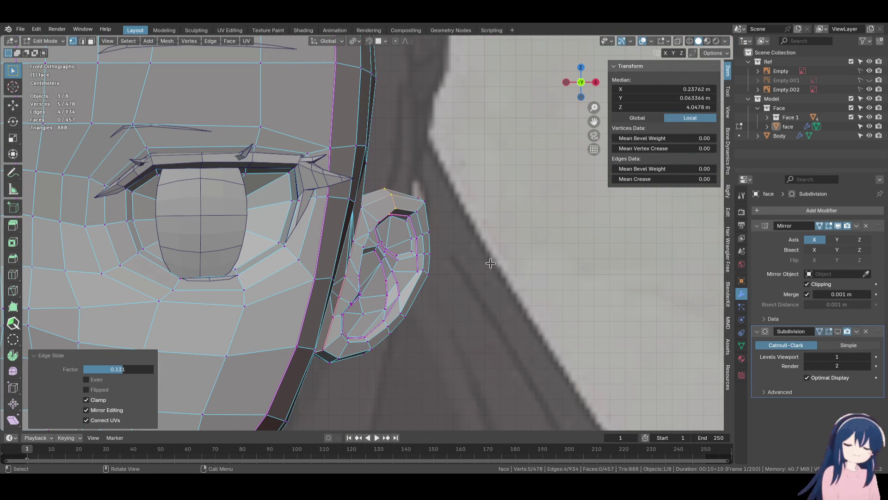
key("g")
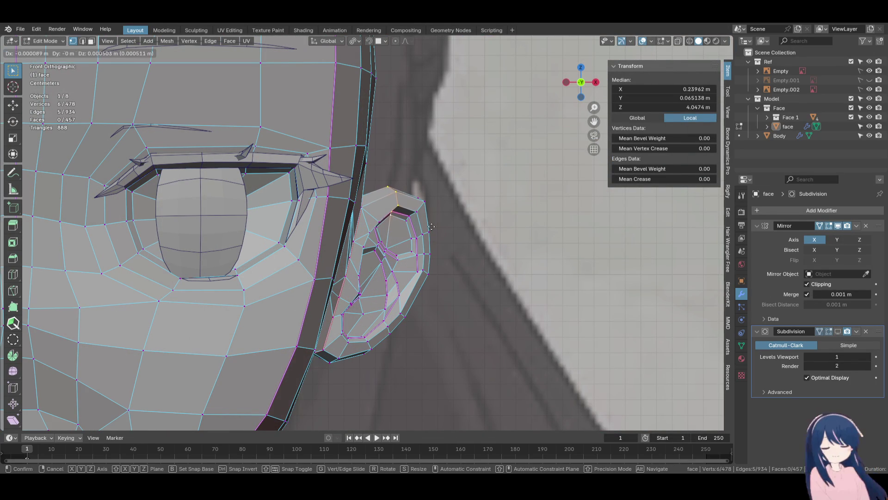
left_click(427, 189)
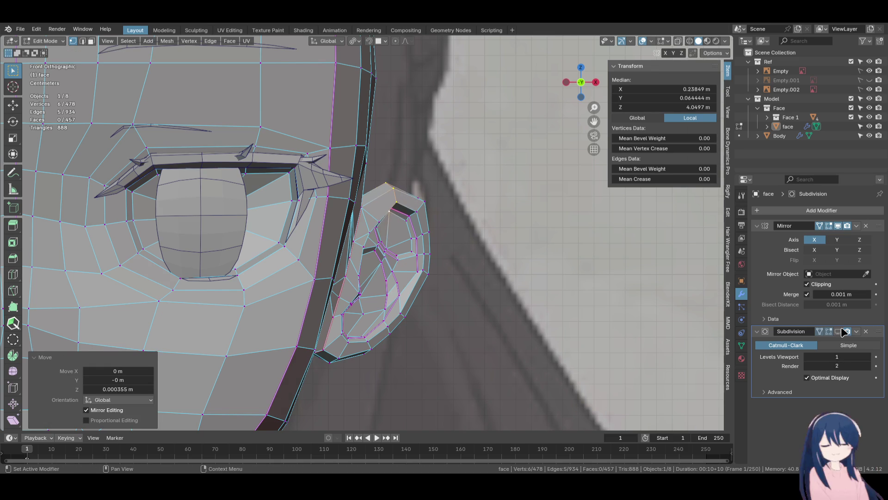
Return to object mode, check the ear from below, and save Alina.blend
key("Tab")
mouse_move(408, 202)
middle_mouse_down()
mouse_move(362, 280)
mouse_move(329, 278)
middle_mouse_up()
key("ctrl+s")
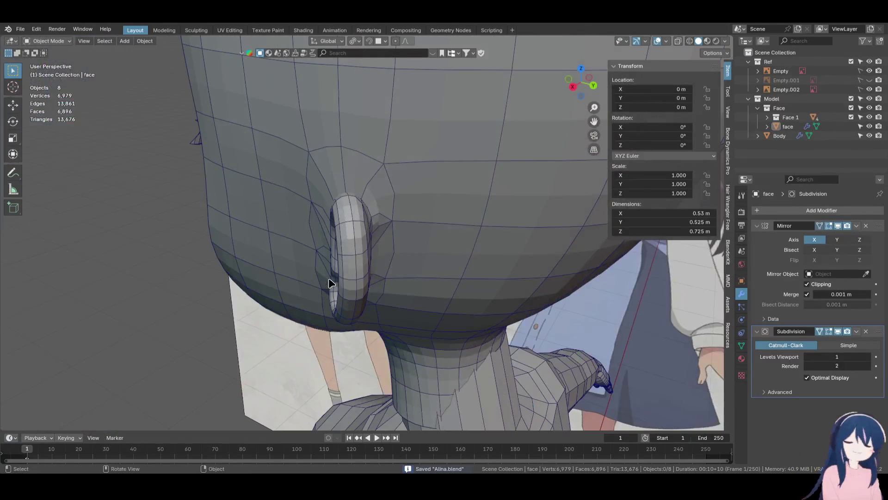
Toggle subdivision smoothing while comparing side and front views, then exit edit mode with nothing selected
key("Tab")
key("KP_1")
left_click(839, 332)
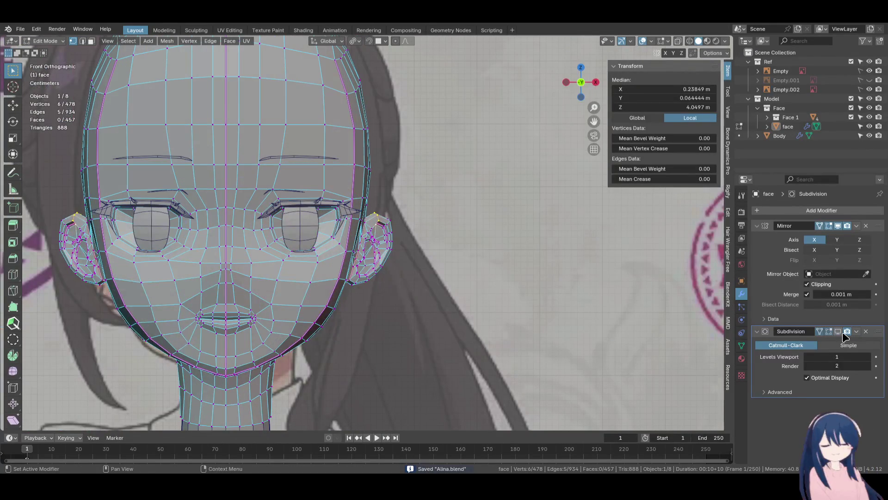
left_click(839, 331)
scroll(555, 298, "up", 2)
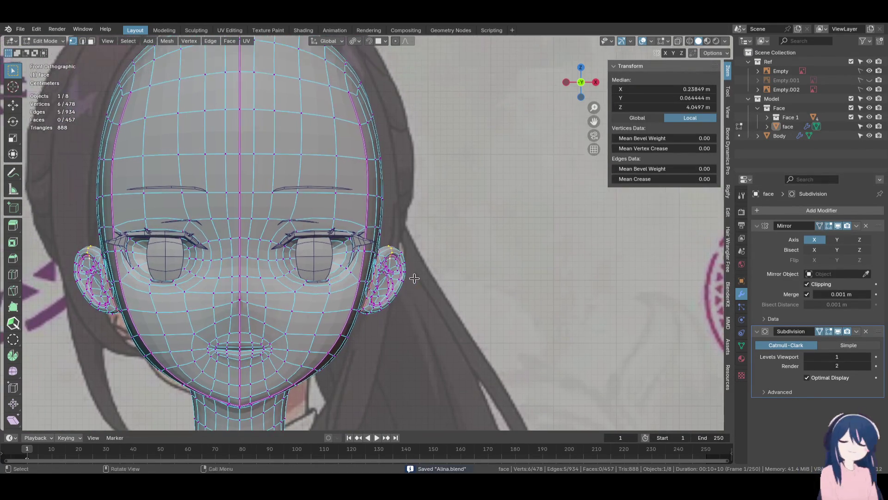
key("KP_3")
scroll(394, 283, "up", 3)
key("KP_1")
scroll(482, 264, "down", 3)
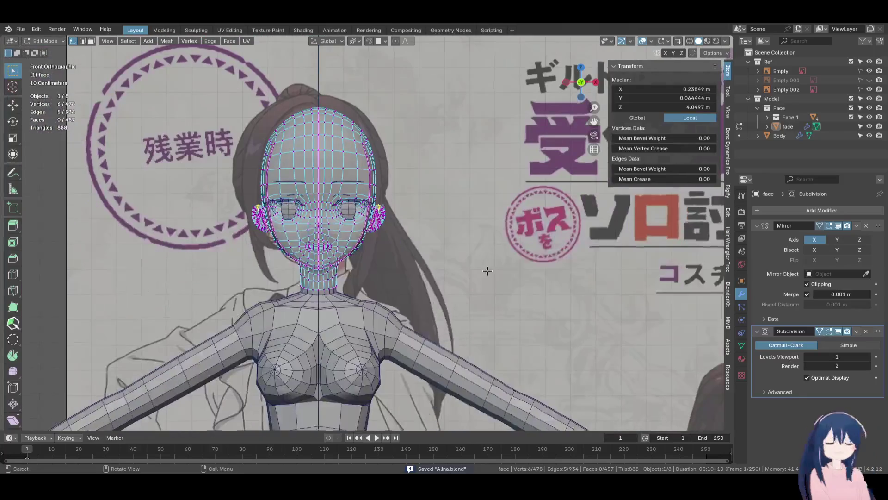
key("alt+a")
key("Tab")
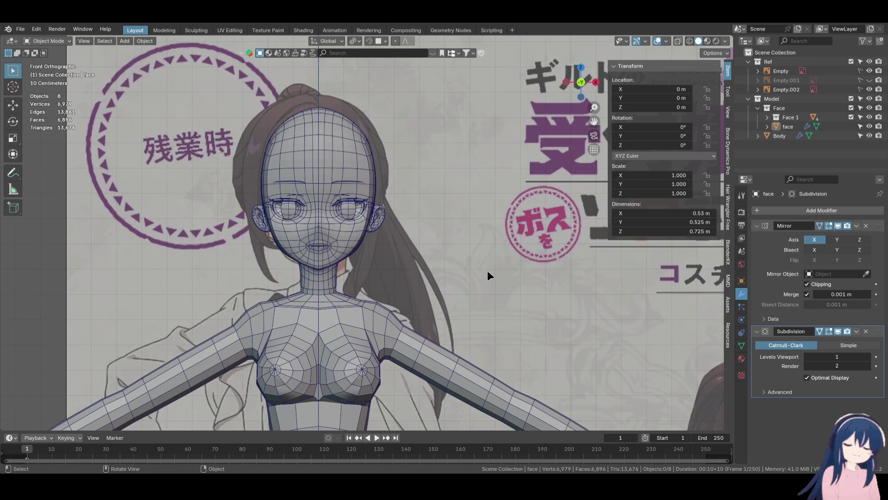
Enable viewport subdivision smoothing on the Body mesh
scroll(436, 268, "down", 5)
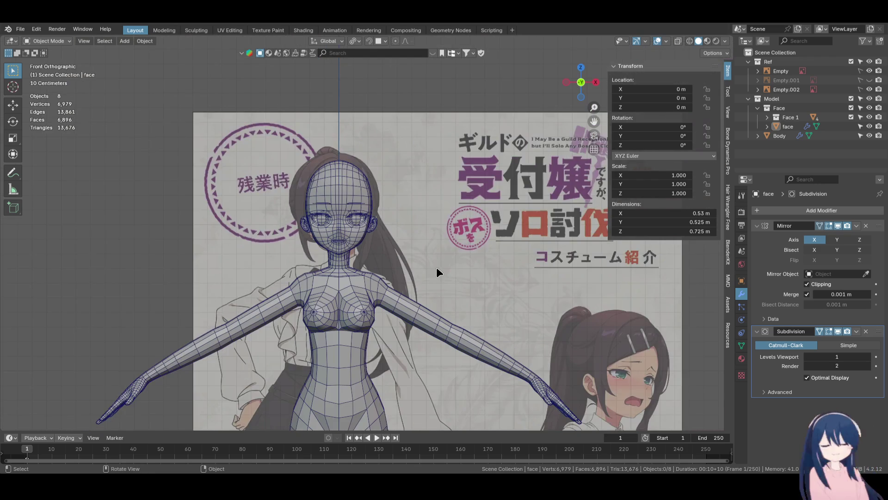
scroll(356, 310, "up", 4)
left_click(356, 309)
left_click(837, 331)
key("alt+a")
scroll(488, 246, "down", 4)
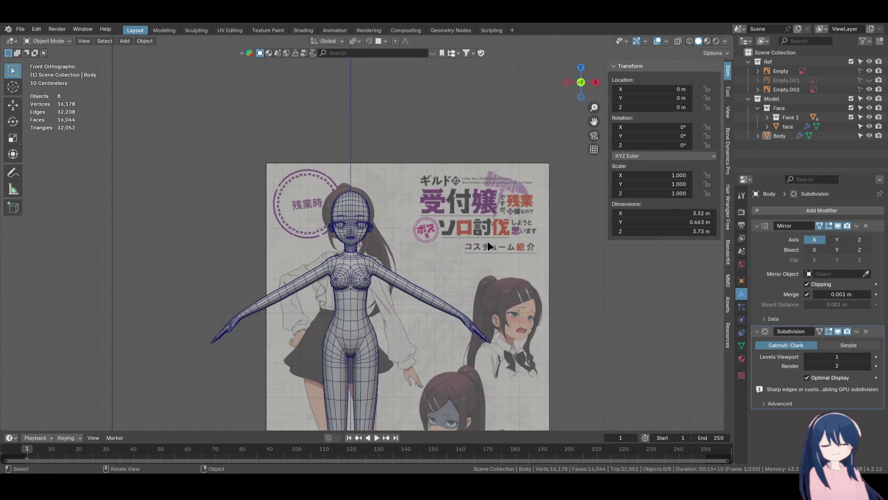
Check the smoothed body against the reference from the right side, then return to front view
middle_click_drag(454, 333, 449, 227, "shift")
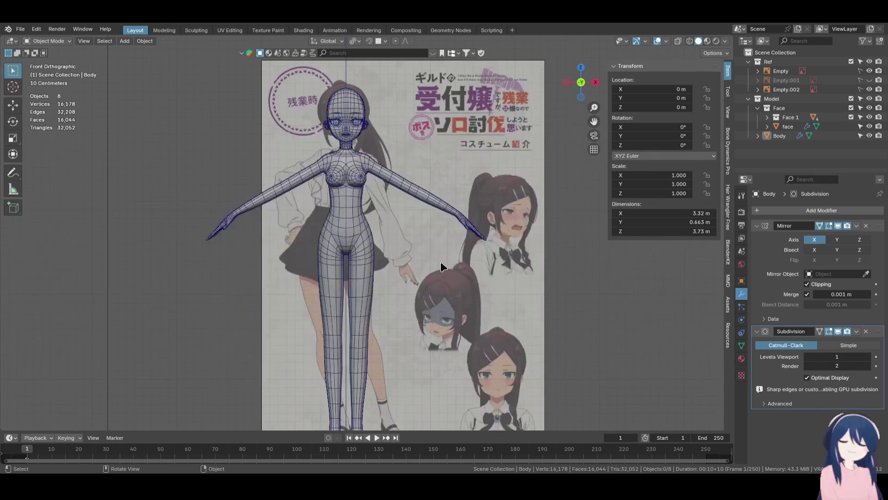
key("KP_3")
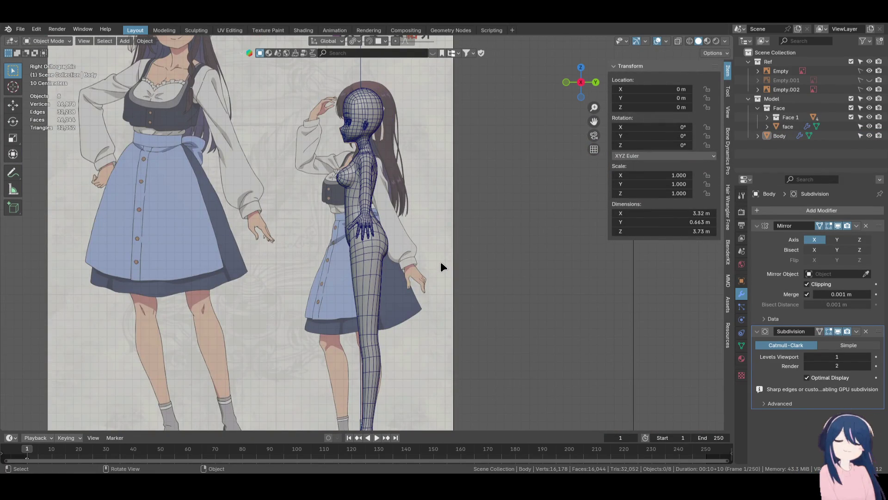
scroll(339, 227, "up", 5)
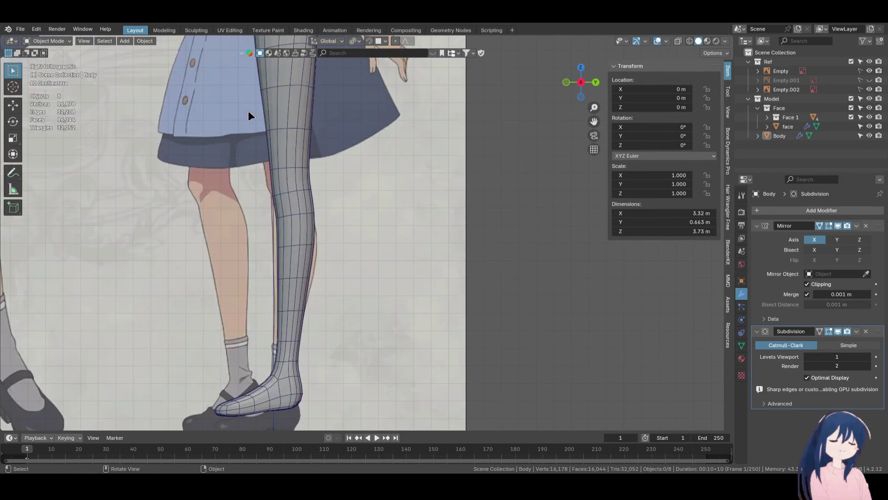
scroll(293, 163, "down", 4)
mouse_move(293, 164)
middle_mouse_down()
mouse_move(341, 211)
mouse_move(340, 227)
mouse_move(396, 198)
middle_mouse_up()
key("1")
scroll(392, 293, "up", 6)
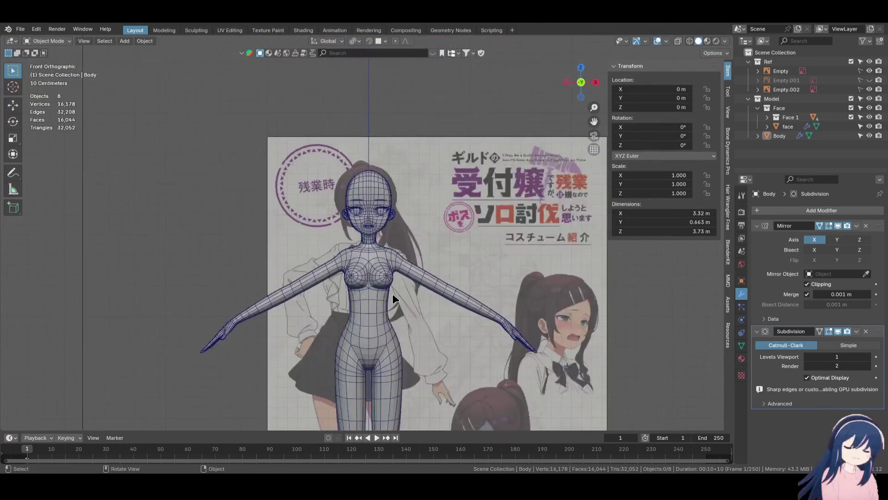
Create a Body collection under Model, move the Body mesh into it, and exclude it
left_click(787, 102)
right_click(790, 105)
left_click(787, 91)
double_click(787, 135)
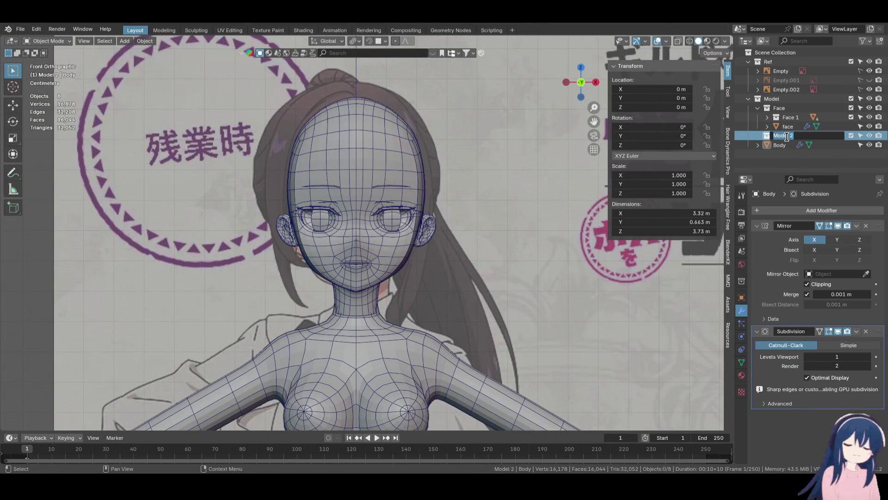
type("dy")
key("Return")
left_click_drag(779, 145, 781, 135)
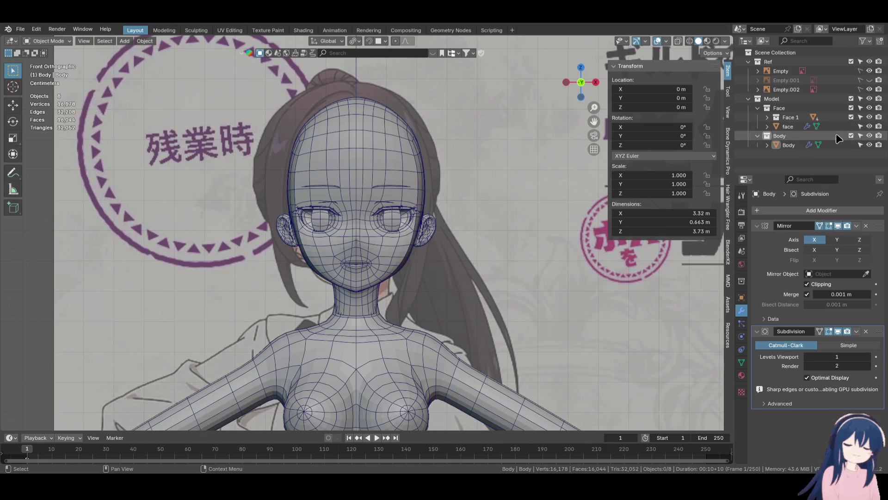
left_click(851, 136)
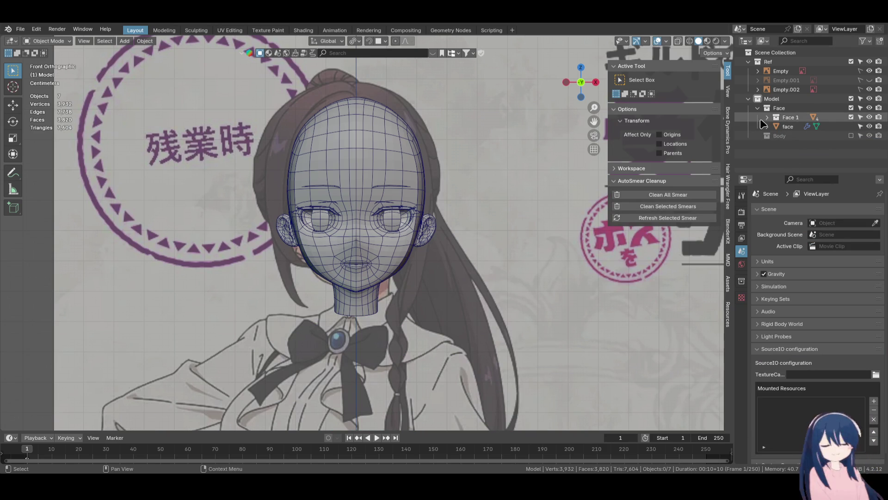
Add a new Hair collection inside the Face collection
left_click(784, 107)
right_click(785, 108)
left_click(787, 110)
double_click(791, 126)
type("Hair")
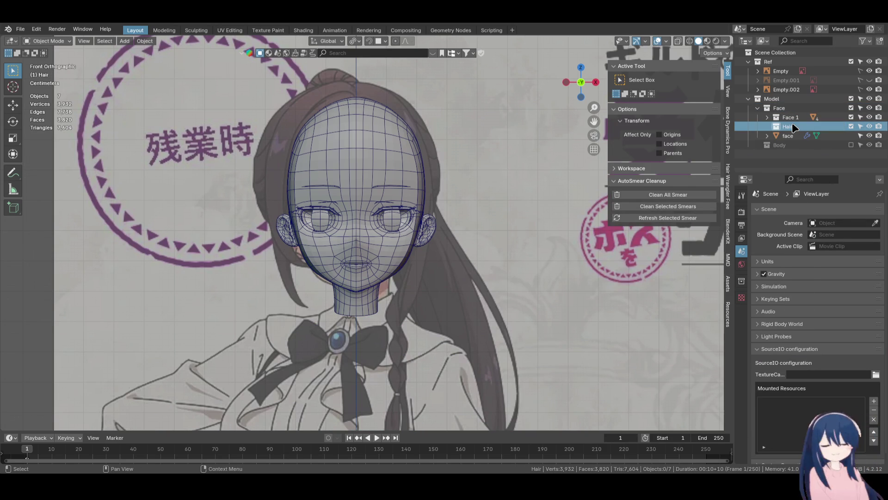
left_click(792, 156)
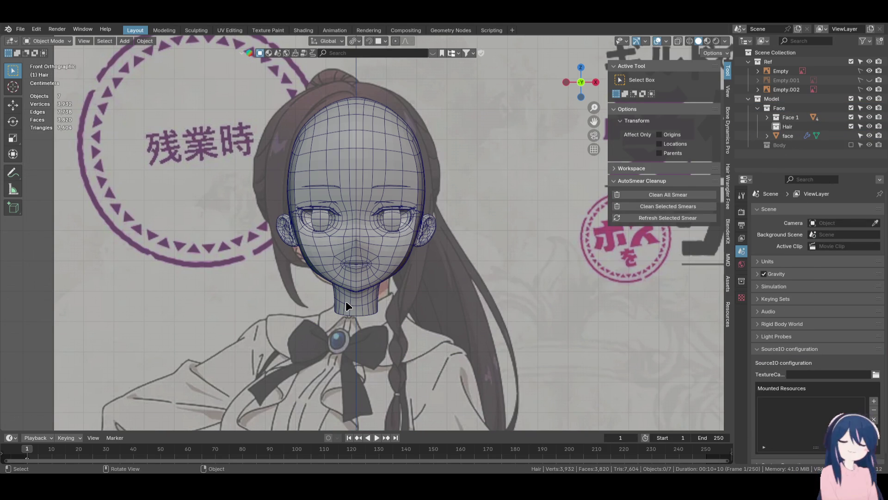
Exclude Face 1 from the view layer while keeping Hair included
left_click(851, 116)
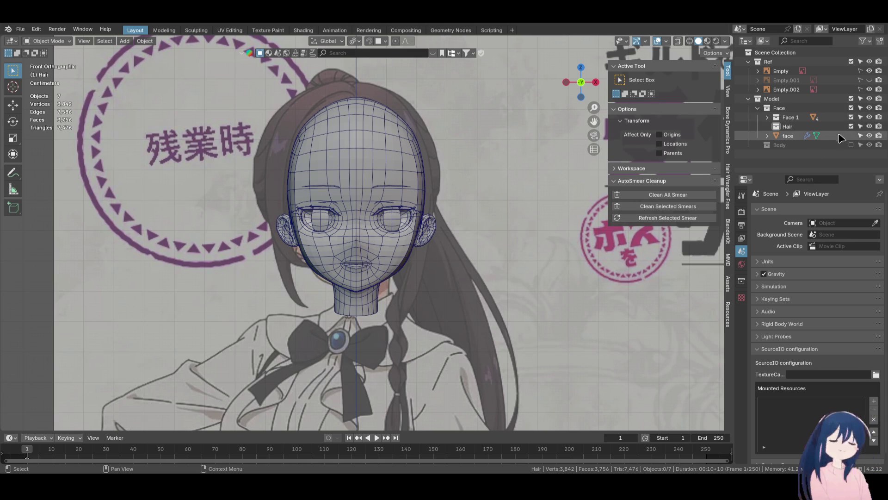
left_click(851, 126)
left_click(851, 126)
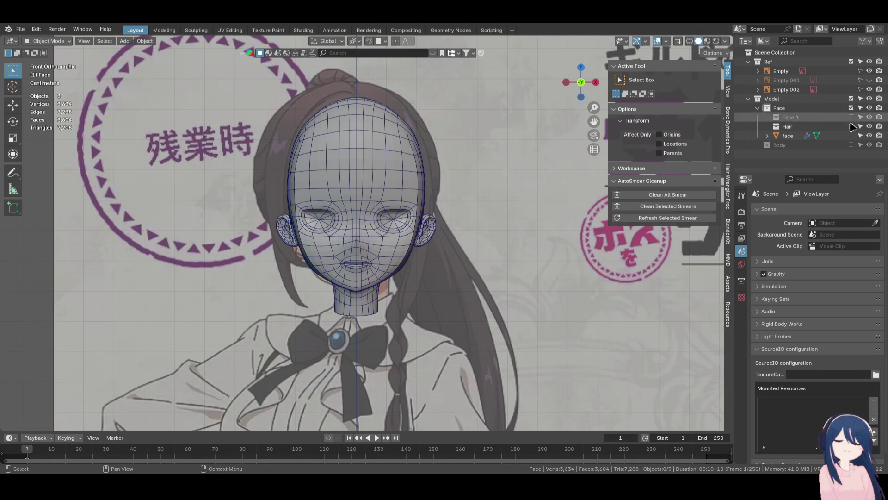
left_click(851, 117)
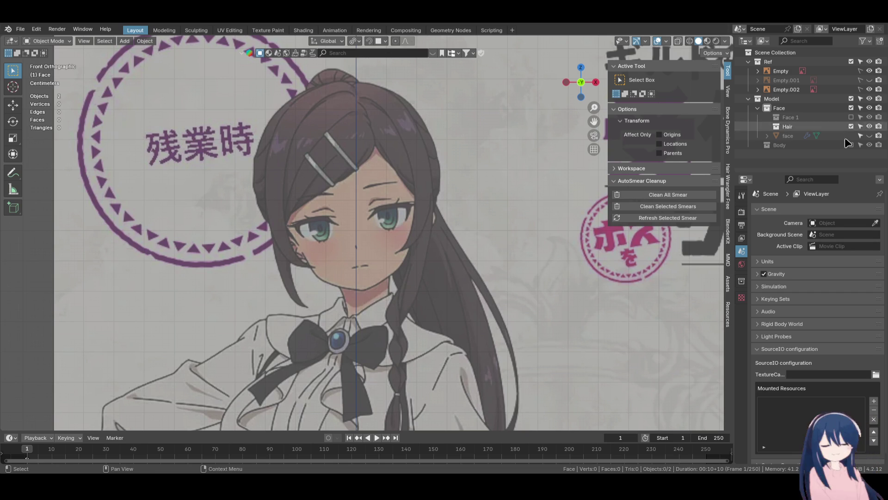
Make the Hair collection active in the Outliner
left_click(787, 126)
Add a NURBS circle and raise it along the Z axis
scroll(428, 313, "down", 5)
middle_click_drag(428, 313, 412, 194, "shift")
key("shift+a")
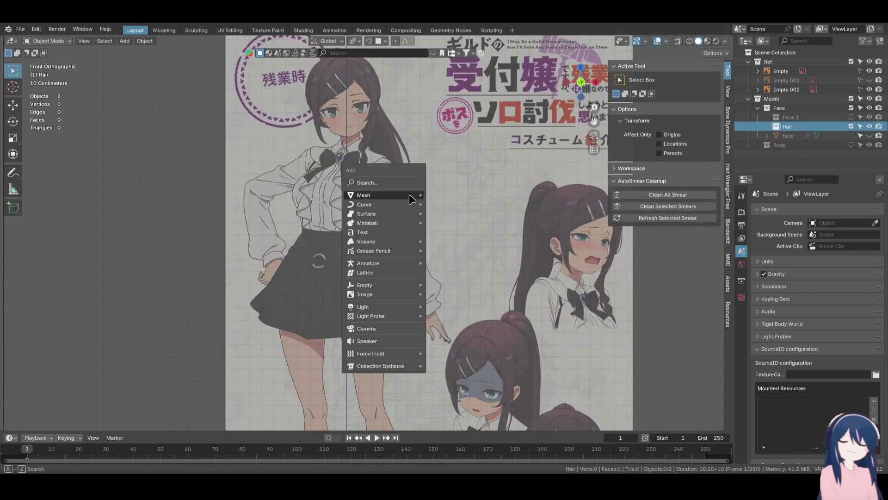
mouse_move(388, 204)
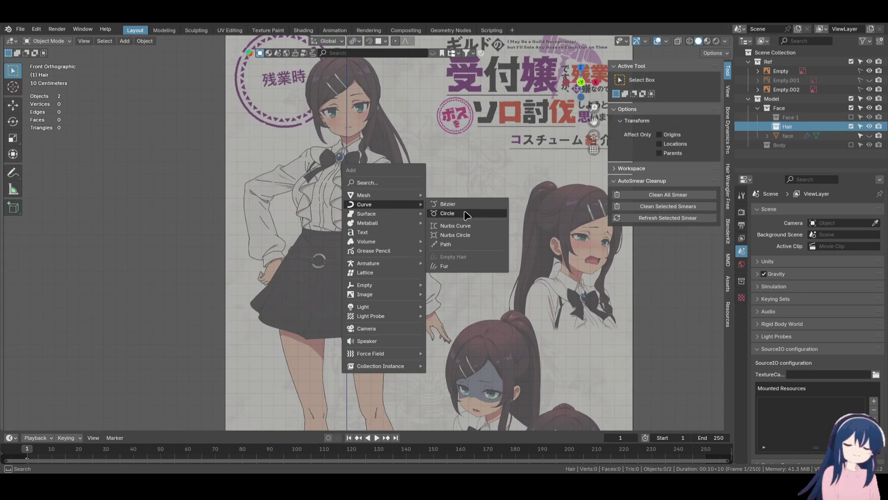
left_click(461, 236)
scroll(461, 236, "down", 3)
key("g")
key("z")
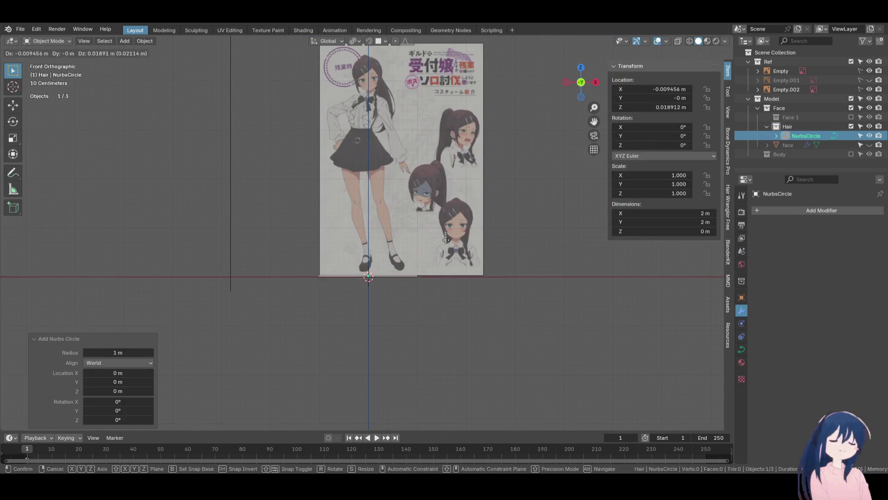
left_click(452, 60)
Rotate the circle 90° around X, shrink it, and place it near the drawn head
middle_click_drag(451, 59, 437, 209, "shift")
scroll(437, 224, "up", 3)
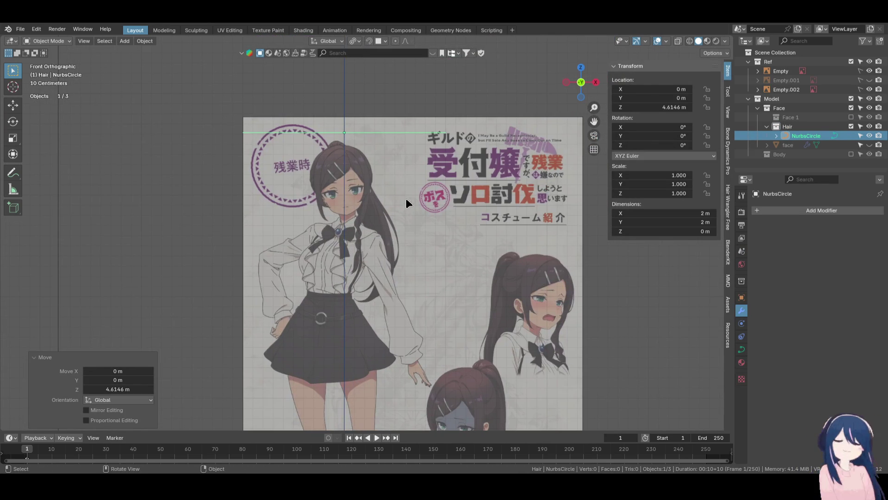
type("rx90")
key("Return")
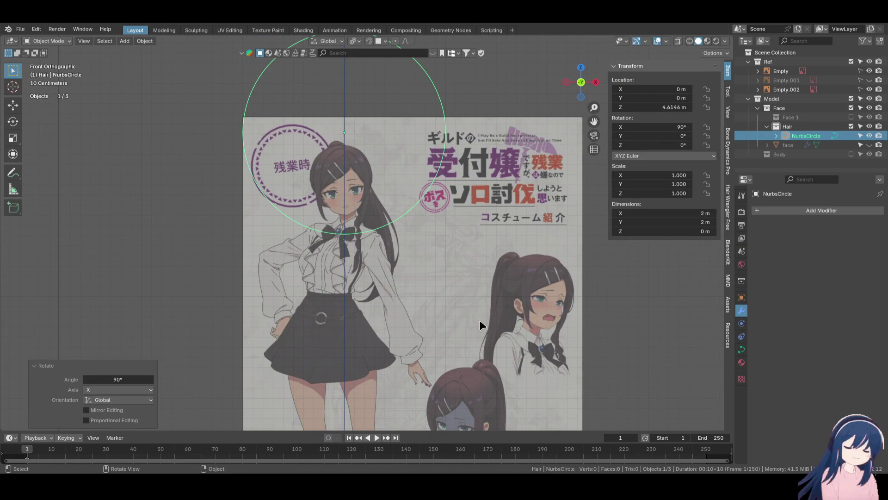
key("s")
left_click(369, 166)
key("g")
left_click(437, 214)
scroll(428, 233, "down", 2)
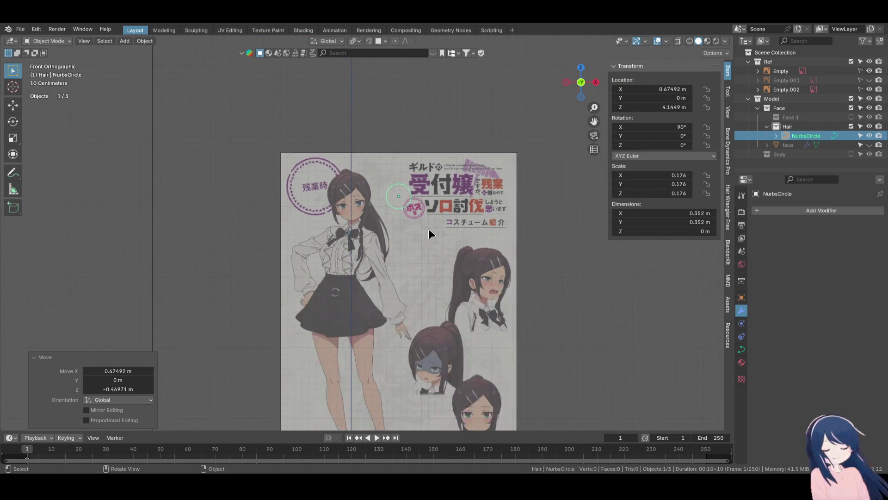
middle_click_drag(429, 233, 423, 181, "shift")
Create a Hair_Shape collection and move NurbsCircle into it
key("shift+a")
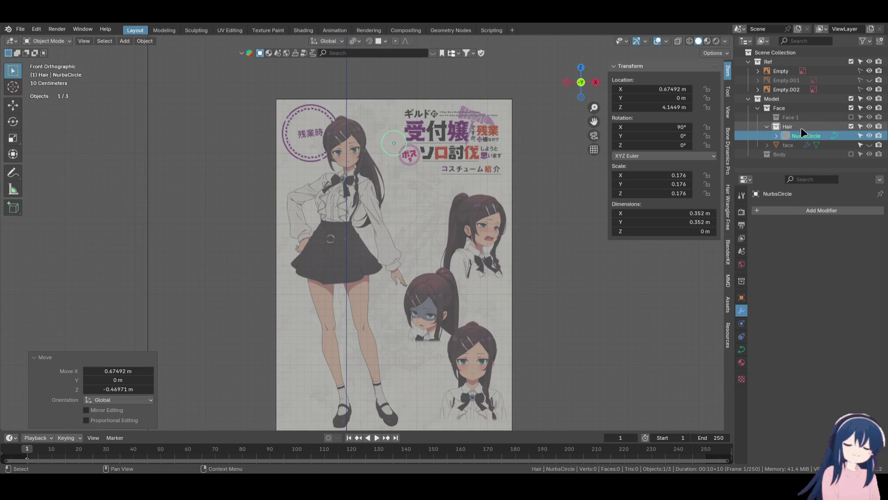
right_click(801, 132)
left_click(801, 130)
double_click(800, 135)
type("Hair Shap")
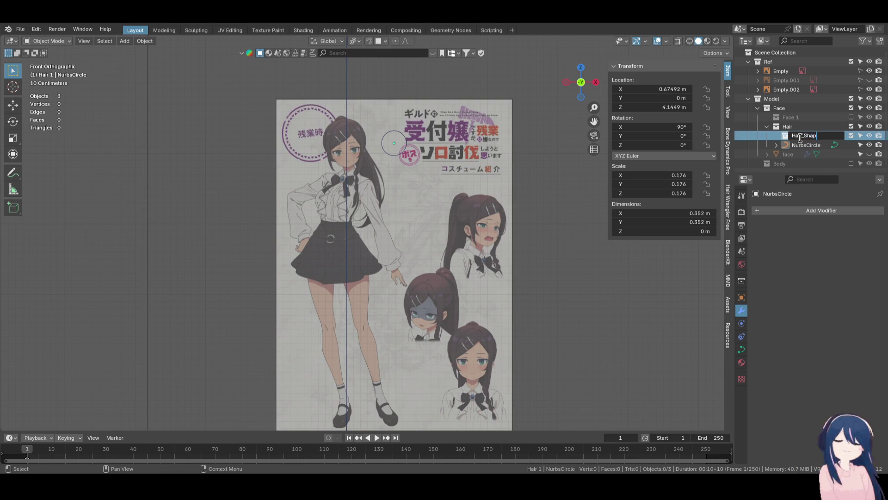
key("Return")
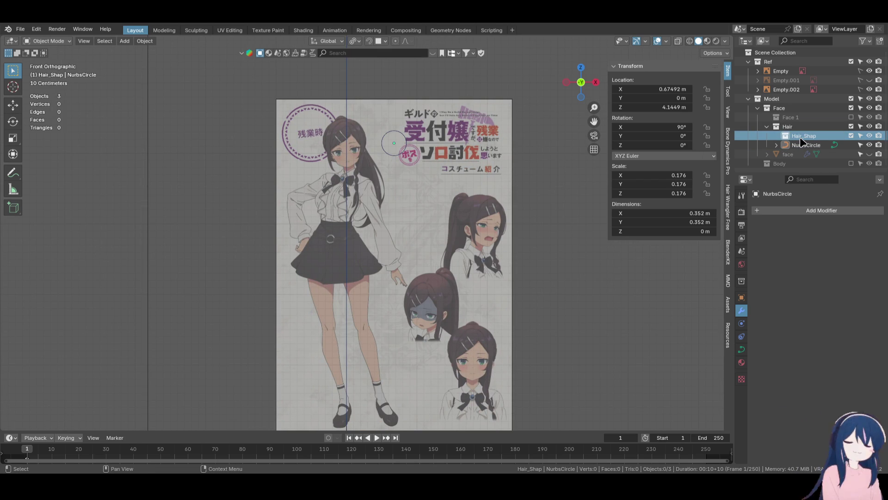
double_click(816, 136)
type("e")
key("Return")
left_click_drag(807, 145, 802, 134)
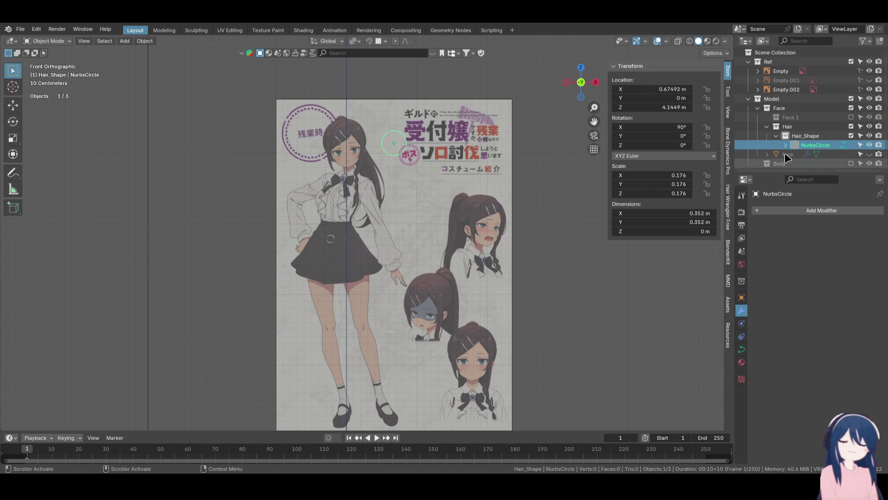
Make the Hair collection active again
left_click(787, 126)
scroll(484, 224, "down", 3)
key("shift+a")
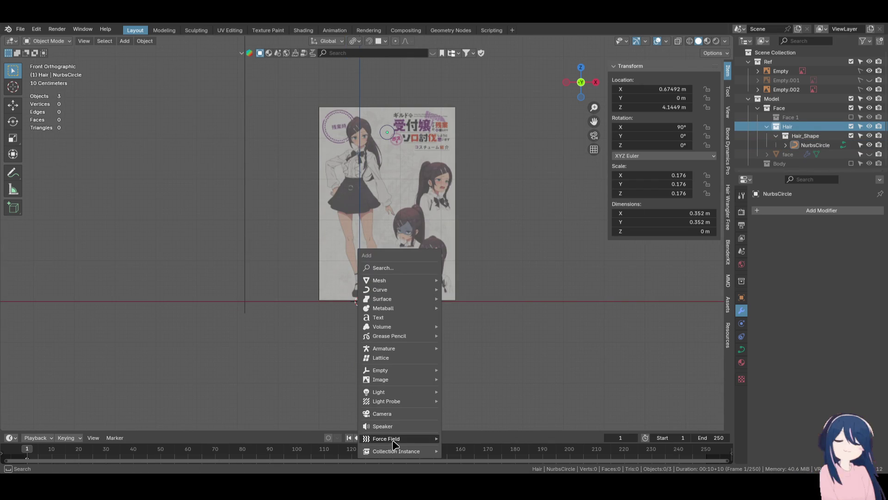
Add a NURBS path and raise it along Z above the face
mouse_move(411, 282)
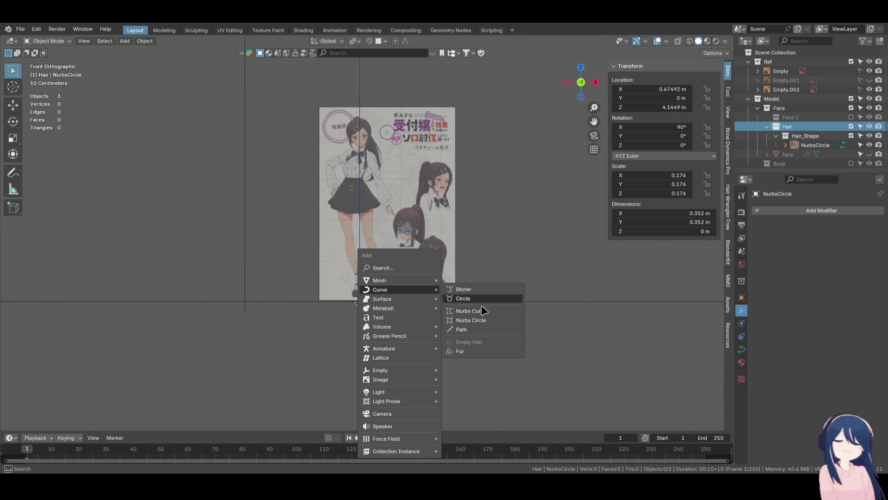
left_click(478, 330)
key("g")
key("z")
left_click(416, 192)
middle_click_drag(415, 192, 415, 253, "shift")
scroll(415, 248, "up", 10)
scroll(402, 240, "down", 2)
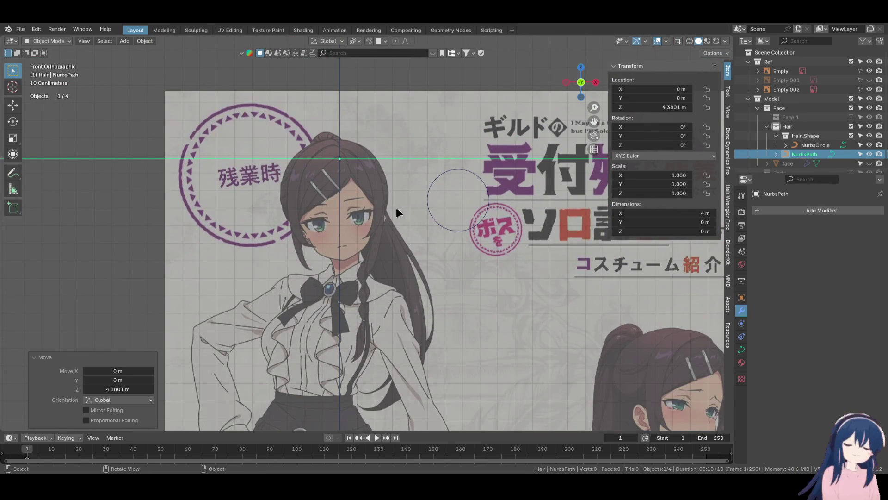
Open the path's geometry settings, trying then clearing NurbsCircle as the taper object
left_click(741, 350)
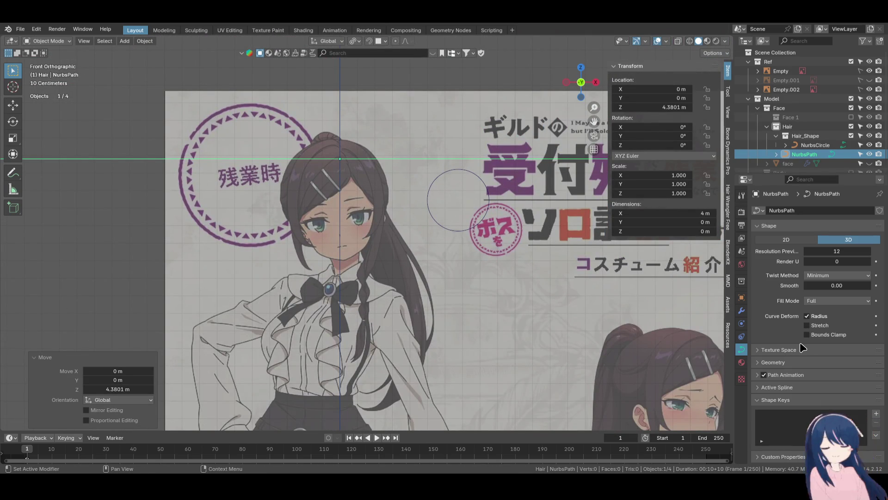
left_click(773, 363)
scroll(773, 362, "down", 3)
left_click(866, 341)
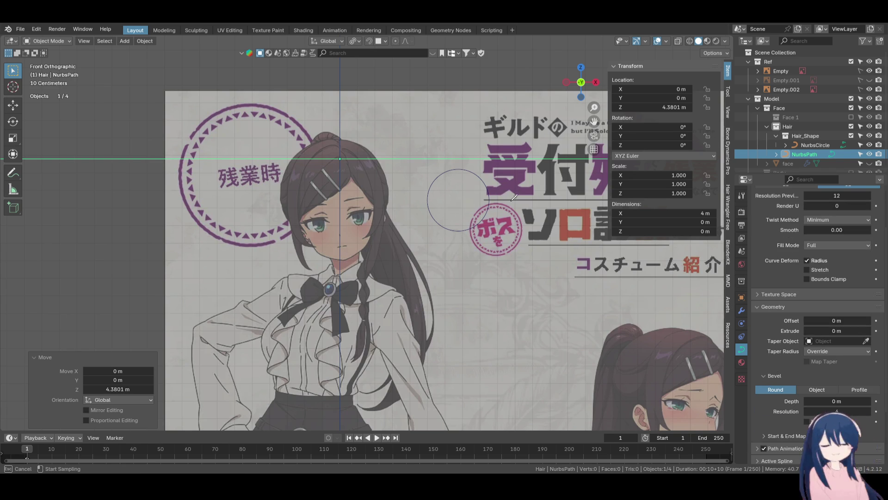
left_click(487, 187)
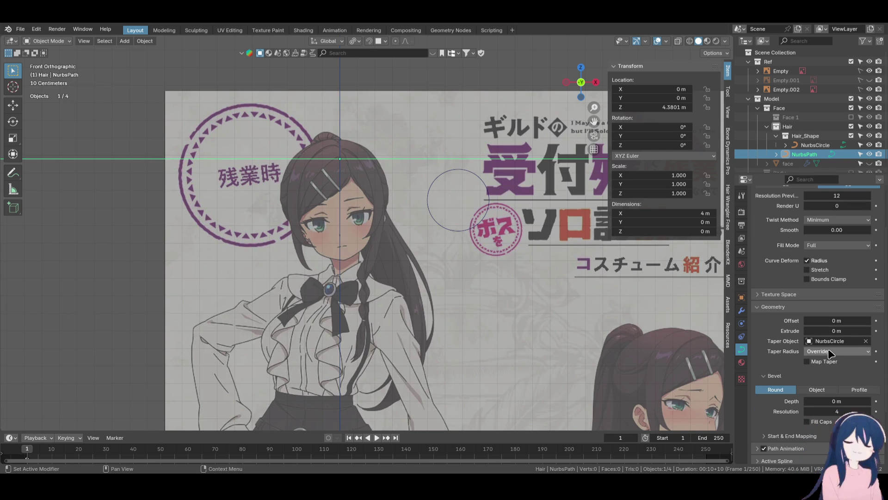
left_click(866, 341)
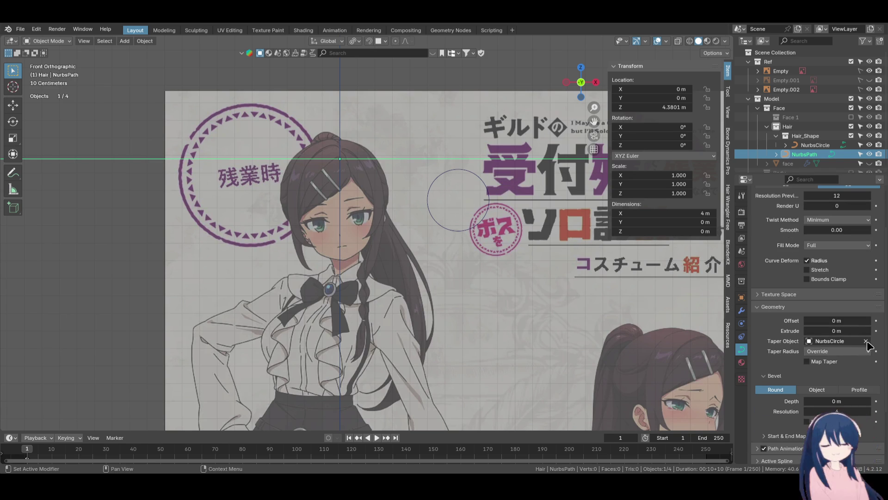
Set the path's bevel to Object using NurbsCircle, then select NurbsCircle
left_click(816, 389)
scroll(837, 399, "down", 3)
left_click(866, 346)
left_click(491, 194)
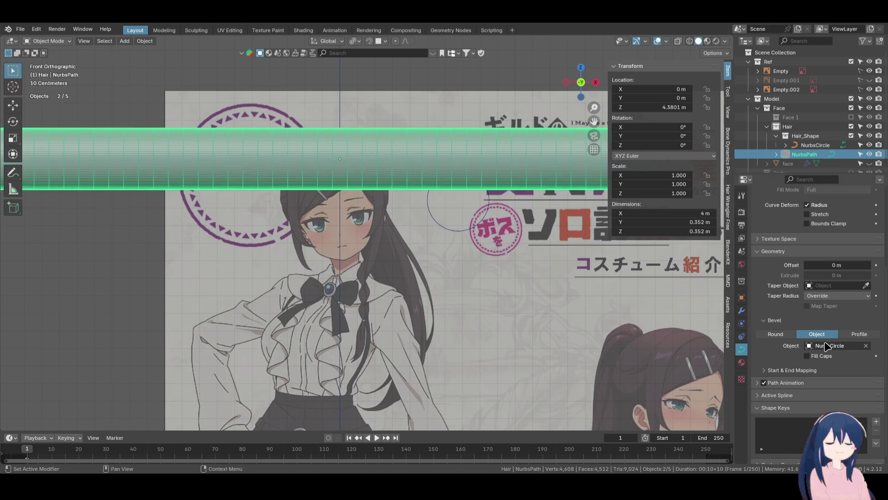
left_click(479, 220)
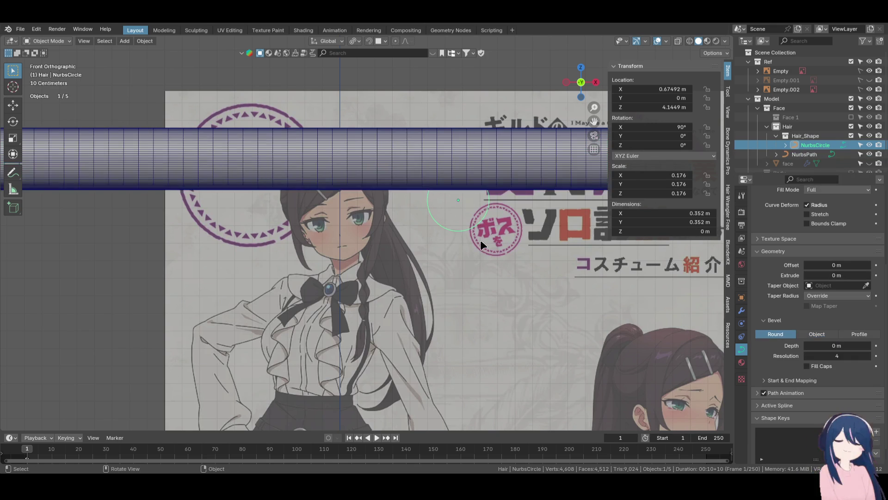
Raise the profile circle's bottom-middle point and bottom corners 0.1214 m along Z
key("Tab")
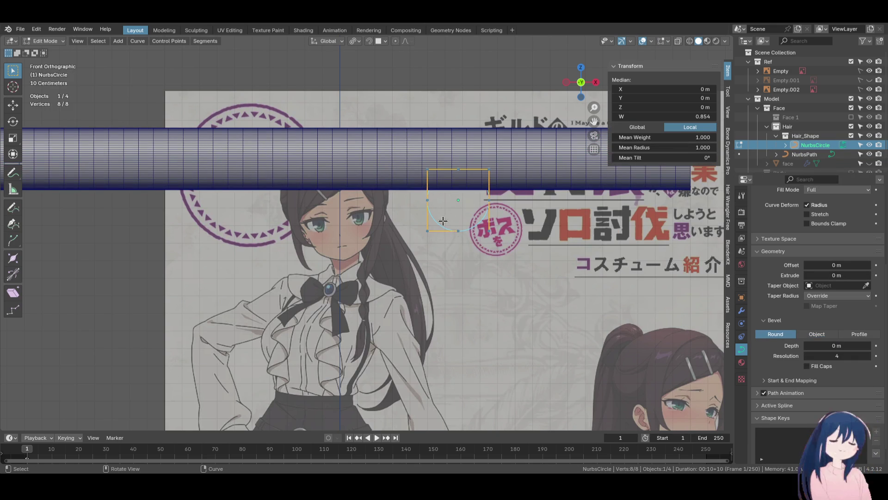
left_click(458, 230)
key("g")
key("z")
key("Return")
left_click(427, 230)
left_click(489, 230, "shift")
key("g")
key("z")
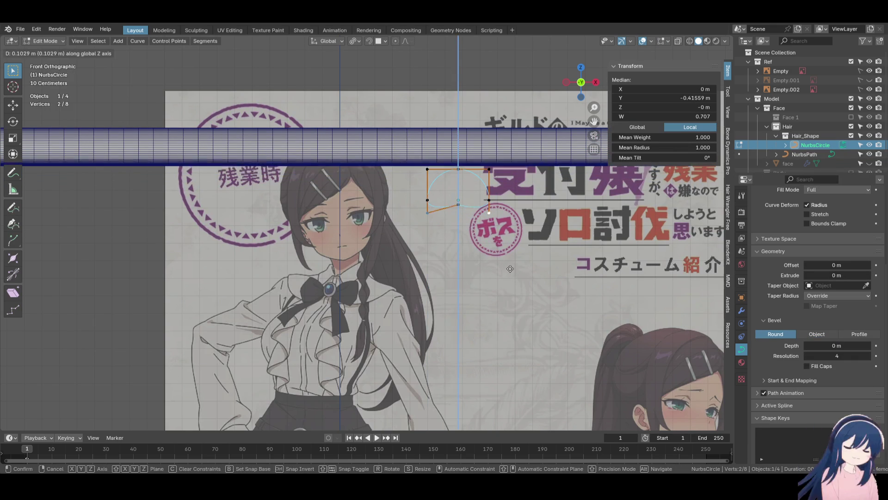
key("Return")
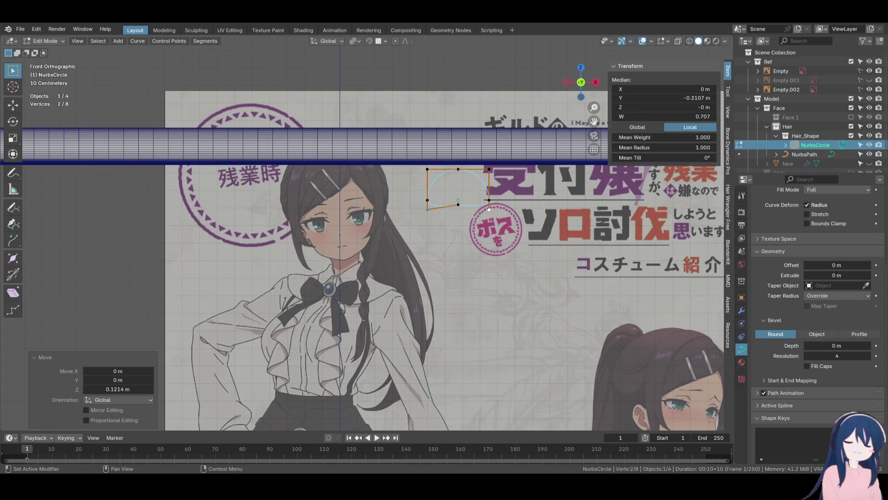
Make a small vertical adjustment, then lower the circle's top points along Z
scroll(438, 230, "up", 3)
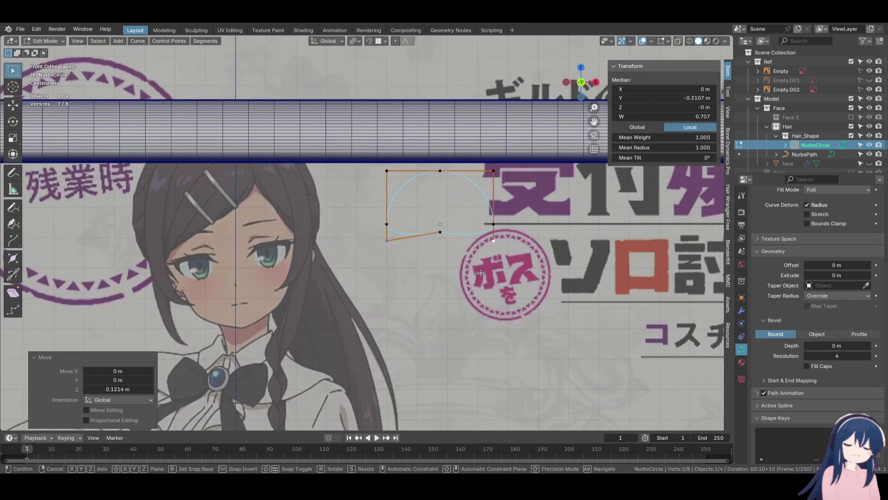
key("g")
key("z")
left_click(480, 274)
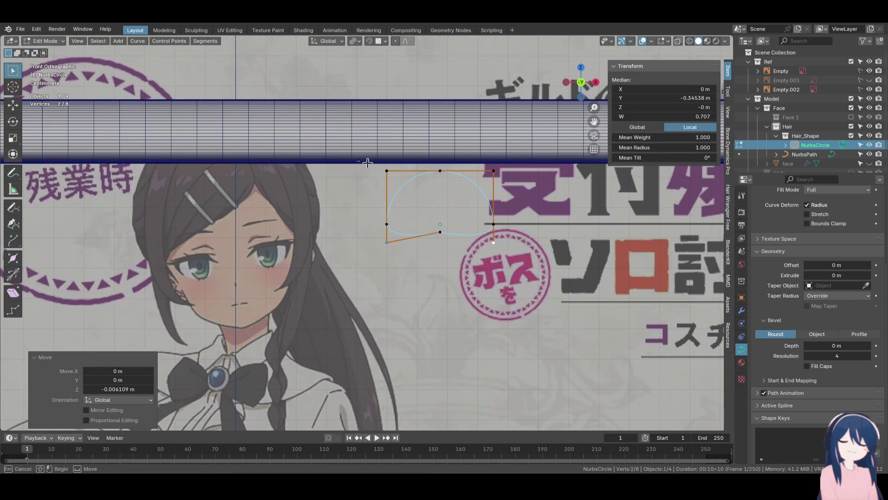
key("g")
key("z")
left_click(356, 189)
Narrow the three top control points by scaling them inward
left_click_drag(355, 183, 392, 199)
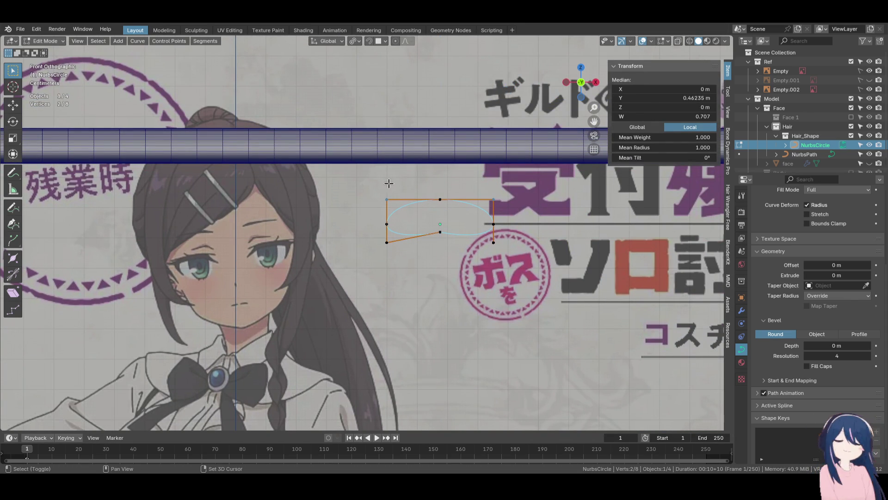
left_click(440, 200, "shift")
key("s")
left_click(494, 242)
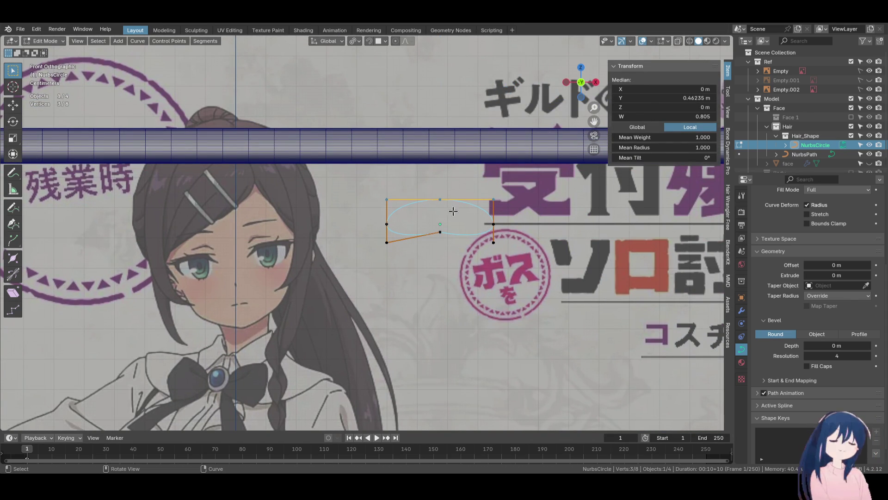
left_click_drag(383, 187, 407, 203)
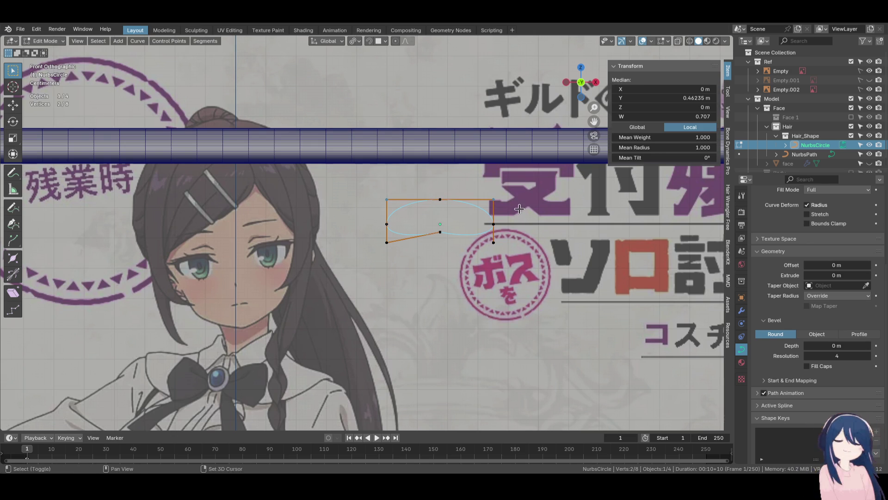
left_click(440, 199, "shift")
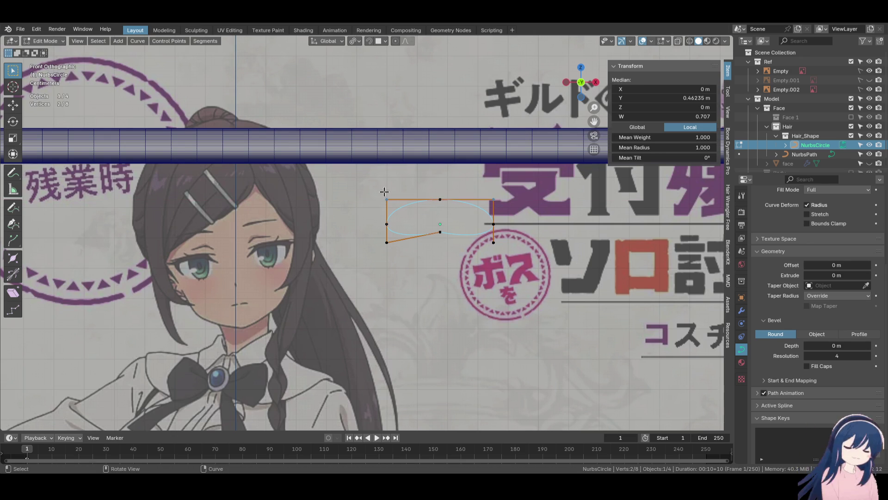
key("s")
right_click(541, 215)
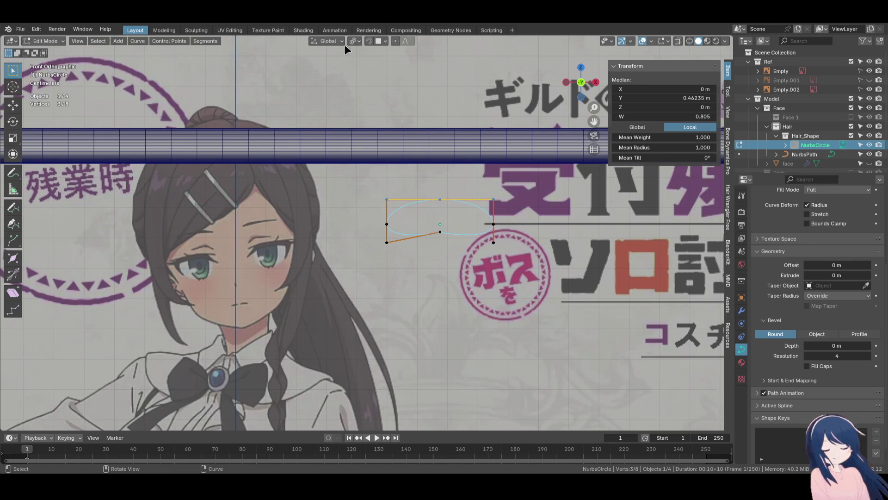
Set the pivot point to Median Point for scaling the top points
key("period")
left_click(381, 85)
key("s")
right_click(467, 218)
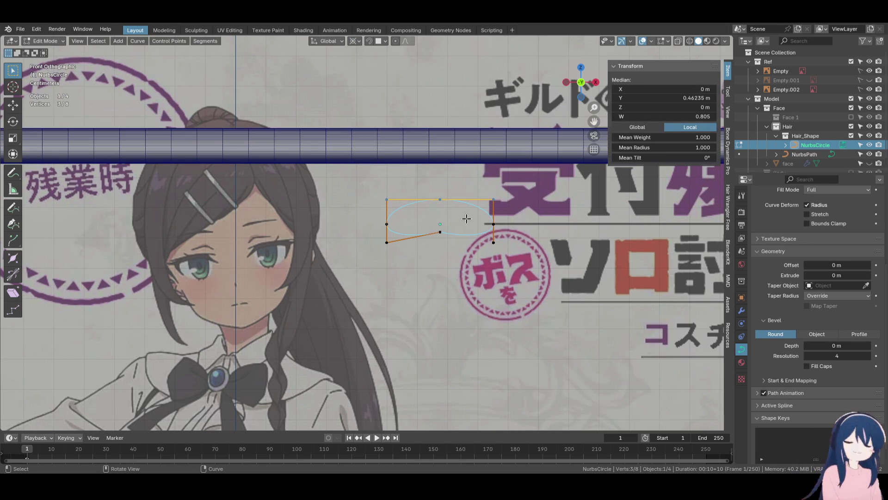
left_click(359, 41)
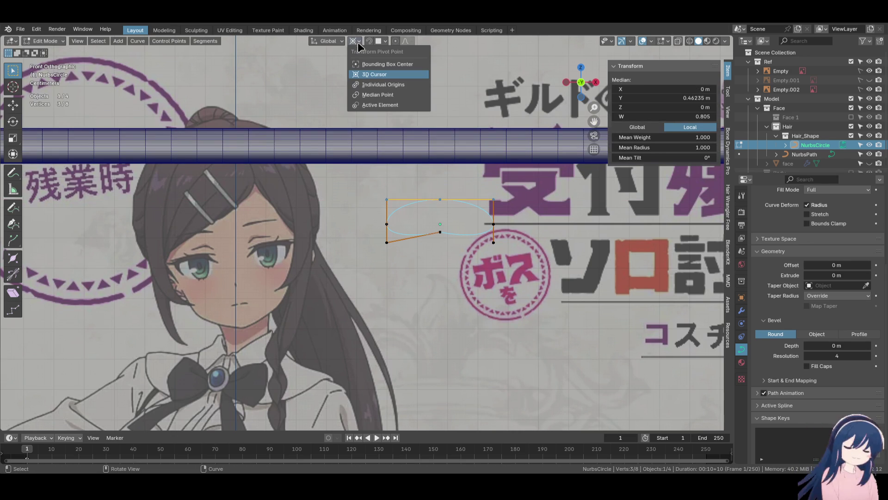
left_click(387, 96)
key("s")
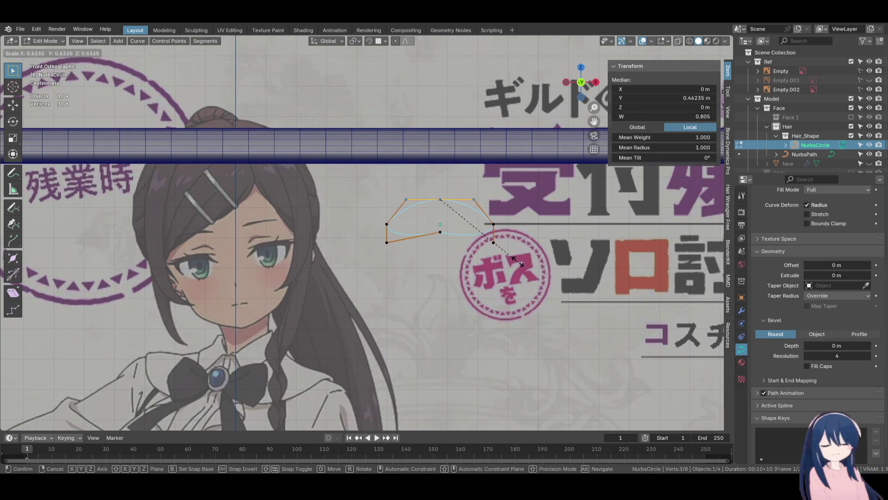
right_click(518, 262)
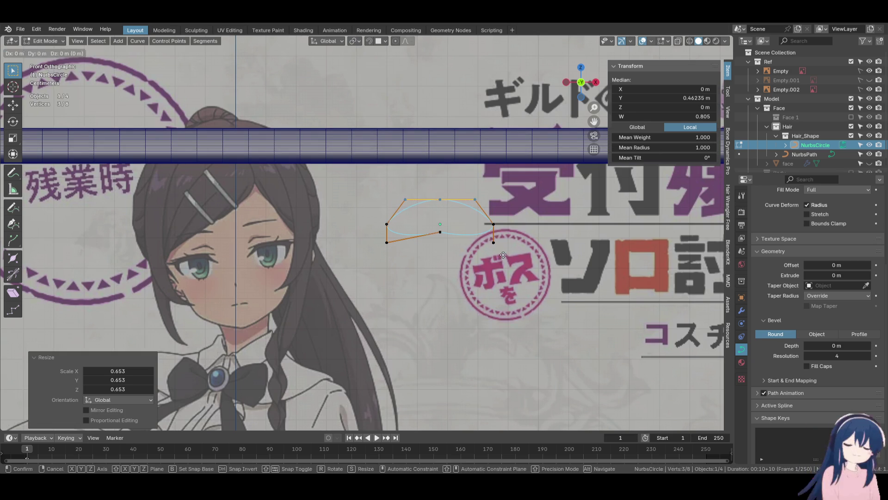
Nudge the bottom corner points along Z and lower the bottom-middle point
left_click(387, 242)
key("g")
left_click(389, 237)
left_click(390, 222, "shift")
left_click(390, 222, "shift")
key("g")
key("z")
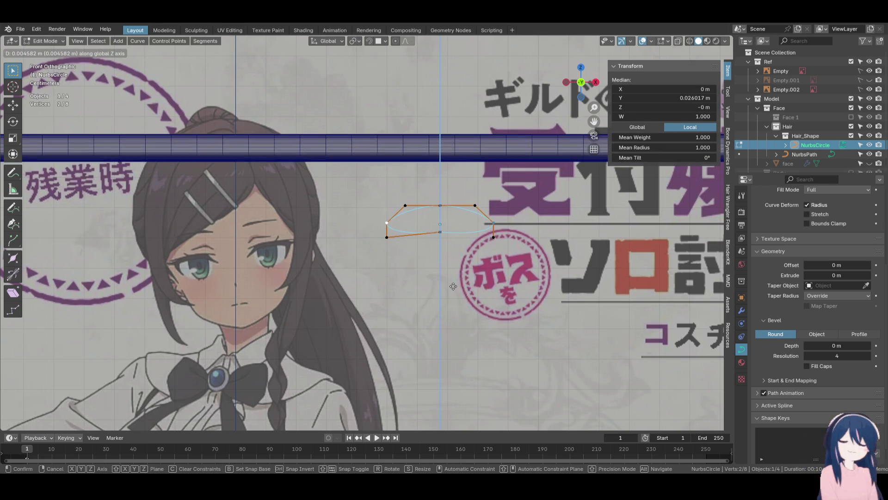
left_click(454, 286)
left_click(439, 232)
key("g")
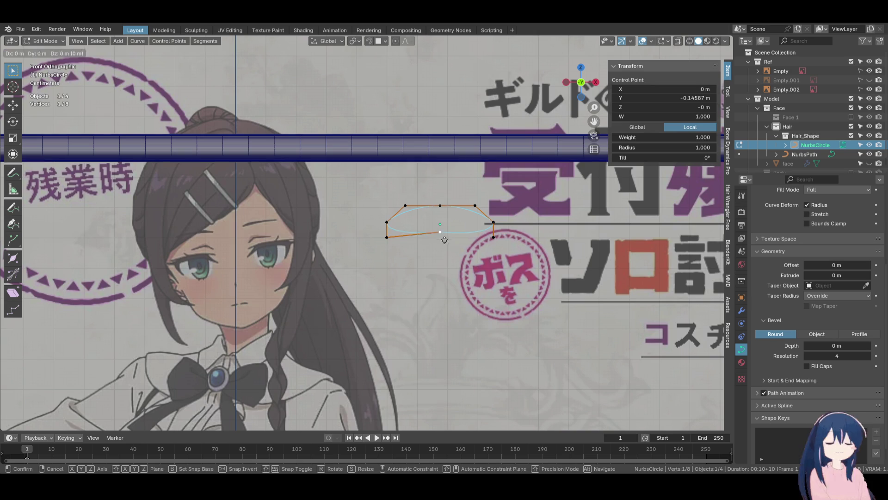
key("z")
left_click(445, 244)
Raise the three top points and widen them to scale 1.347 for a wide oval
key("b")
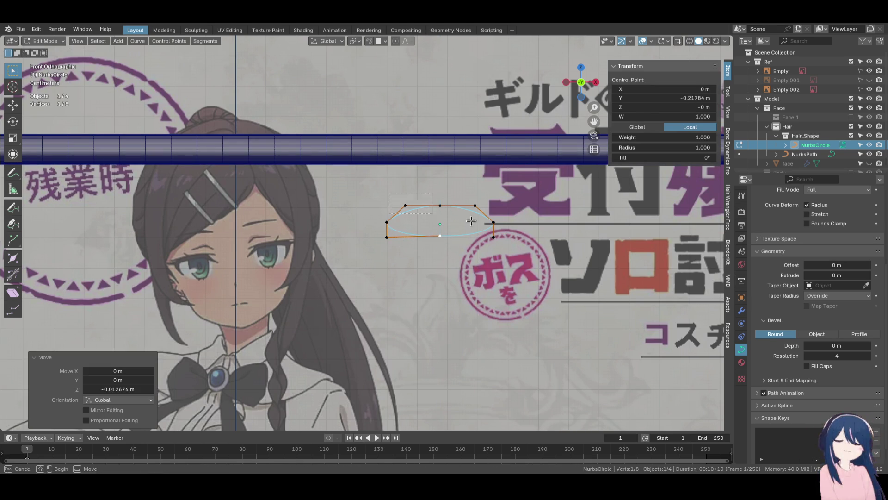
left_click_drag(471, 221, 481, 216)
key("g")
key("z")
left_click(491, 222)
key("s")
left_click(532, 254)
key("g")
key("z")
key("Escape")
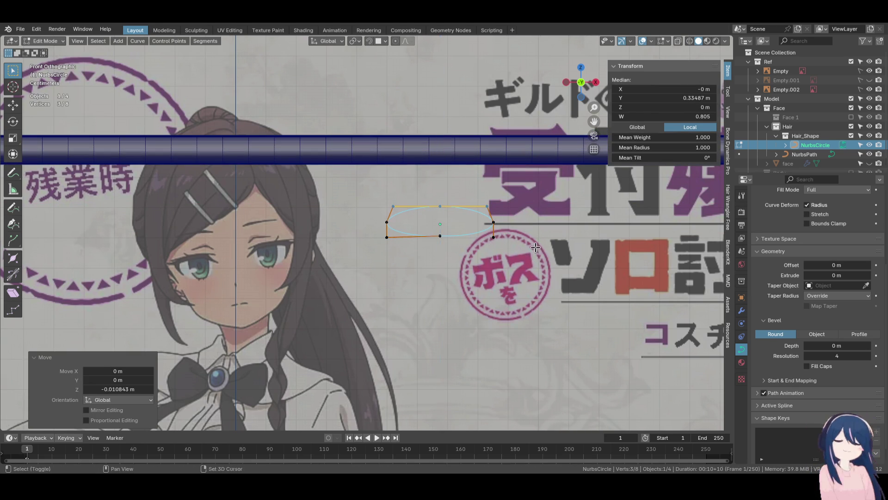
Raise the bottom points along Z to finish the flat oval and leave Edit Mode
key("ctrl+z")
key("g")
key("z")
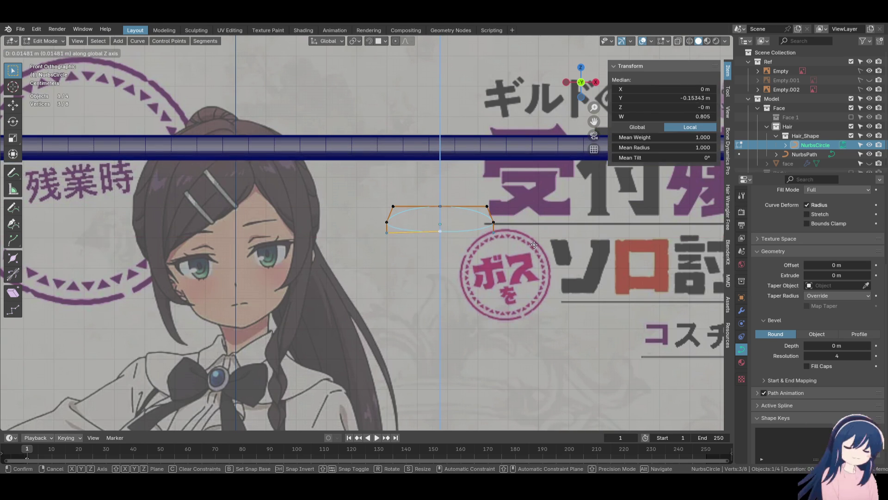
left_click(515, 282)
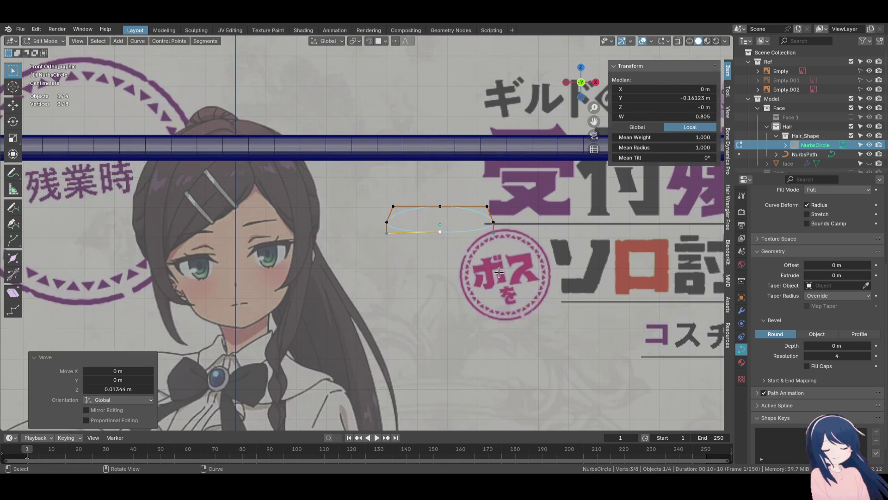
key("Tab")
Shrink the profile circle and lower Resolution Preview U to 4 for it and the hair strip
key("s")
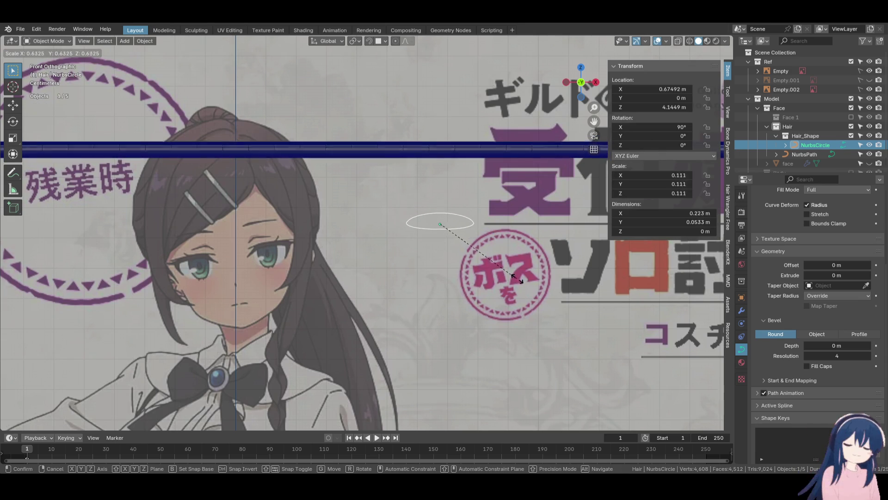
left_click(525, 282)
key("Tab")
key("Tab")
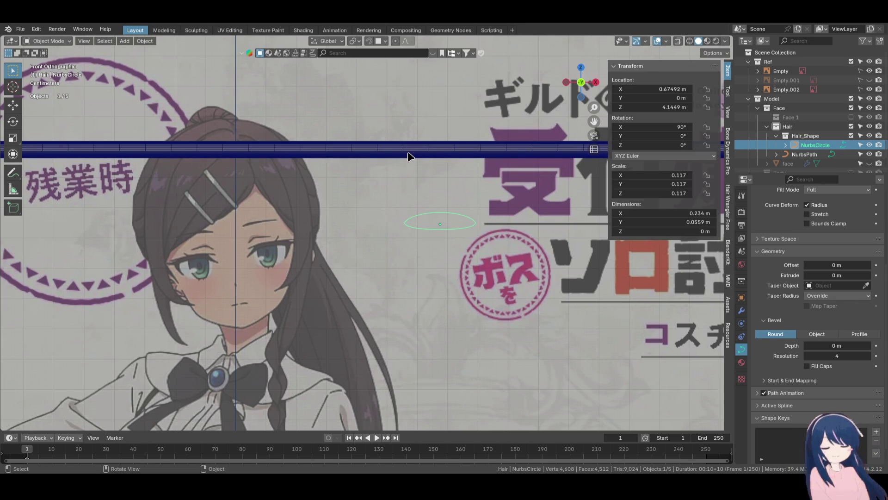
scroll(797, 287, "up", 5)
left_click_drag(802, 252, 765, 252)
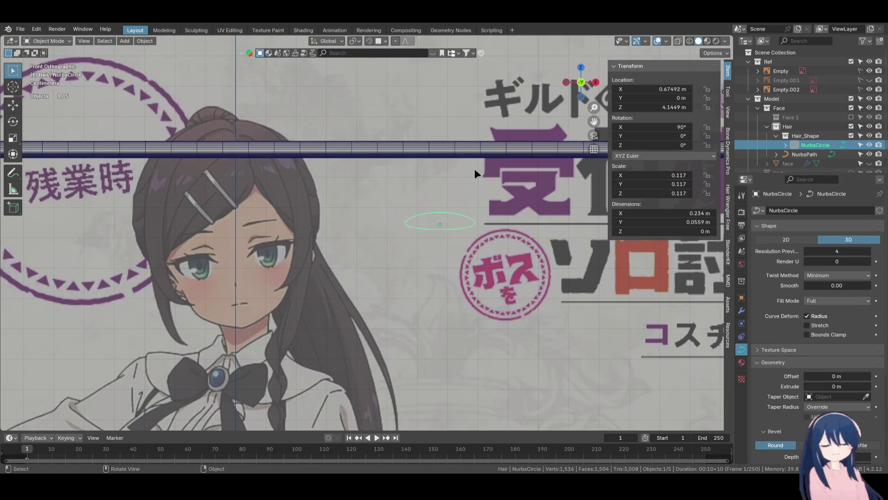
left_click(465, 154)
left_click_drag(808, 255, 795, 255)
scroll(429, 210, "down", 2)
Scale the NurbsPath points down to a short strip, ending at 1.484, and toggle the Face 1 collection
key("Tab")
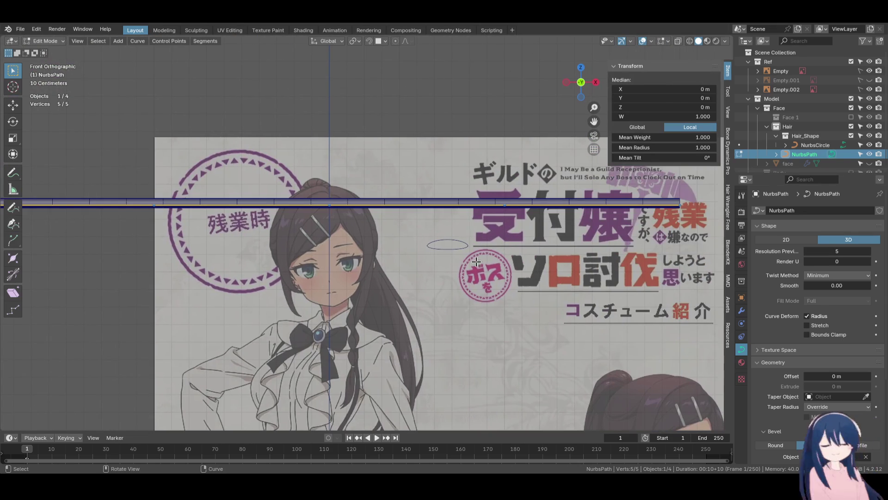
key("s")
left_click(342, 209)
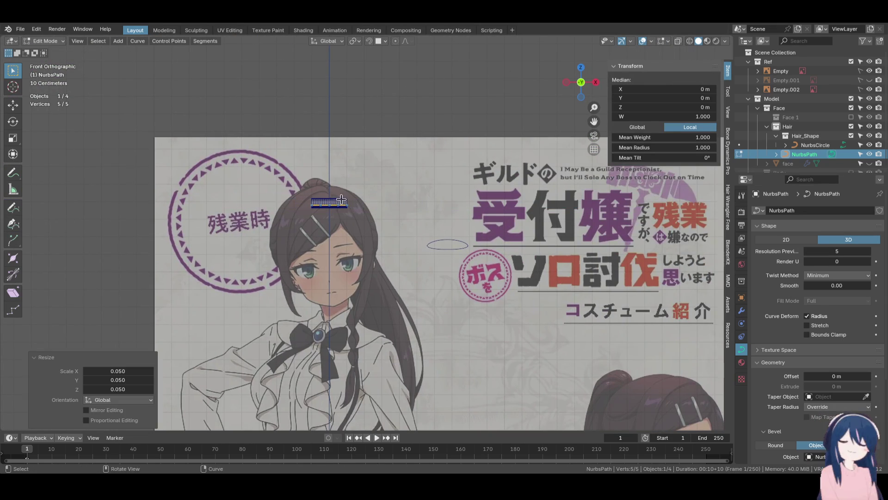
scroll(455, 244, "up", 2)
key("s")
left_click(479, 236)
scroll(479, 236, "up", 1)
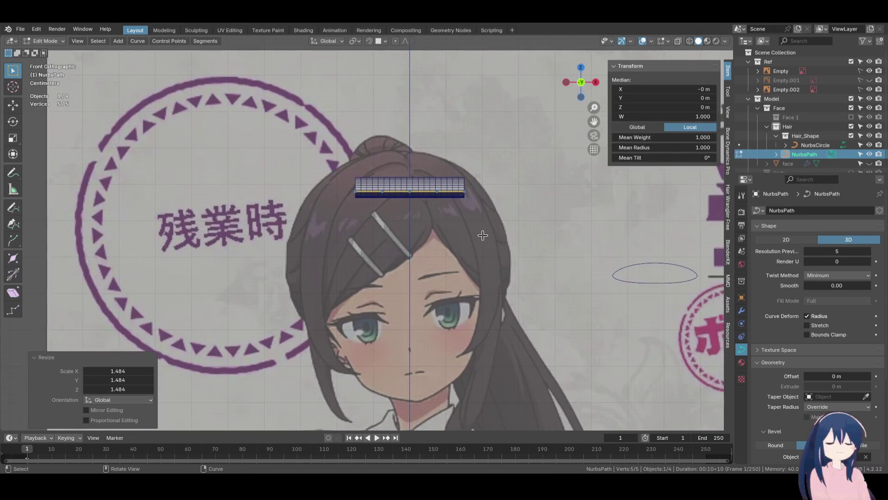
left_click(851, 117)
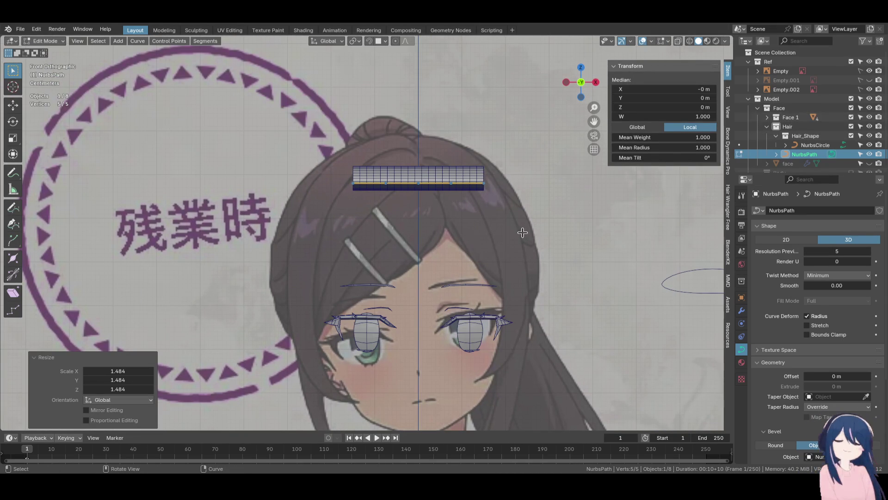
left_click(851, 107)
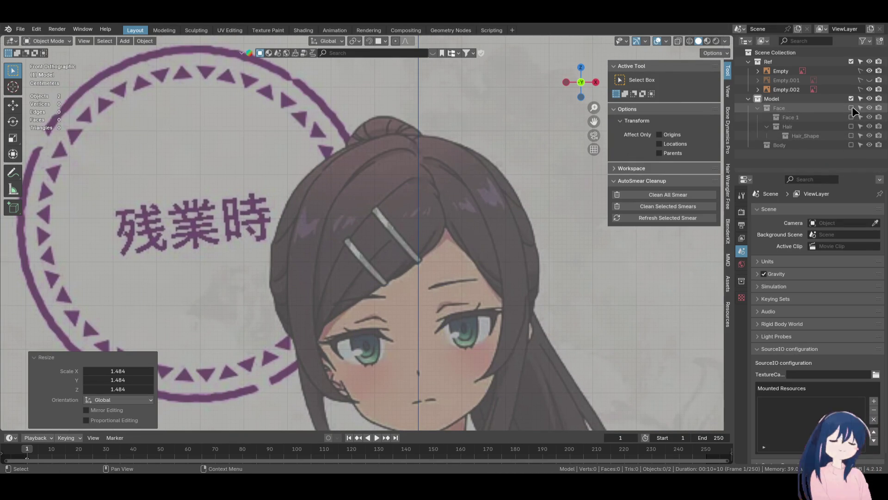
Hide the Face 1 collection, center the head, and move the strip's points up and left
left_click(851, 107)
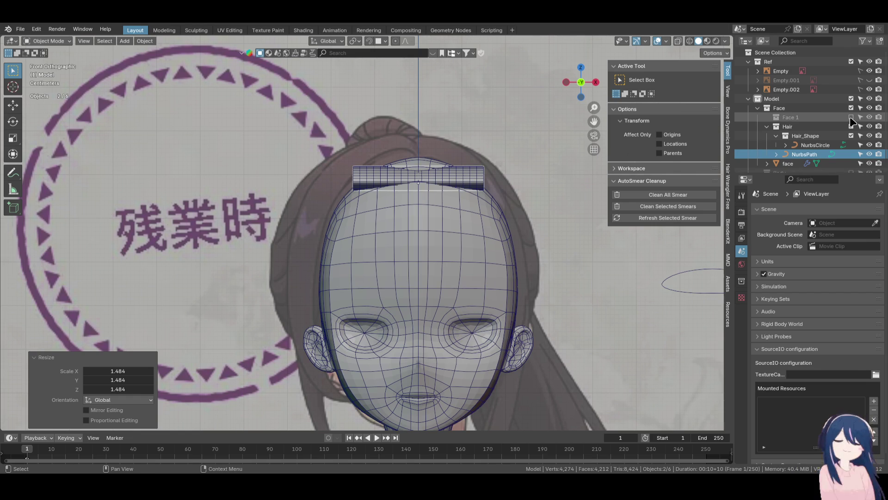
left_click(851, 117)
middle_click_drag(422, 175, 409, 154, "shift")
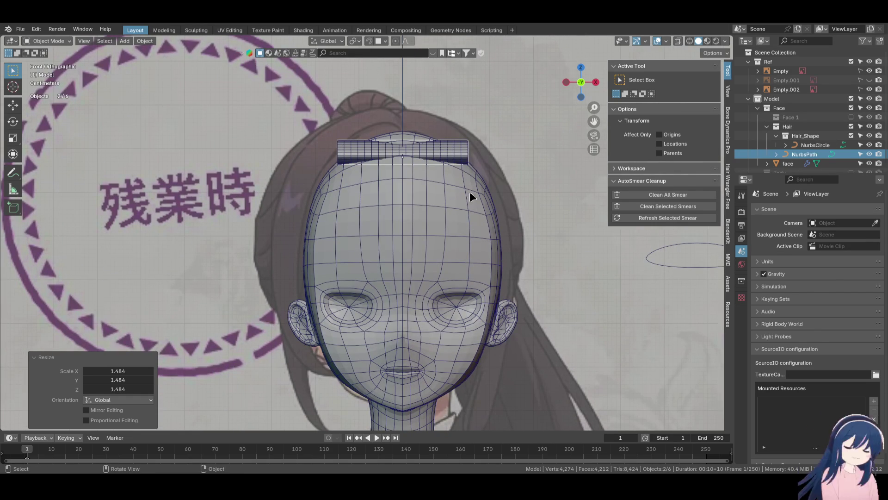
key("Tab")
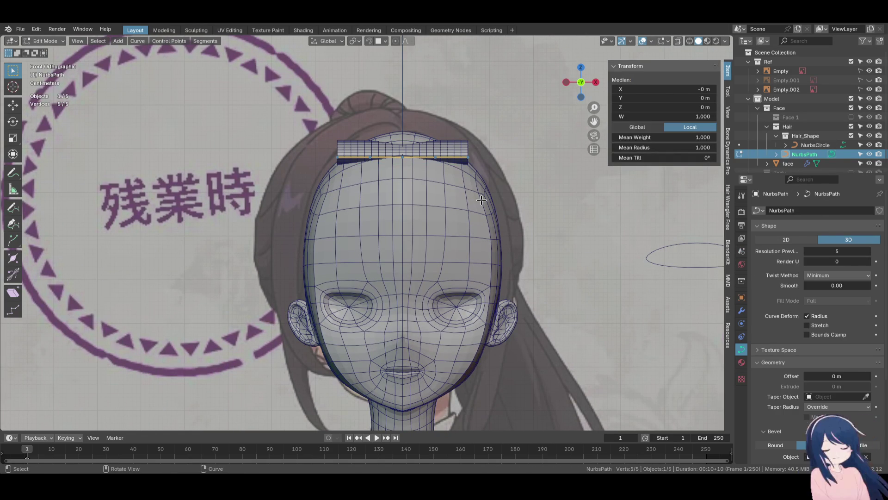
key("g")
left_click(474, 179)
In wireframe shading, bend the strip's control points into an arc around the head
left_click(340, 141)
key("z")
left_click(327, 228)
key("g")
left_click(343, 117)
left_click(426, 131)
key("r")
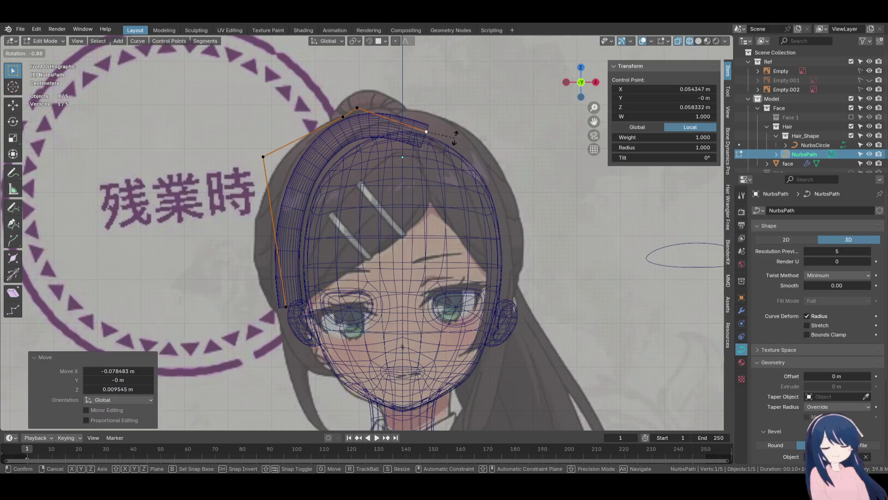
key("Escape")
key("g")
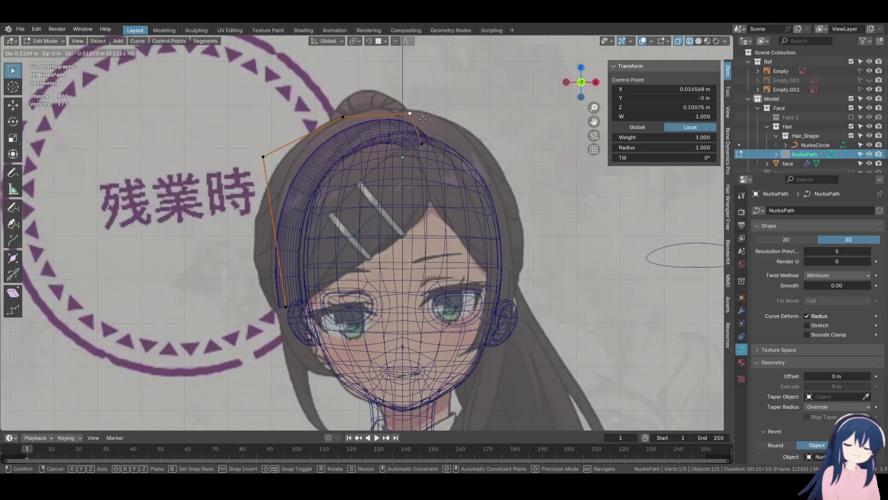
left_click(417, 121)
Refine the left and end control points of the arc, then return to solid shading
left_click(421, 145)
key("g")
left_click(418, 152)
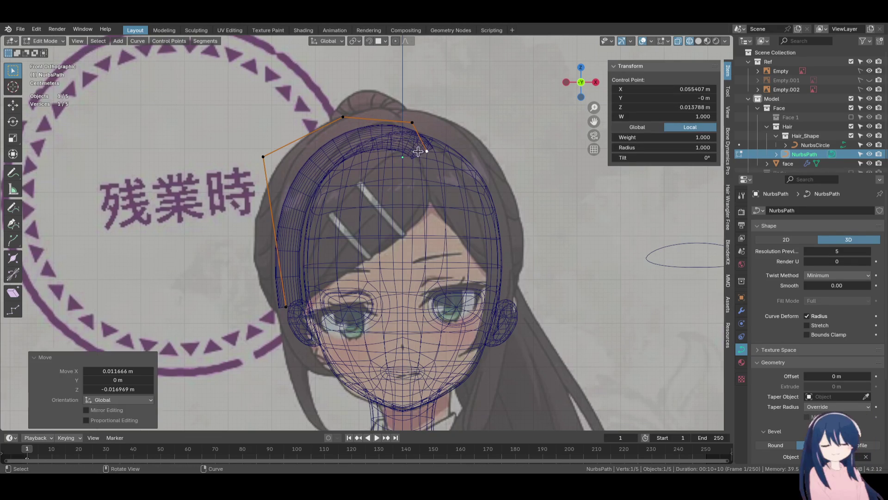
left_click(343, 117)
left_click_drag(340, 112, 341, 104)
key("shift+z")
Taper the strip by shrinking its end points' radius to about 0.31–0.40
mouse_move(418, 182)
middle_mouse_down()
mouse_move(468, 159)
mouse_move(503, 186)
mouse_move(443, 172)
mouse_move(440, 191)
mouse_move(499, 236)
middle_mouse_up()
left_click(442, 172)
left_click(410, 212)
key("alt+s")
left_click(395, 347)
left_click(384, 353)
mouse_move(384, 353)
middle_mouse_down()
mouse_move(437, 320)
mouse_move(462, 327)
middle_mouse_up()
left_click(407, 309)
mouse_move(407, 309)
middle_mouse_down()
mouse_move(468, 287)
mouse_move(444, 273)
middle_mouse_up()
key("alt+s")
left_click(462, 263)
Move several control points so the strip curves outward over the crown
key("g")
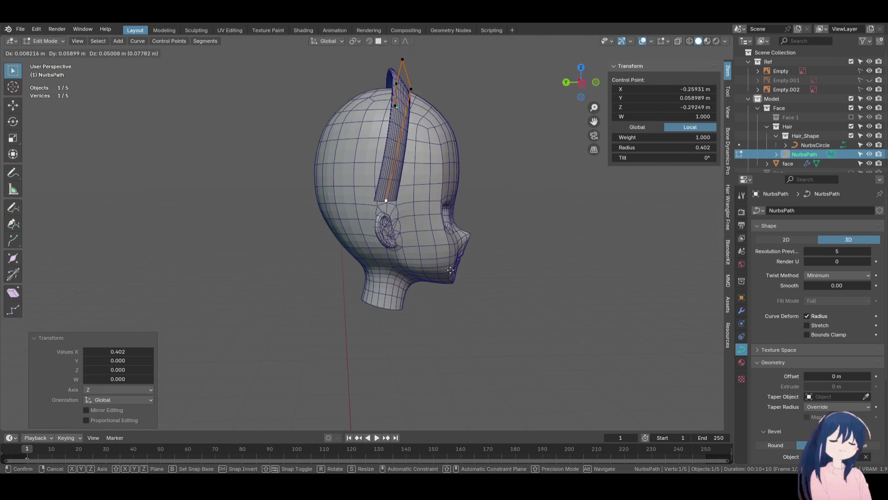
left_click(448, 271)
left_click(411, 89)
key("g")
left_click(485, 160)
mouse_move(486, 160)
middle_mouse_down()
mouse_move(474, 152)
mouse_move(486, 204)
mouse_move(509, 199)
mouse_move(518, 242)
middle_mouse_up()
left_click(463, 132)
key("g")
left_click(529, 194)
left_click(466, 179)
mouse_move(470, 184)
middle_mouse_down()
mouse_move(519, 222)
mouse_move(404, 215)
middle_mouse_up()
Push a curve point along the Y axis and tilt it to -37.7°
left_click(357, 141)
mouse_move(356, 141)
middle_mouse_down()
mouse_move(363, 171)
mouse_move(430, 204)
middle_mouse_up()
key("g")
key("y")
left_click(356, 180)
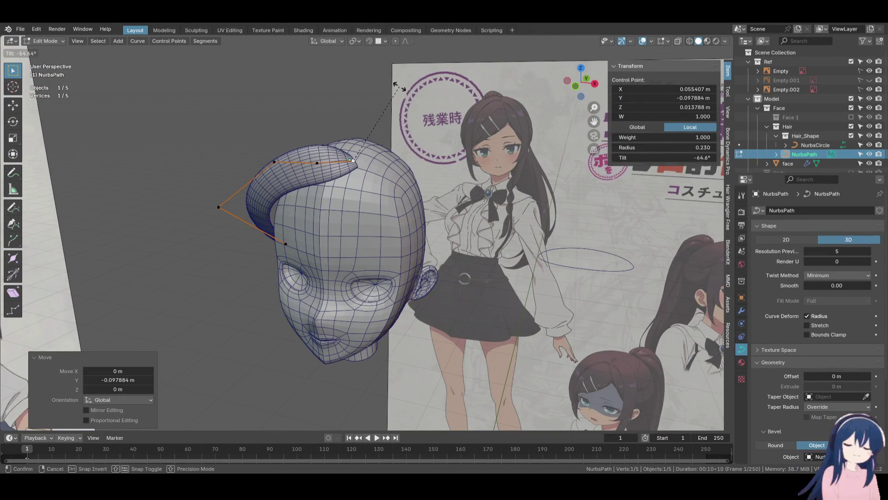
left_click(218, 204)
mouse_move(218, 204)
middle_mouse_down()
mouse_move(362, 131)
mouse_move(273, 153)
middle_mouse_up()
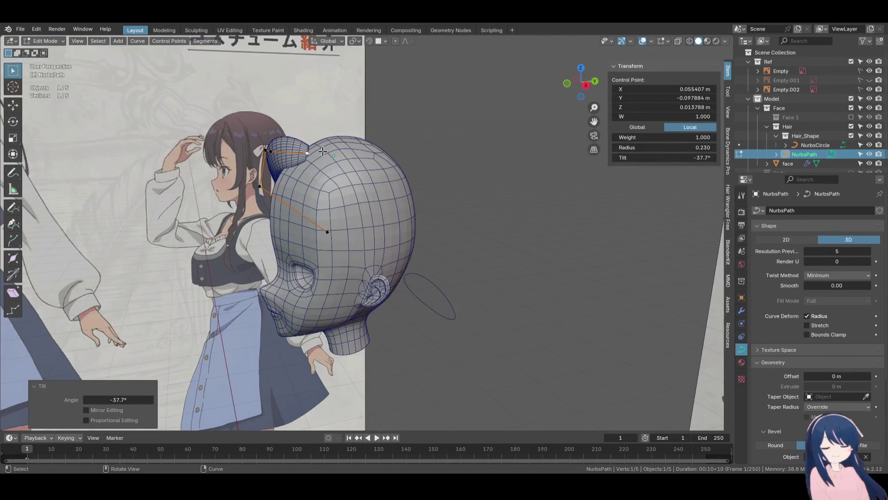
In front view, pull the upper control points down over the forehead
key("KP_3")
key("KP_1")
scroll(367, 180, "up", 4)
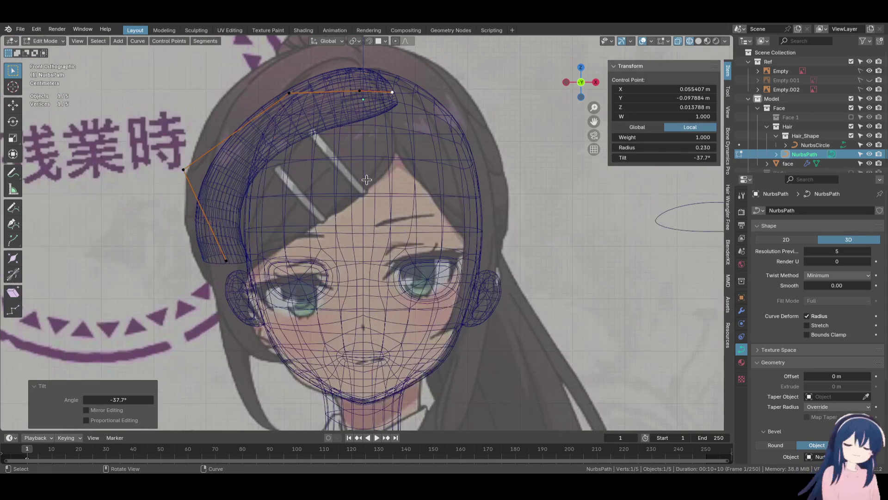
left_click_drag(287, 92, 313, 216)
left_click(351, 109)
left_click_drag(352, 109, 366, 208)
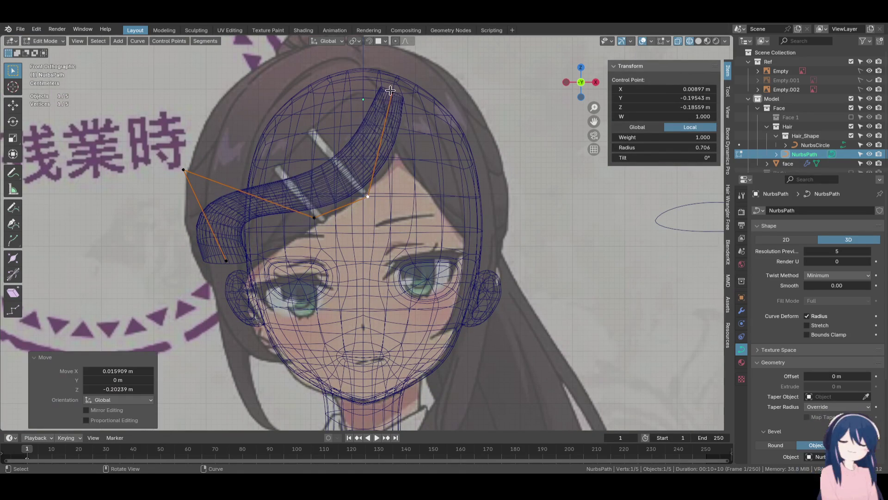
key("g")
left_click(402, 168)
Position the strand's left end toward the temple, then check it in 3D in solid shading
left_click(184, 170)
key("g")
left_click(271, 241)
key("g")
left_click(271, 241)
key("g")
left_click(271, 241)
mouse_move(271, 241)
middle_mouse_down()
mouse_move(412, 220)
mouse_move(436, 188)
middle_mouse_up()
key("z")
left_click(439, 203)
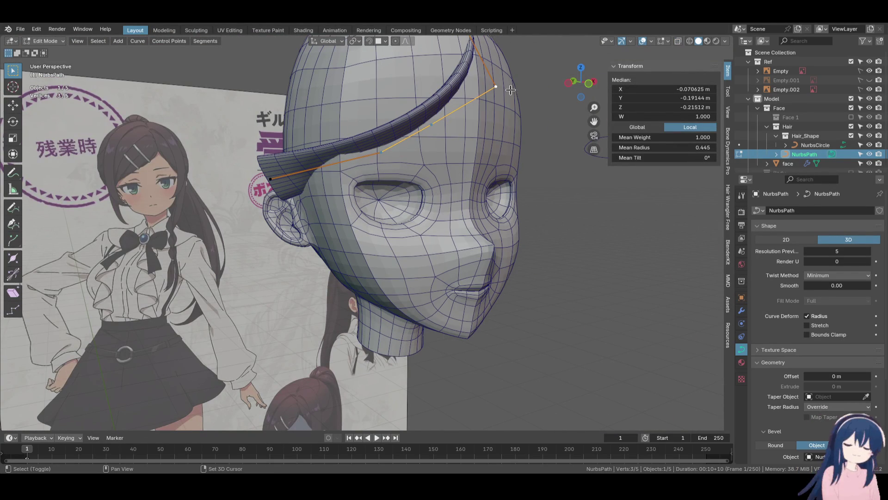
Apply the tilt on the strand and move a control point from a side view
left_click(493, 79)
middle_click_drag(493, 78, 536, 106)
key("g")
left_click(541, 172)
mouse_move(541, 172)
middle_mouse_down()
mouse_move(509, 148)
mouse_move(488, 165)
middle_mouse_up()
In front wireframe view, move the selected points to match the reference
key("KP_3")
key("KP_1")
key("z")
left_click(462, 195)
key("g")
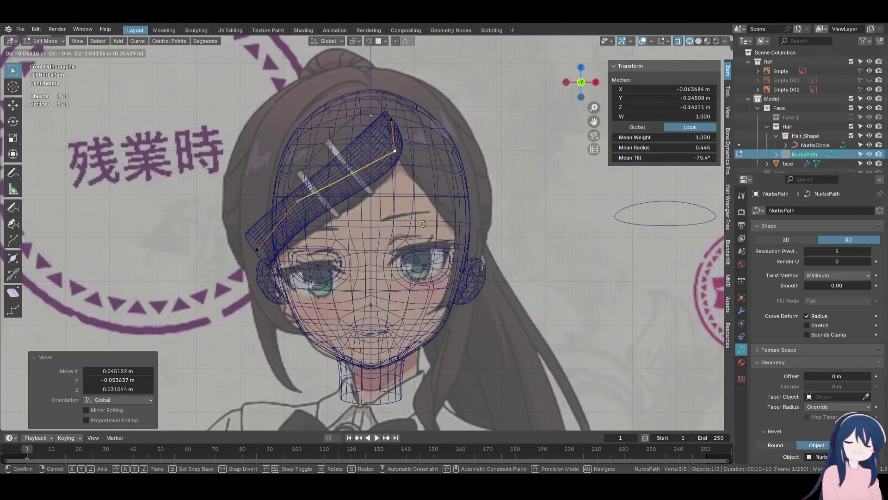
left_click(423, 224)
Thicken the hair strip at a single control point
left_click(396, 152)
mouse_move(396, 152)
middle_mouse_down()
mouse_move(431, 165)
mouse_move(440, 203)
mouse_move(481, 235)
mouse_move(403, 180)
middle_mouse_up()
key("shift+z")
left_click(465, 221)
Reposition the end control point and a neighbouring point of the strand
key("g")
left_click(422, 149)
key("g")
left_click(418, 153)
key("g")
left_click(407, 176)
middle_click_drag(407, 176, 379, 197)
Tilt the strand's end point and adjust its thickness
left_click(329, 245)
middle_click_drag(330, 245, 450, 260)
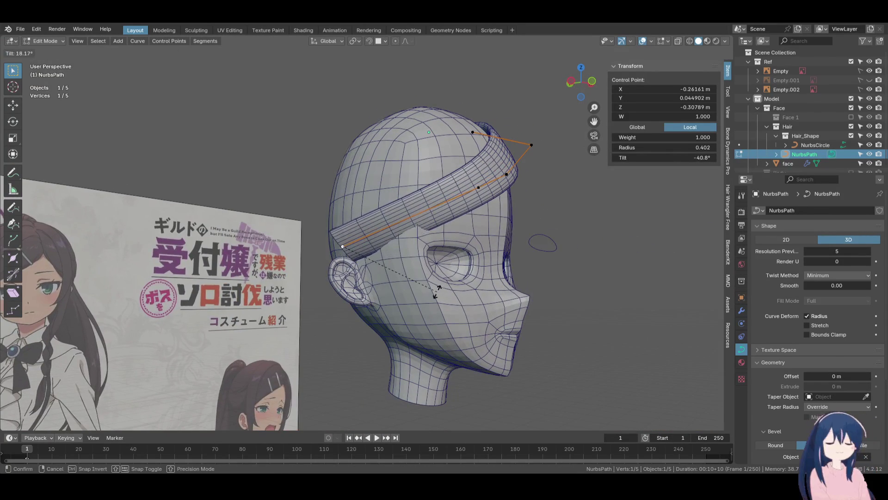
left_click(421, 217)
mouse_move(422, 217)
middle_mouse_down()
mouse_move(497, 284)
mouse_move(444, 232)
mouse_move(433, 193)
middle_mouse_up()
left_click(458, 267)
scroll(432, 193, "up", 3)
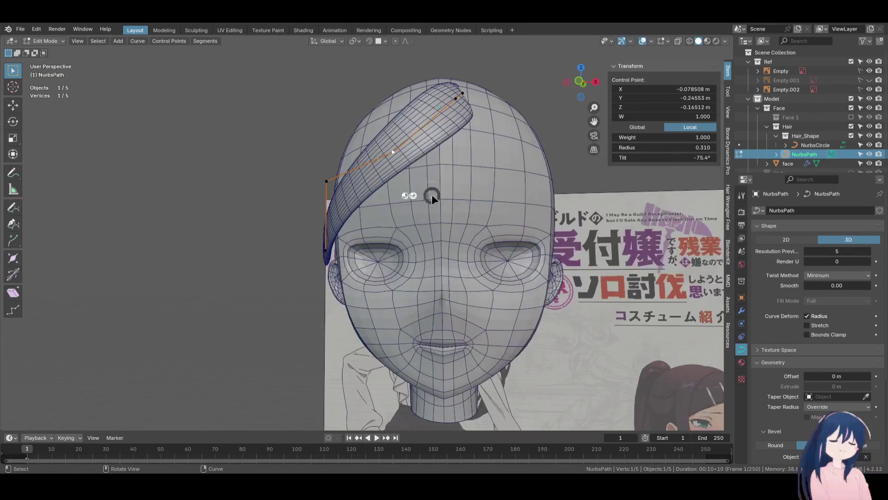
From the front, shift and lower control points so the strand fits the forehead
key("shift+z")
left_click(392, 194)
key("KP_1")
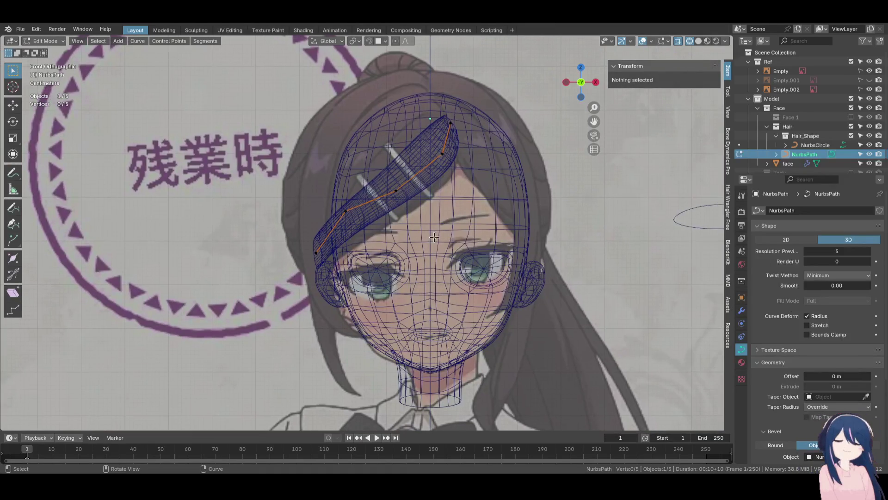
left_click_drag(406, 201, 419, 207)
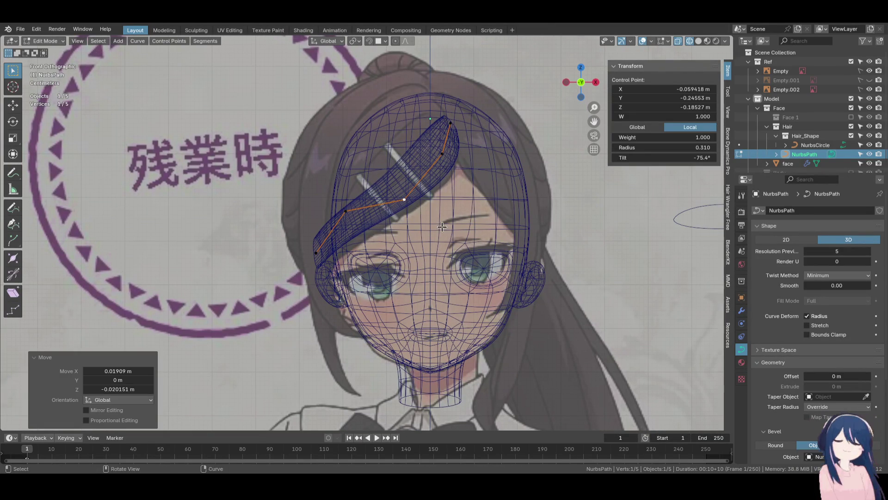
left_click(468, 239)
left_click_drag(351, 218, 354, 227)
left_click_drag(322, 251, 328, 254)
Rotate and raise the end point, and thin the tip to 0.175 radius
key("r")
left_click(398, 250)
key("g")
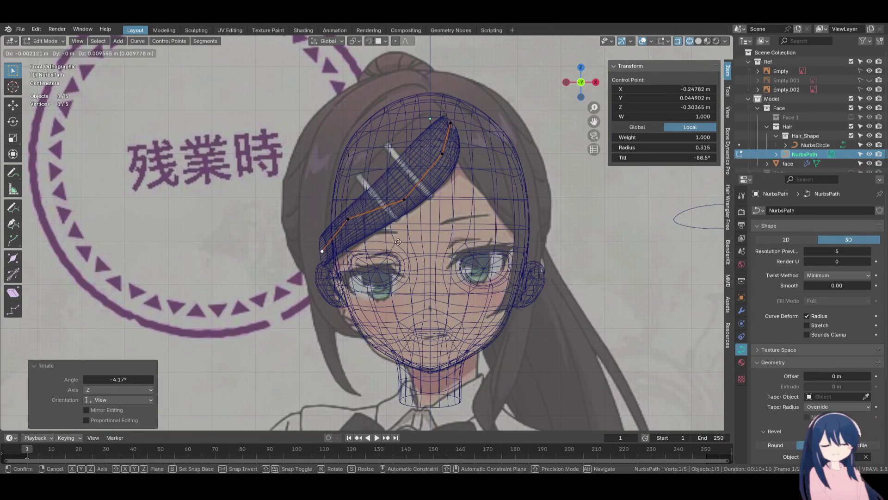
left_click(399, 239)
key("alt+s")
left_click(394, 249)
key("g")
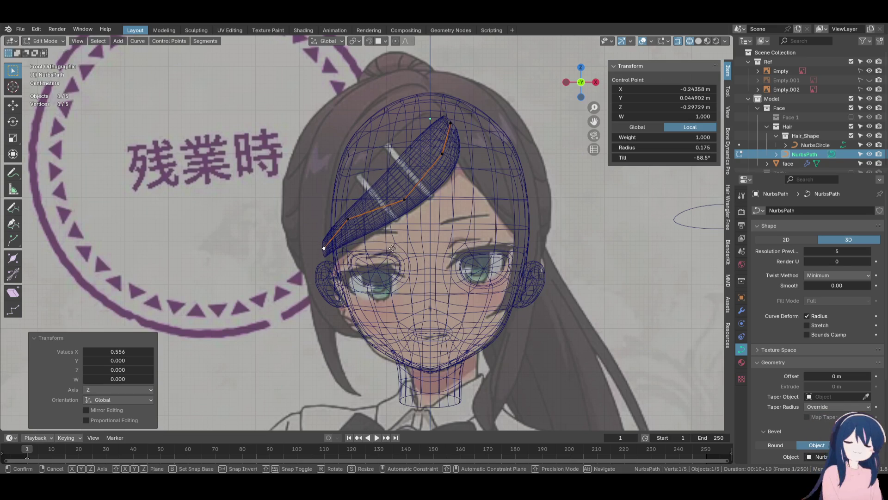
left_click(445, 301)
Adjust the hair tip's position in perspective view
mouse_move(451, 172)
middle_mouse_down()
mouse_move(372, 204)
mouse_move(458, 194)
mouse_move(503, 92)
mouse_move(481, 100)
middle_mouse_up()
left_click(447, 207)
key("g")
left_click(472, 191)
left_click(363, 128)
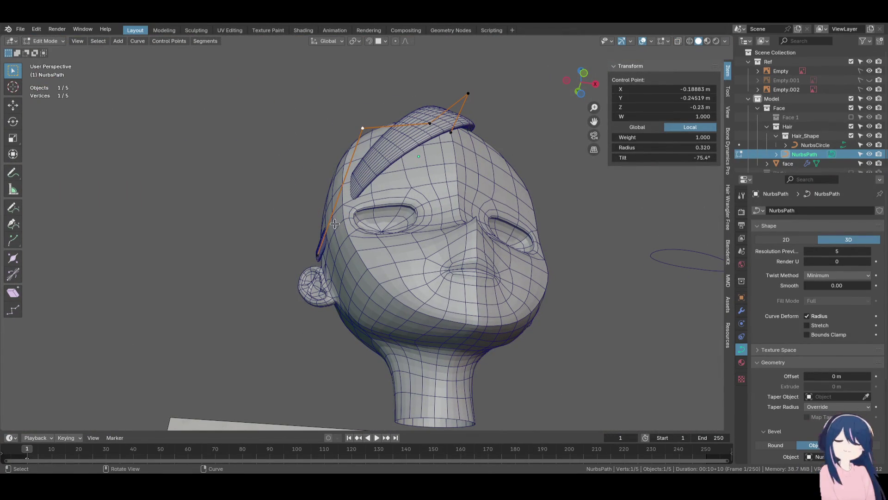
key("z")
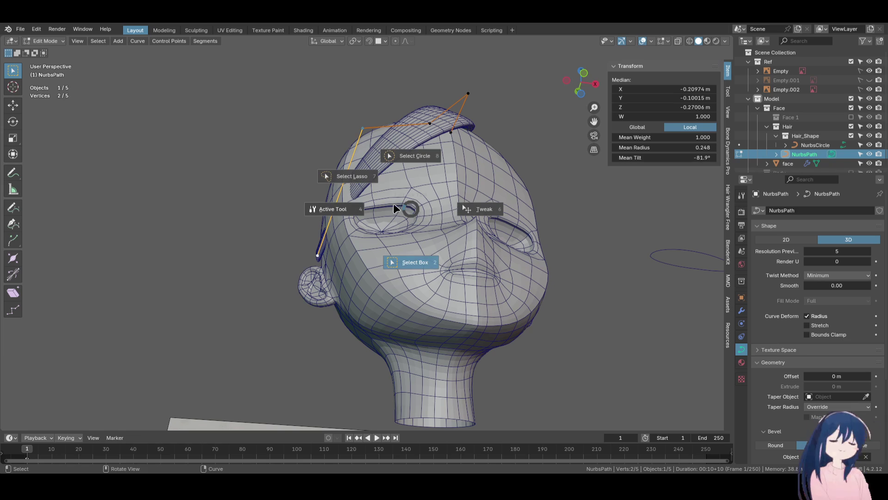
Subdivide the strand with F3 and position the new middle control point
key("F3")
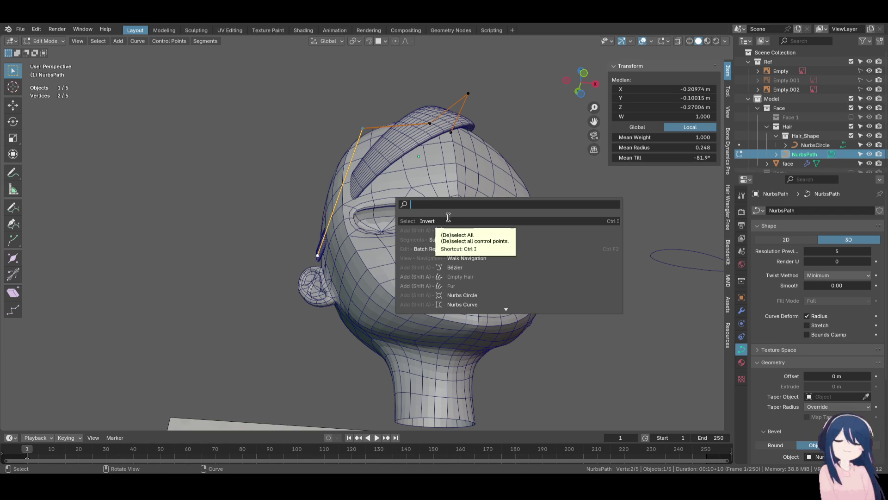
left_click(444, 239)
middle_click_drag(351, 259, 319, 213)
left_click(319, 204)
key("g")
left_click(293, 222)
Tilt two control points, then move one point 0.039902 m along Y
left_click(405, 118)
mouse_move(405, 118)
middle_mouse_down()
mouse_move(360, 129)
mouse_move(384, 139)
mouse_move(365, 143)
mouse_move(393, 149)
mouse_move(260, 260)
mouse_move(398, 277)
mouse_move(486, 182)
mouse_move(453, 164)
middle_mouse_up()
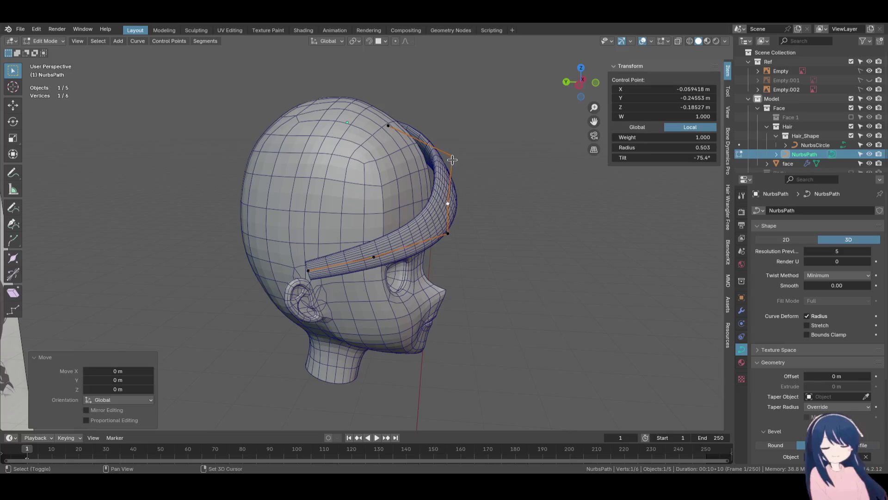
left_click(453, 165, "shift")
left_click(498, 208)
left_click(451, 234)
middle_click_drag(484, 238, 472, 247)
key("g")
key("y")
left_click(472, 247)
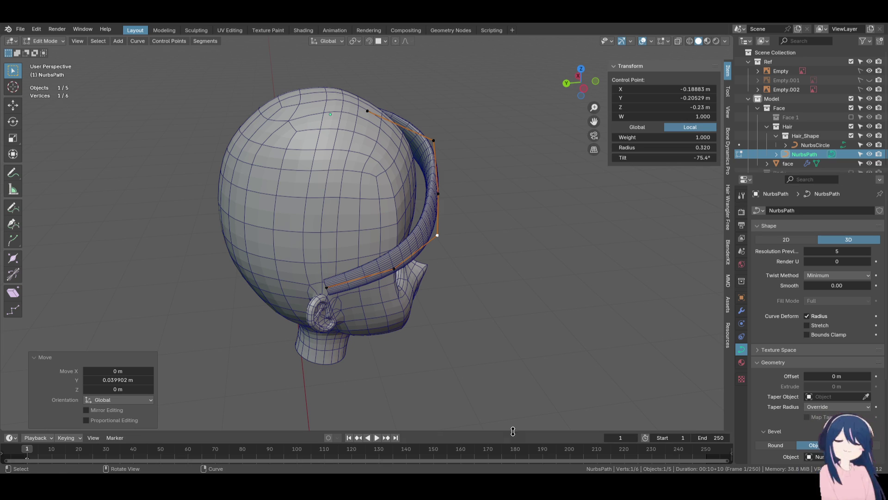
Change the curve end's thickness and move two control points from the back
mouse_move(441, 256)
middle_mouse_down()
mouse_move(385, 324)
mouse_move(486, 261)
middle_mouse_up()
left_click(485, 251)
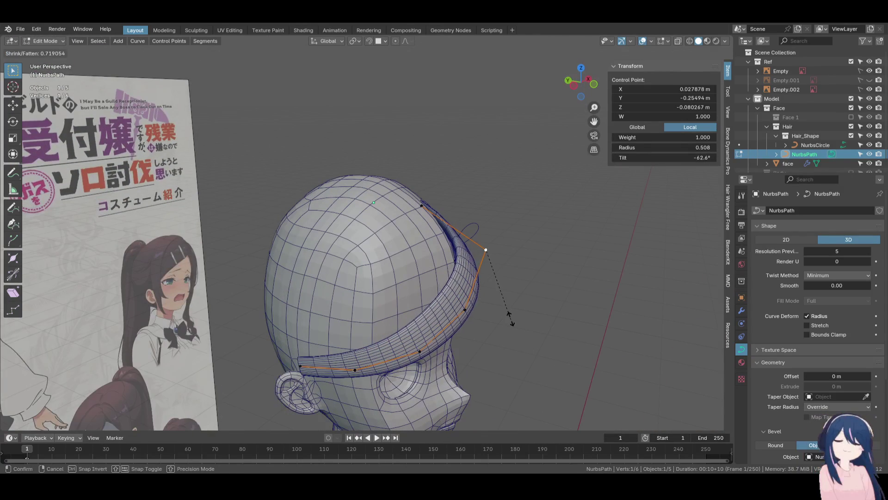
left_click(509, 319)
mouse_move(506, 317)
middle_mouse_down()
mouse_move(392, 305)
mouse_move(447, 225)
mouse_move(462, 241)
middle_mouse_up()
key("g")
left_click(412, 278)
left_click(387, 309)
key("g")
left_click(457, 165)
Move another curve control point from a side view
mouse_move(457, 176)
middle_mouse_down()
mouse_move(422, 250)
mouse_move(377, 272)
mouse_move(388, 268)
mouse_move(451, 291)
mouse_move(518, 294)
middle_mouse_up()
left_click(385, 291)
key("g")
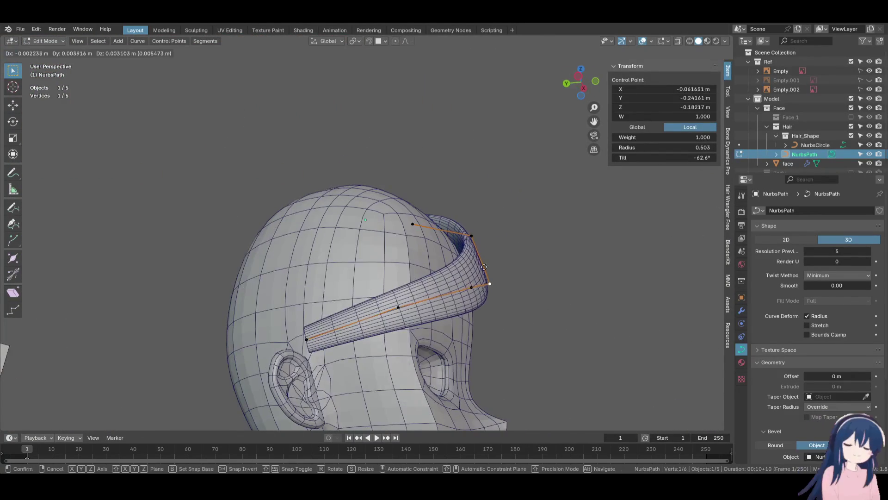
left_click(495, 307)
In front wireframe view, reposition the upper control point over the forehead
key("KP_1")
key("z")
left_click(400, 315)
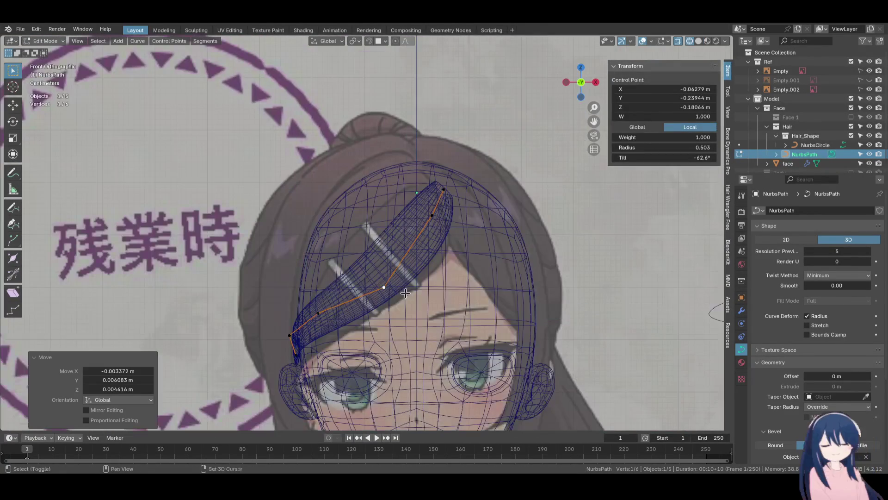
middle_click_drag(400, 315, 396, 279, "shift")
left_click(426, 179)
key("g")
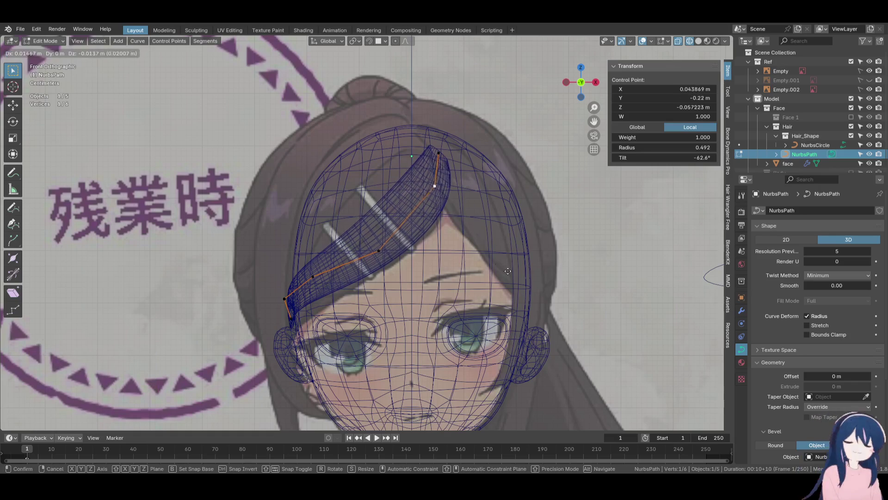
left_click(515, 280)
key("g")
left_click(514, 282)
Set the left end lower on the temple and return to Object Mode
left_click(288, 300)
key("g")
left_click(292, 310)
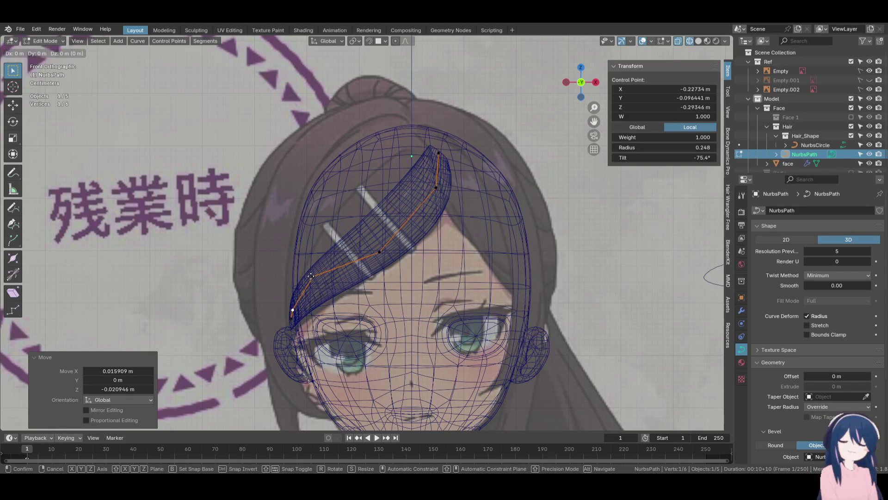
key("g")
left_click(324, 277)
key("Tab")
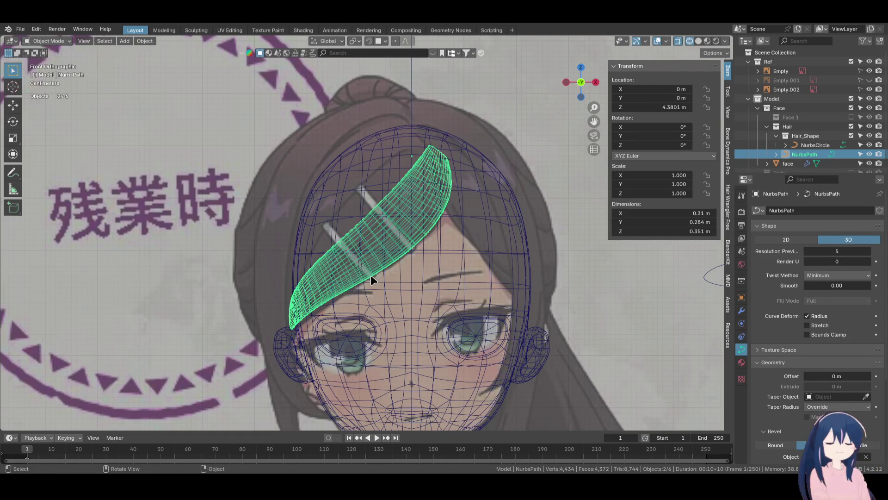
Duplicate the finished hair strand in place and edit the copy's control points
key("shift+d")
key("Escape")
key("Tab")
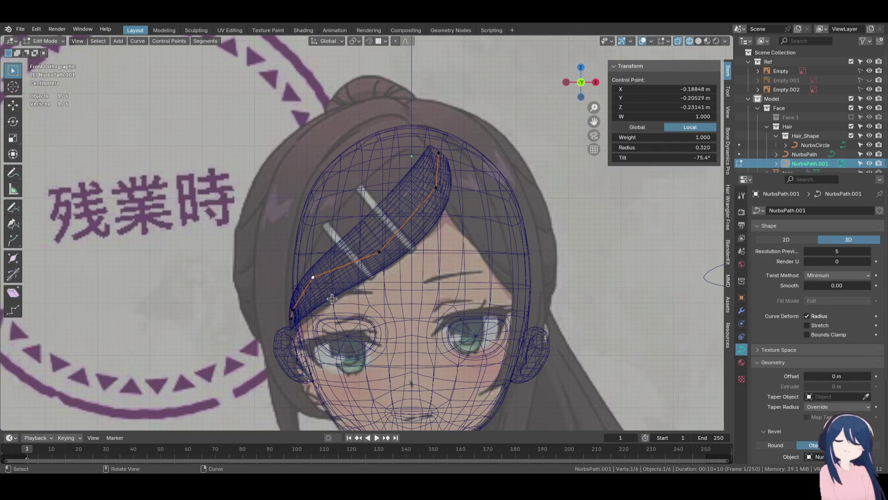
Raise the copy's middle point and move its top point up and left toward the crown
key("g")
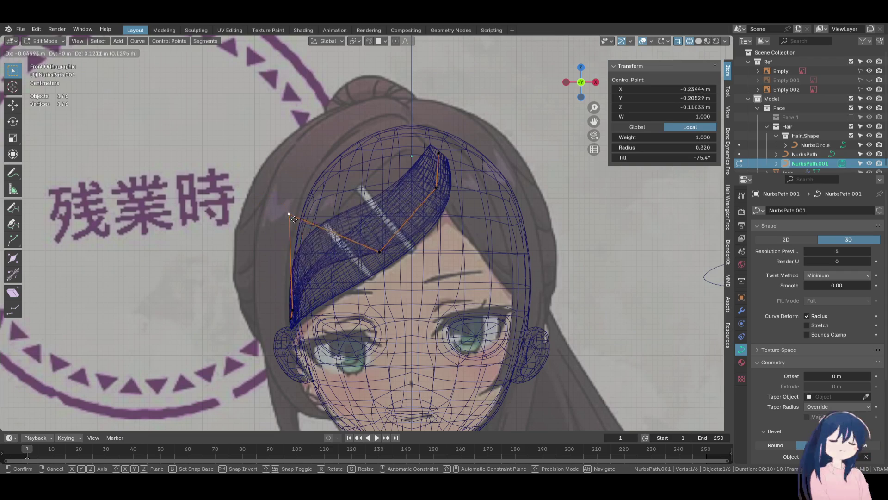
left_click(309, 235)
left_click(380, 252)
key("g")
left_click(357, 220)
left_click(430, 189)
key("g")
left_click(403, 171)
key("g")
left_click(415, 171)
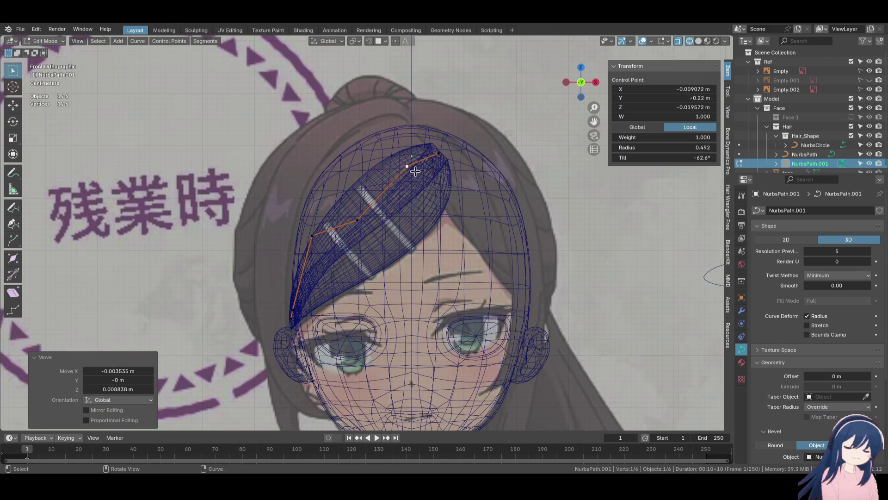
In solid perspective view, twist a control point of the copy and reposition it
mouse_move(426, 220)
middle_mouse_down()
mouse_move(421, 264)
mouse_move(323, 216)
mouse_move(453, 211)
middle_mouse_up()
key("z")
left_click(450, 244)
left_click(323, 216)
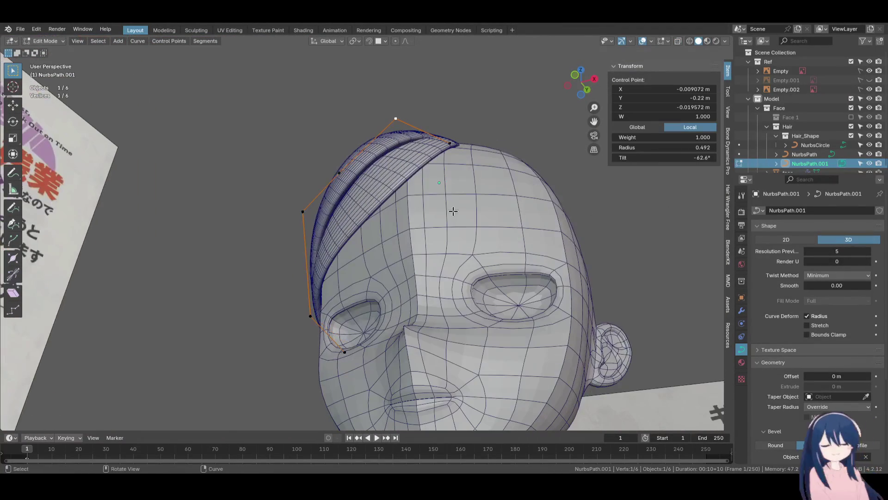
left_click(503, 225)
middle_click_drag(502, 225, 546, 208)
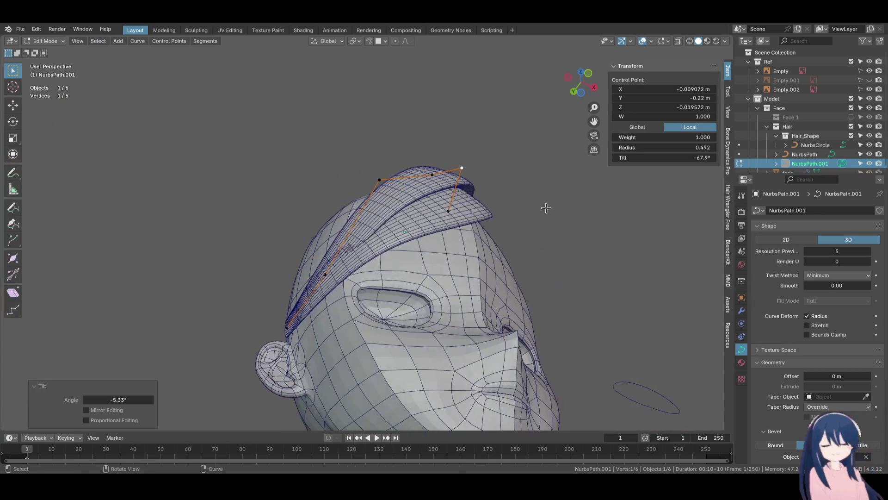
left_click(456, 256)
key("g")
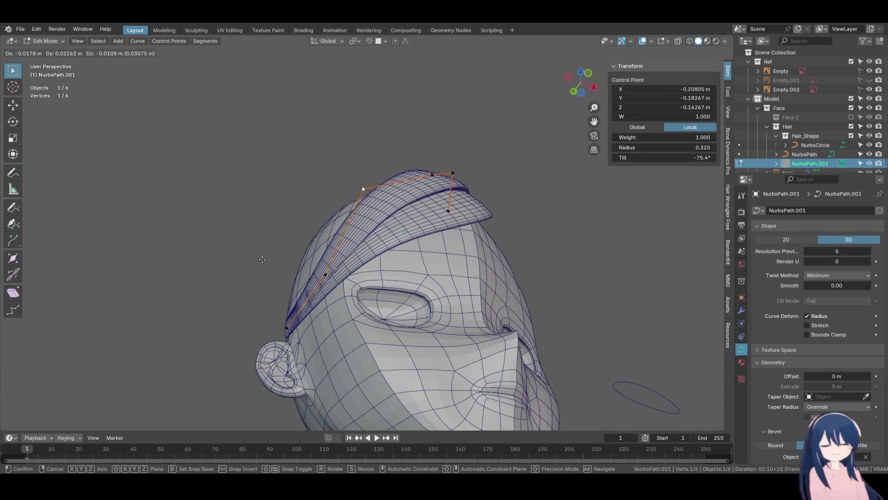
left_click(302, 276)
Move the strand's lower control point down across the forehead
middle_click_drag(303, 276, 309, 285)
key("g")
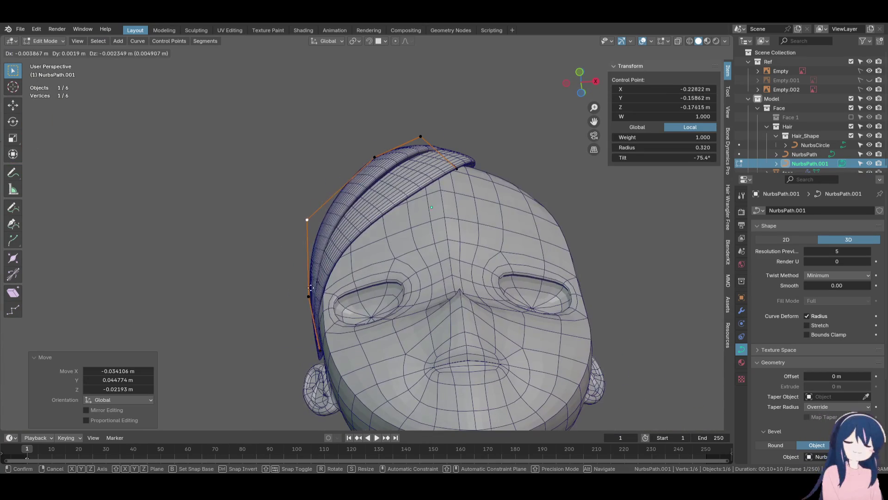
left_click(306, 302)
key("g")
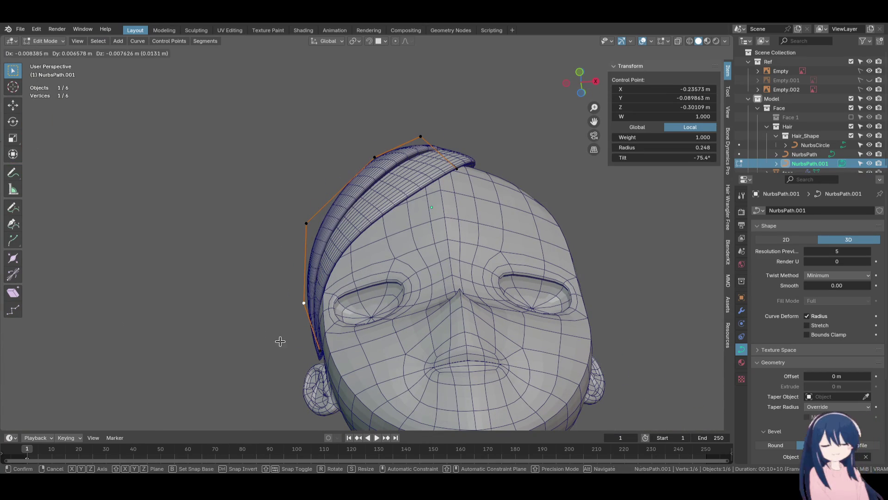
left_click(280, 341)
key("g")
From the side, pull the strand's top control point back up toward the crown
middle_click_drag(374, 209, 338, 204)
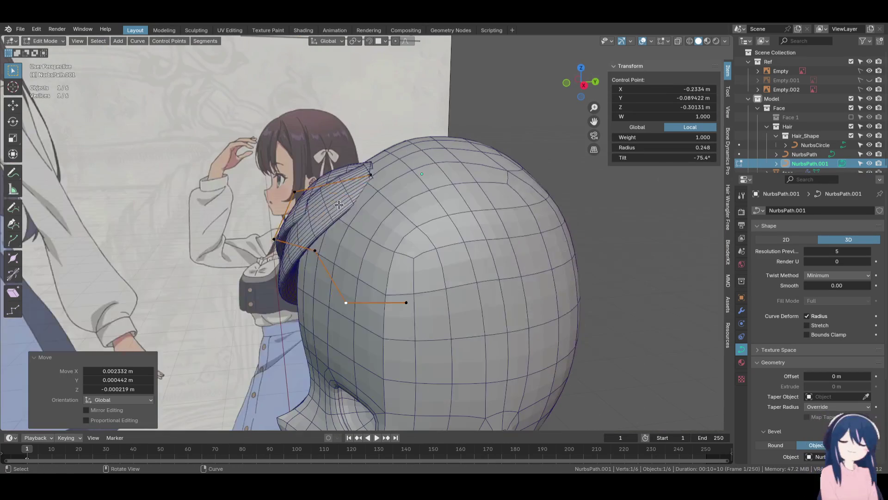
left_click(359, 138)
key("g")
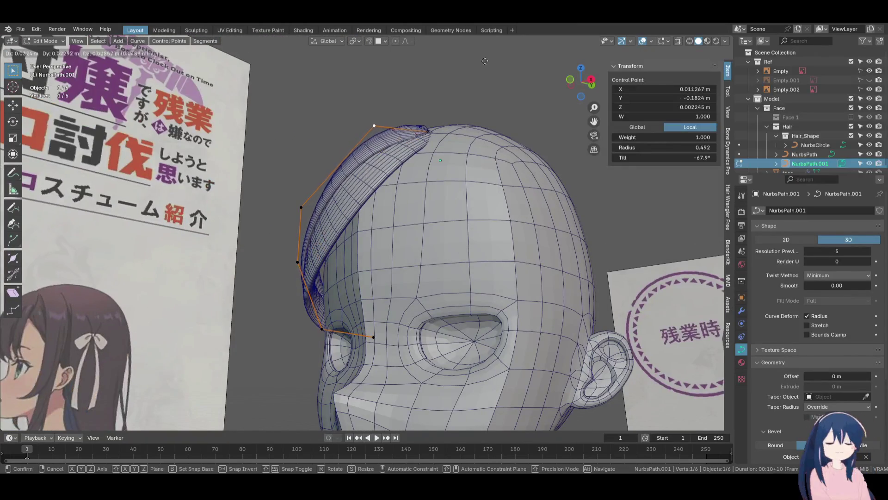
left_click(484, 61)
mouse_move(484, 60)
middle_mouse_down()
mouse_move(439, 185)
mouse_move(485, 215)
middle_mouse_up()
key("g")
left_click(439, 185)
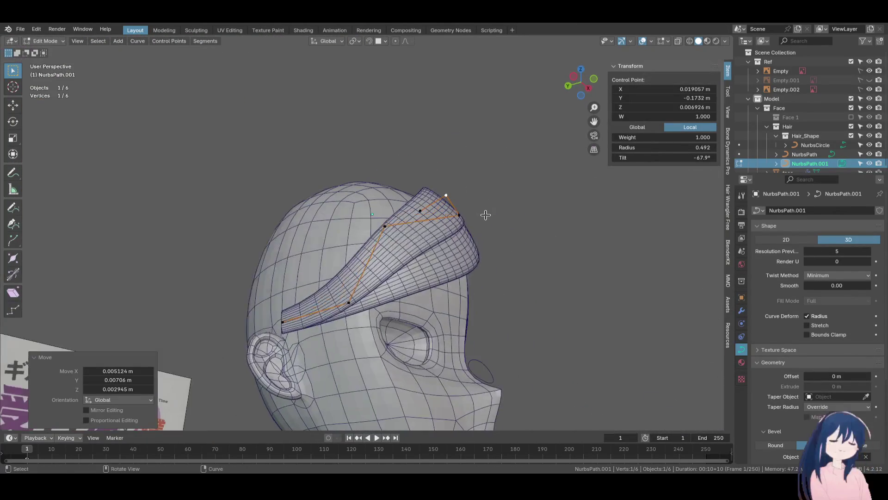
Check the strand against the front reference in X-ray and adjust its thickness near the top
key("KP_1")
key("z")
left_click(430, 217)
key("ctrl+s")
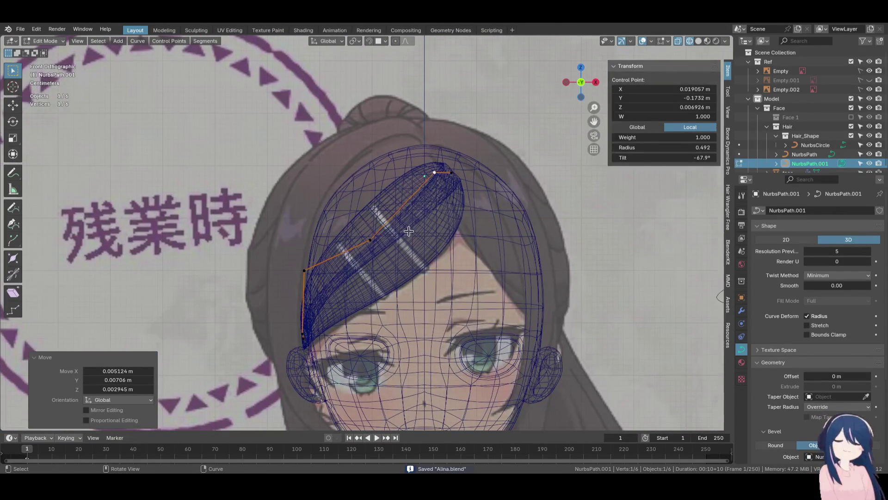
left_click(375, 242)
left_click(453, 276)
key("shift+z")
mouse_move(453, 276)
middle_mouse_down()
mouse_move(543, 254)
mouse_move(567, 227)
middle_mouse_up()
Reposition two more control points so the strand sweeps diagonally across the forehead
key("g")
left_click(370, 108)
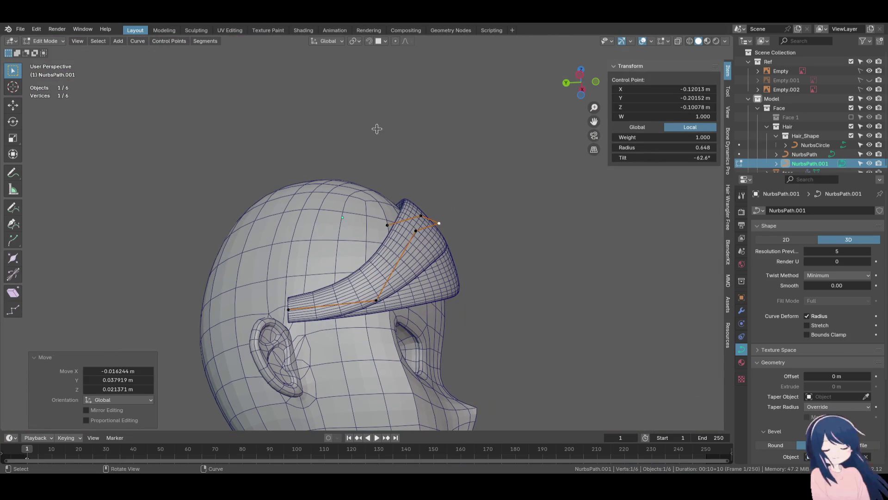
left_click(415, 230)
key("g")
left_click(421, 300)
Fine-tune another point against the front reference, then return to Object Mode
key("KP_1")
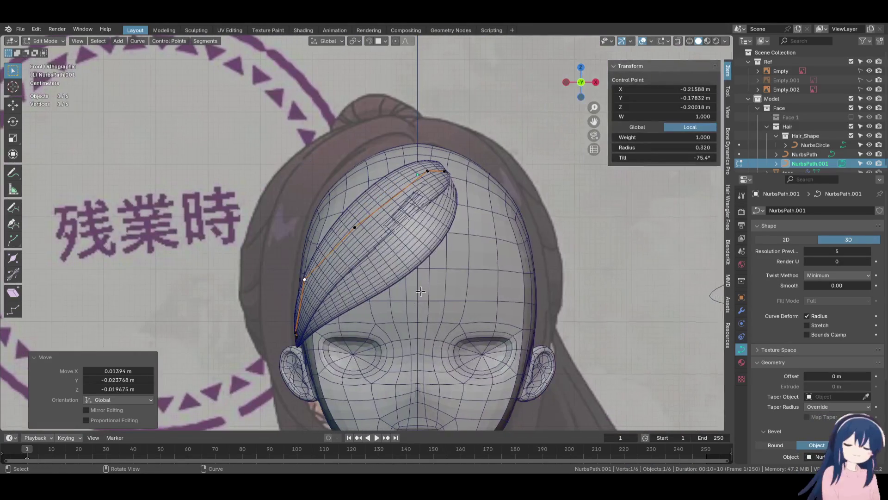
left_click(372, 200)
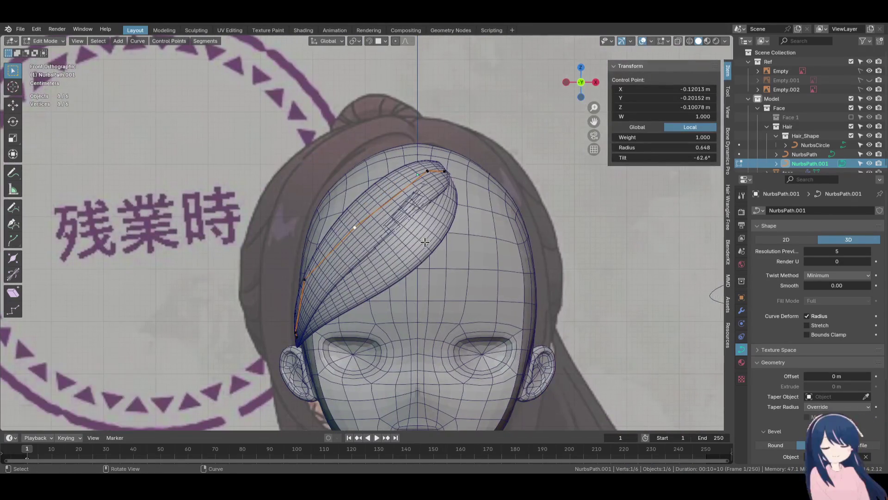
middle_click_drag(372, 200, 336, 224)
key("g")
left_click(289, 202)
mouse_move(296, 204)
middle_mouse_down()
mouse_move(466, 168)
mouse_move(553, 226)
middle_mouse_up()
key("KP_1")
key("shift+z")
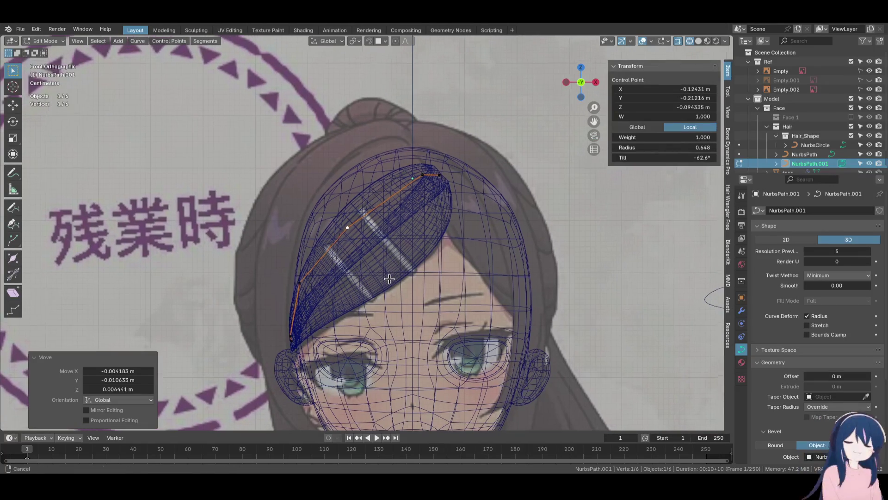
key("Tab")
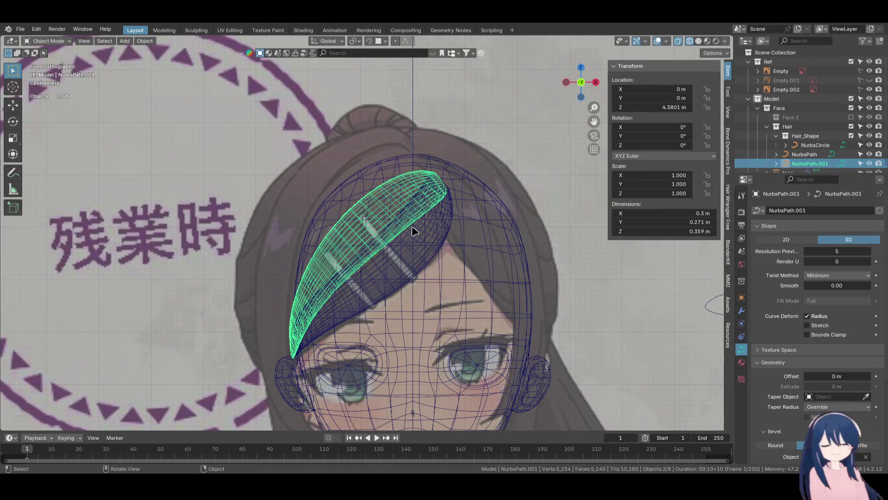
Duplicate the second bangs strand in place and edit the copy's control points
key("shift+d")
key("Escape")
key("Tab")
In solid view, move the copy's top and lower control points up and forward
left_click(477, 238)
middle_click_drag(478, 238, 440, 229)
key("g")
left_click(440, 226)
key("g")
left_click(384, 176)
left_click(399, 301)
key("g")
left_click(393, 158)
middle_click_drag(393, 157, 391, 145)
Twist the top control point and check its position against the front reference in X-ray
left_click(389, 152)
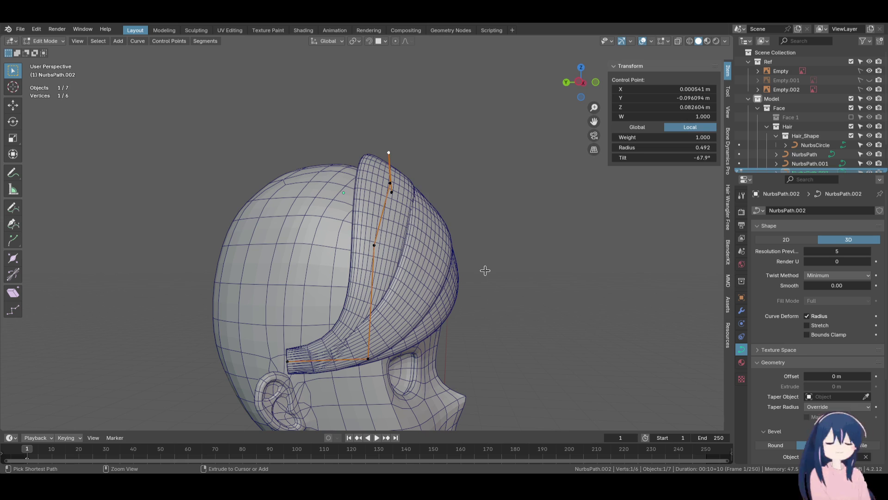
left_click(492, 224)
middle_click_drag(484, 226, 452, 216)
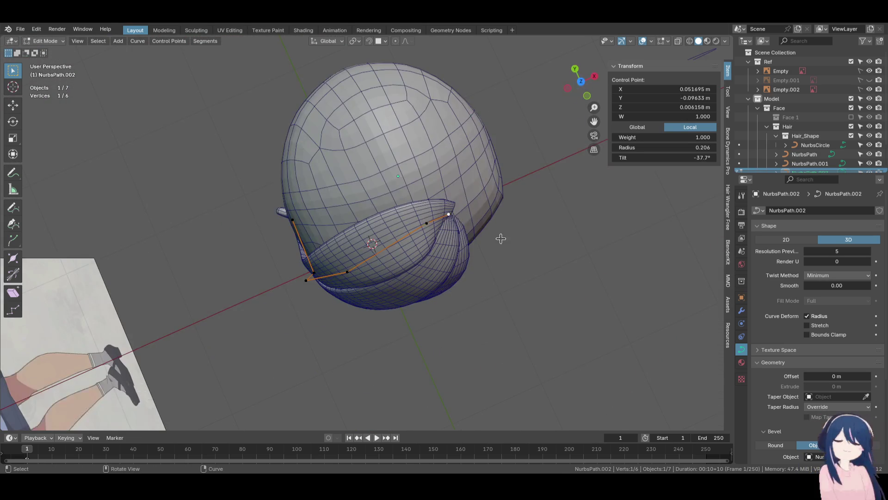
middle_click_drag(502, 238, 502, 253)
left_click(486, 169)
key("KP_1")
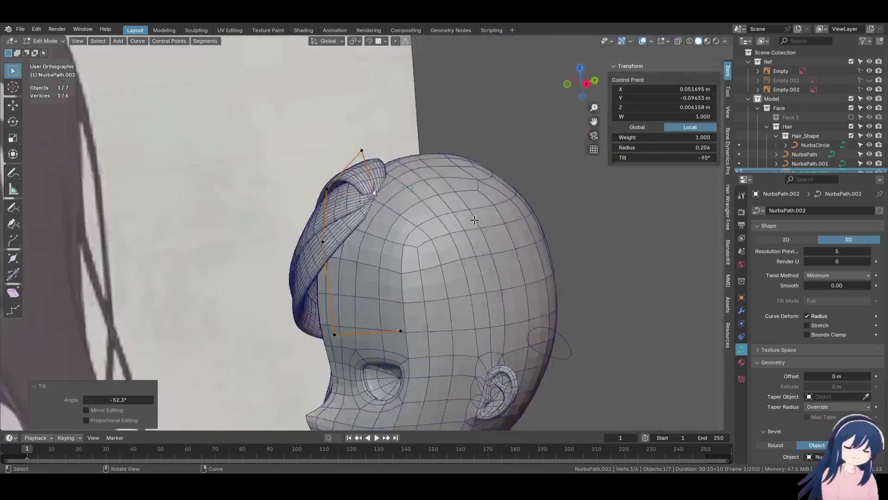
left_click(523, 233)
key("shift+z")
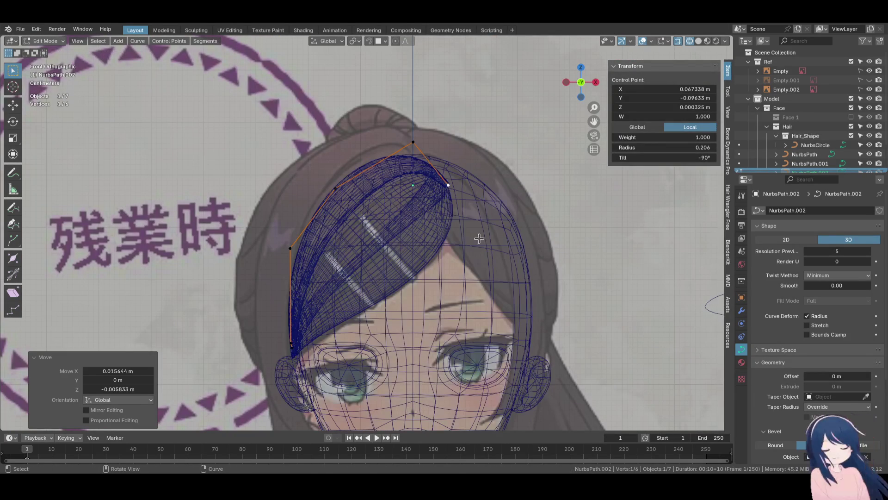
left_click(476, 255)
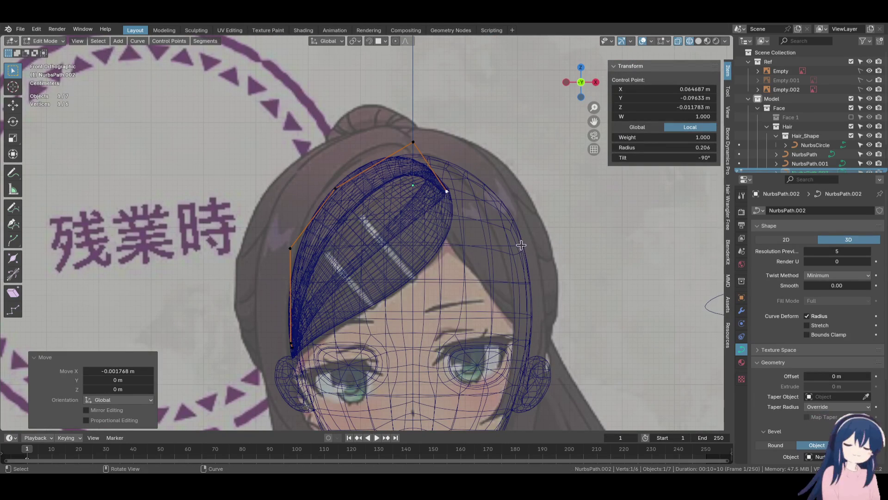
key("shift+z")
mouse_move(532, 242)
middle_mouse_down()
mouse_move(463, 241)
mouse_move(508, 239)
middle_mouse_up()
Tilt the strand at a control point with Ctrl+T and reposition that point
key("ctrl+t")
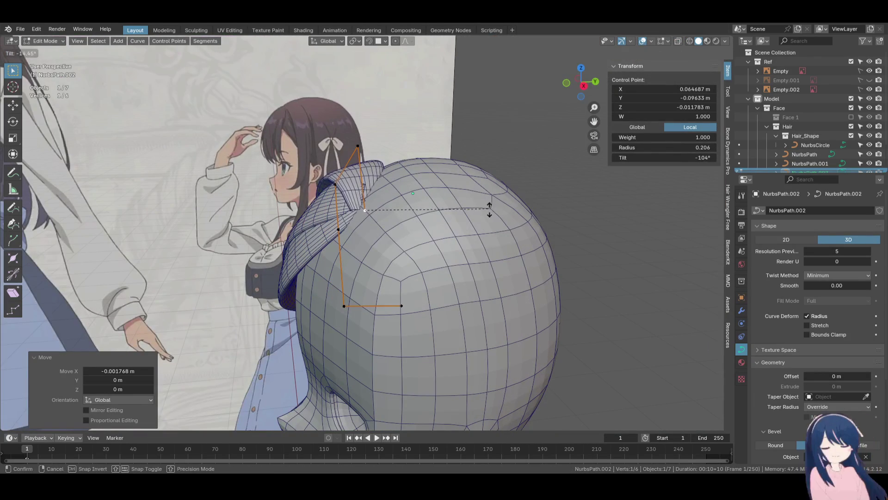
left_click(484, 269)
key("g")
left_click(370, 166)
key("g")
left_click(417, 185)
mouse_move(416, 185)
middle_mouse_down()
mouse_move(456, 211)
mouse_move(484, 211)
middle_mouse_up()
key("g")
Adjust control points in front wireframe view so the strand runs down past the temple
key("KP_1")
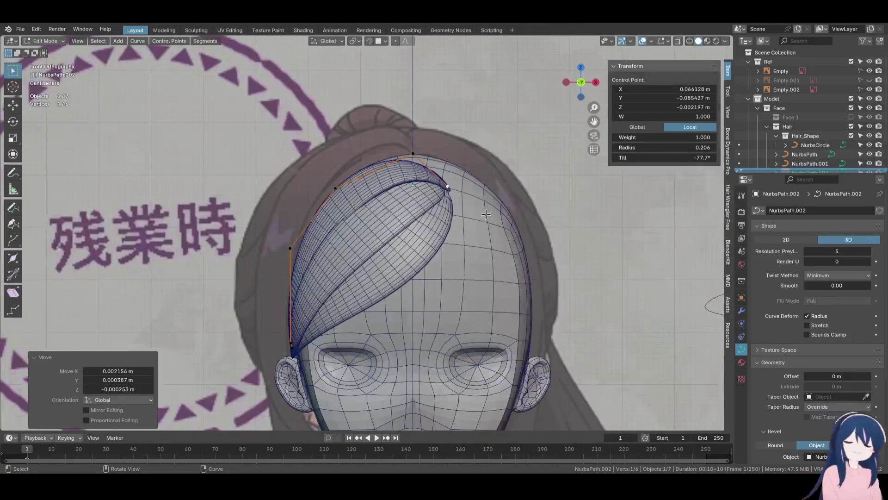
key("z")
left_click(426, 217)
left_click(464, 222)
key("g")
middle_click_drag(464, 222, 456, 172, "alt")
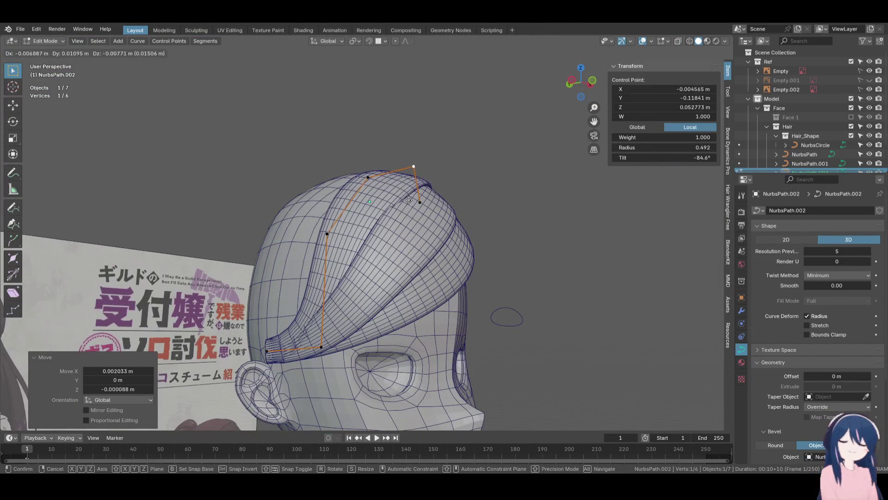
key("KP_1")
scroll(371, 176, "up", 3)
key("shift+z")
key("g")
left_click(375, 215)
middle_click_drag(374, 214, 387, 189, "shift")
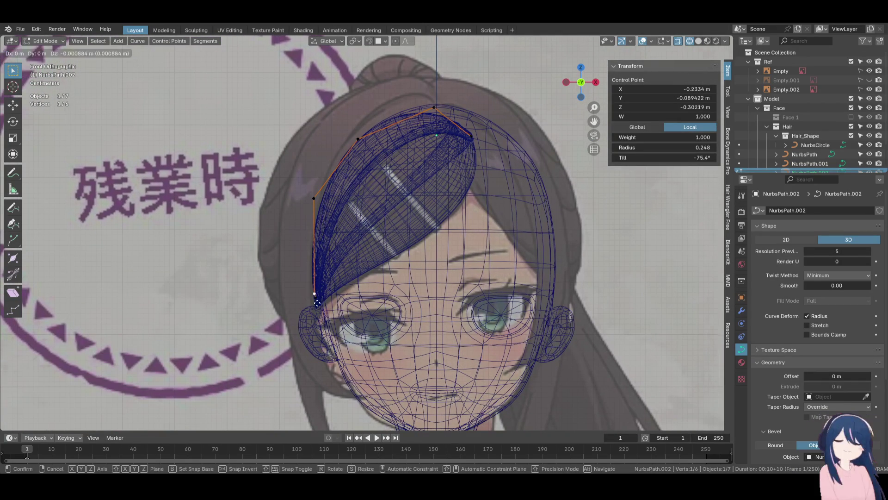
left_click(317, 303)
In left side view, shift the strand's middle control point back along the head
key("ctrl+KP_3")
key("shift+z")
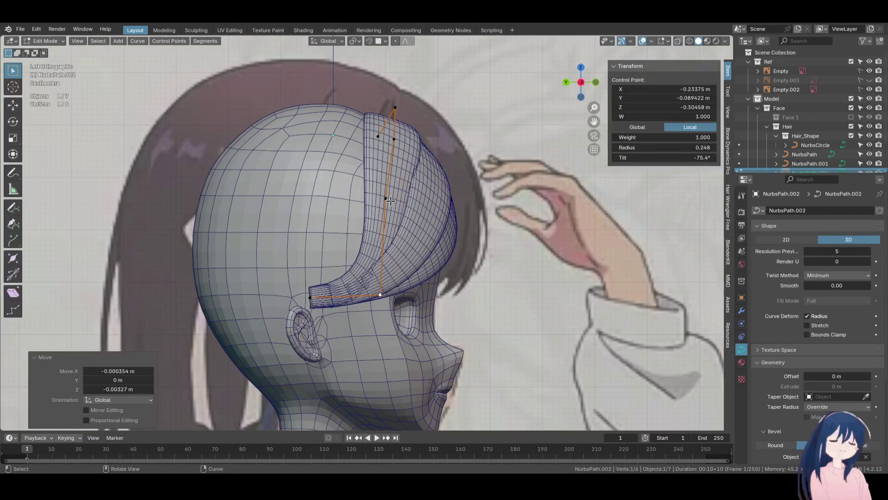
left_click_drag(390, 200, 308, 192)
left_click(338, 197)
key("z")
left_click(278, 200)
key("shift+z")
Pull the bottom control point down toward the ear and nudge it slightly left
mouse_move(381, 295)
left_mouse_down()
mouse_move(370, 296)
mouse_move(360, 339)
left_mouse_up()
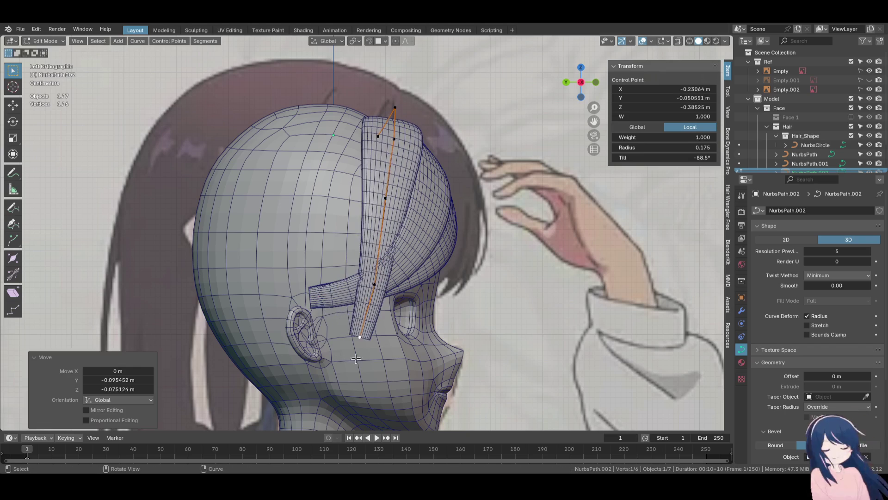
left_click_drag(372, 293, 365, 291)
middle_click_drag(365, 291, 345, 286)
left_click_drag(344, 286, 341, 288)
left_click_drag(317, 353, 309, 353)
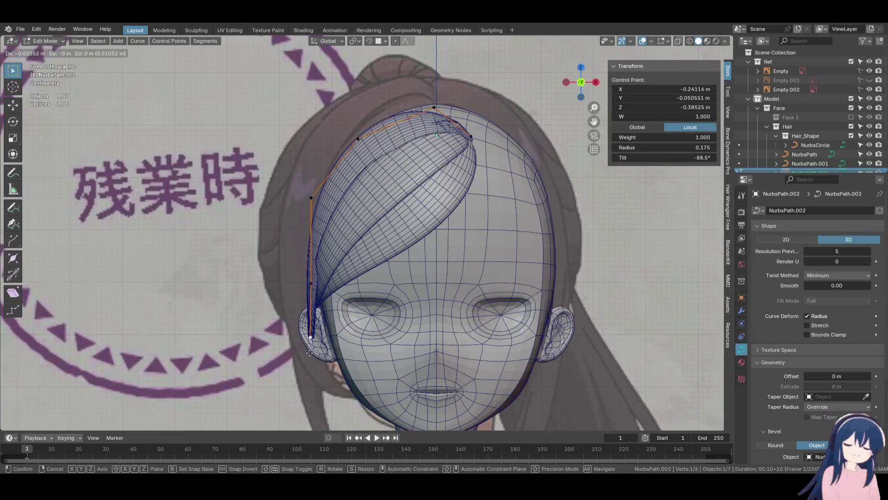
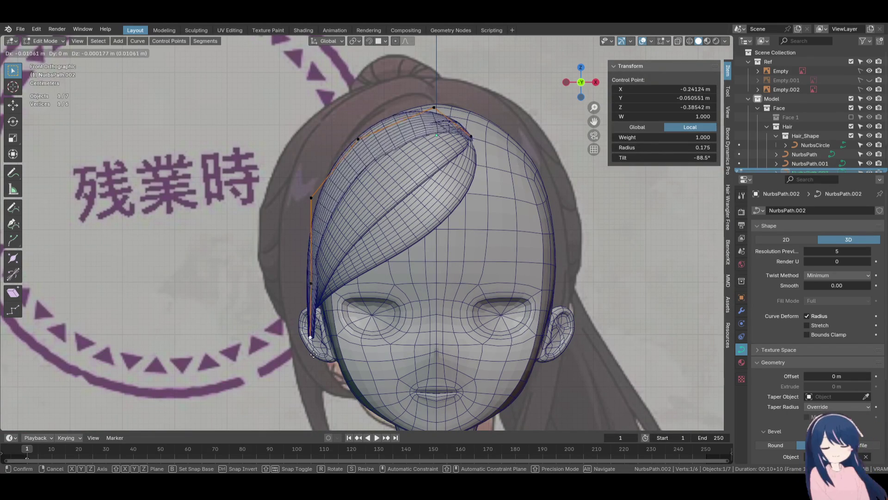
Reposition the bang strand's top control point, twisting and thickening the strand there
left_click_drag(325, 354, 325, 355)
mouse_move(325, 355)
middle_mouse_down()
mouse_move(456, 291)
mouse_move(509, 318)
mouse_move(428, 299)
middle_mouse_up()
mouse_move(428, 298)
left_mouse_down()
mouse_move(425, 284)
mouse_move(438, 272)
left_mouse_up()
mouse_move(438, 272)
middle_mouse_down()
mouse_move(396, 297)
mouse_move(278, 238)
mouse_move(468, 163)
middle_mouse_up()
left_click(277, 237)
left_click(407, 115)
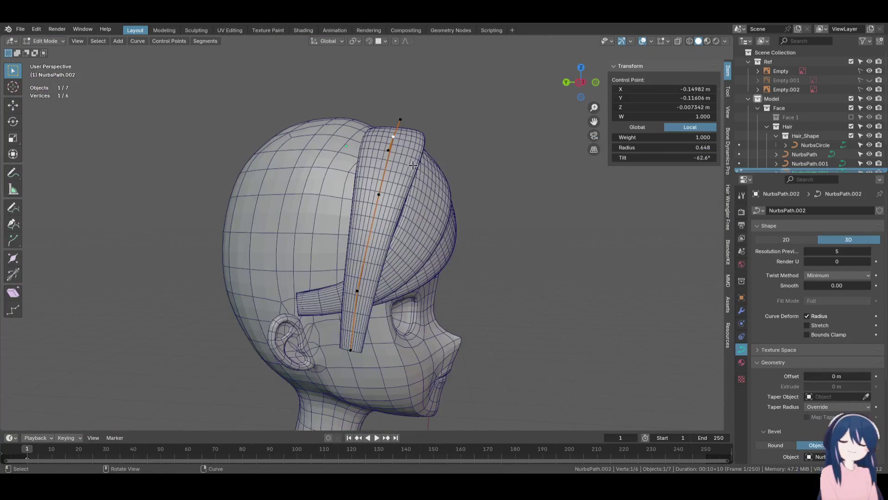
key("ctrl+t")
left_click(480, 213)
left_click_drag(394, 143, 393, 152)
mouse_move(393, 153)
middle_mouse_down()
mouse_move(451, 165)
mouse_move(486, 208)
middle_mouse_up()
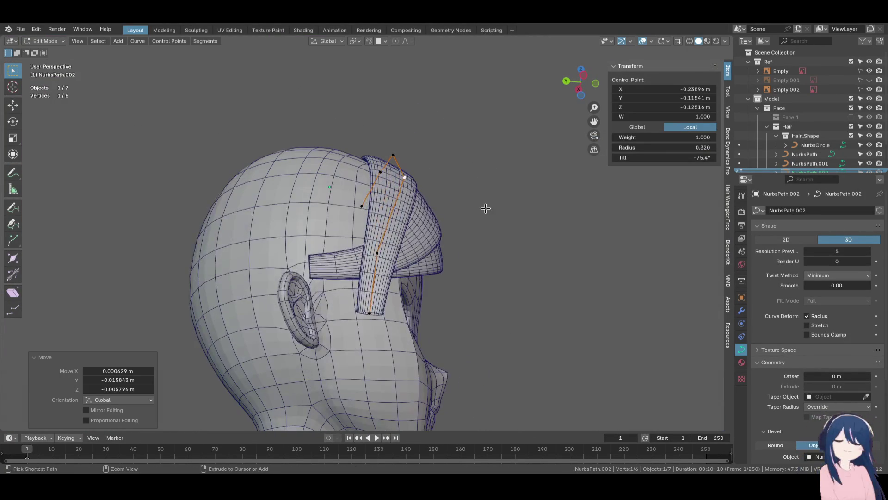
left_click(472, 228)
middle_click_drag(472, 228, 432, 223)
Twist the strand tip and shift another top point, checking it against the reference in front view
left_click(426, 154)
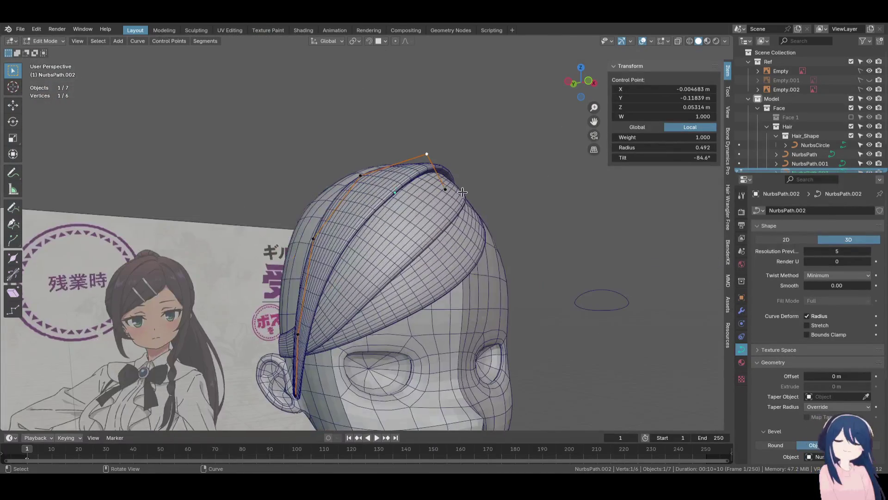
middle_click_drag(427, 153, 514, 211)
key("ctrl+t")
left_click(501, 262)
mouse_move(501, 262)
middle_mouse_down()
mouse_move(463, 268)
mouse_move(485, 272)
mouse_move(472, 278)
mouse_move(411, 179)
middle_mouse_up()
left_click(398, 178)
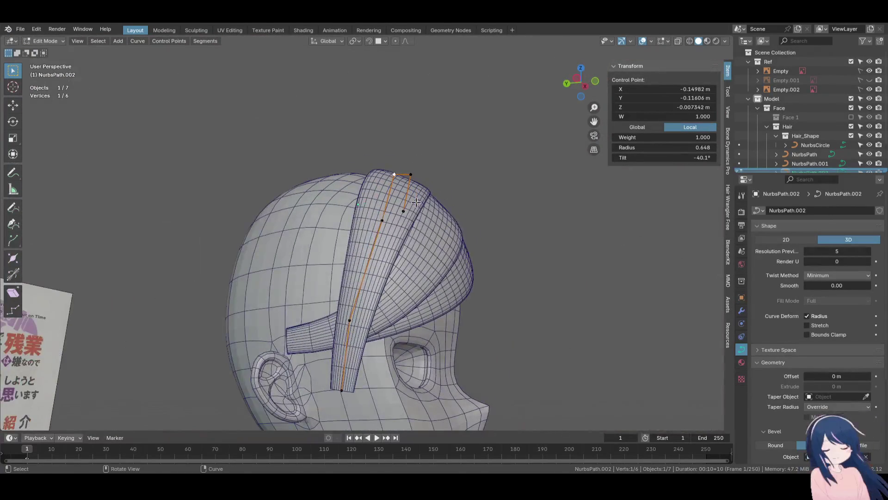
left_click(444, 225)
middle_click_drag(444, 225, 425, 212)
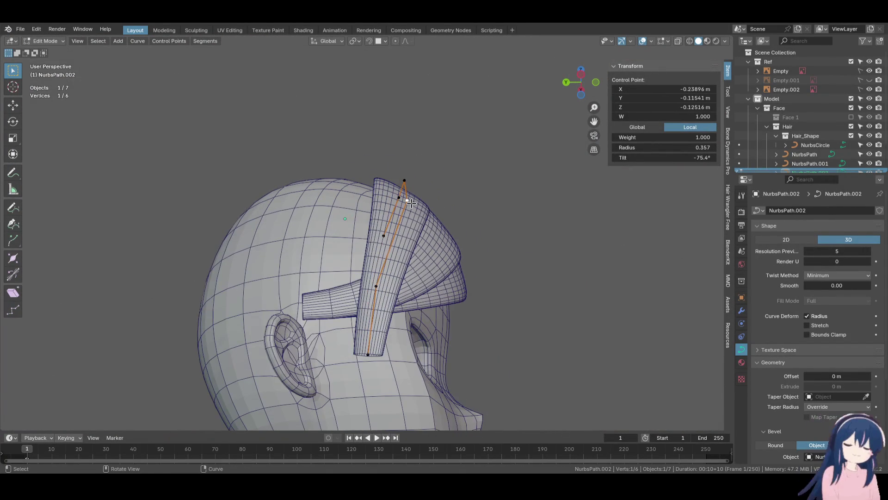
left_click_drag(424, 211, 425, 212)
key("KP_1")
key("shift+z")
scroll(440, 239, "up", 3)
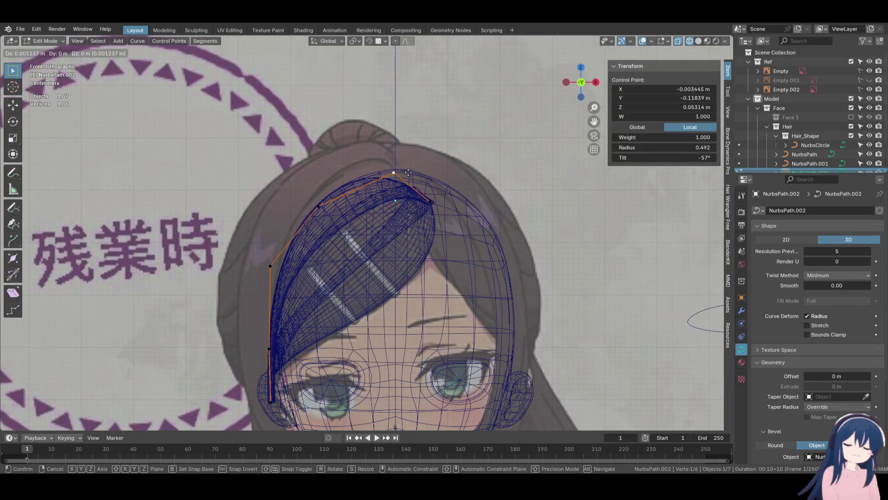
scroll(399, 172, "down", 5)
Duplicate the bang strand in place as NurbsPath.003 and start moving its control points
key("Tab")
mouse_move(416, 195)
middle_mouse_down()
mouse_move(451, 228)
mouse_move(436, 238)
mouse_move(416, 184)
mouse_move(452, 248)
middle_mouse_up()
key("shift+d")
left_click(451, 228)
key("Tab")
key("g")
left_click(421, 222)
mouse_move(421, 223)
middle_mouse_down()
mouse_move(424, 201)
mouse_move(410, 210)
mouse_move(407, 143)
middle_mouse_up()
left_click(411, 210)
Shift NurbsPath.003's middle, lower and bottom control points left, then switch to solid shading
key("g")
left_click(407, 185)
left_click(433, 226)
key("g")
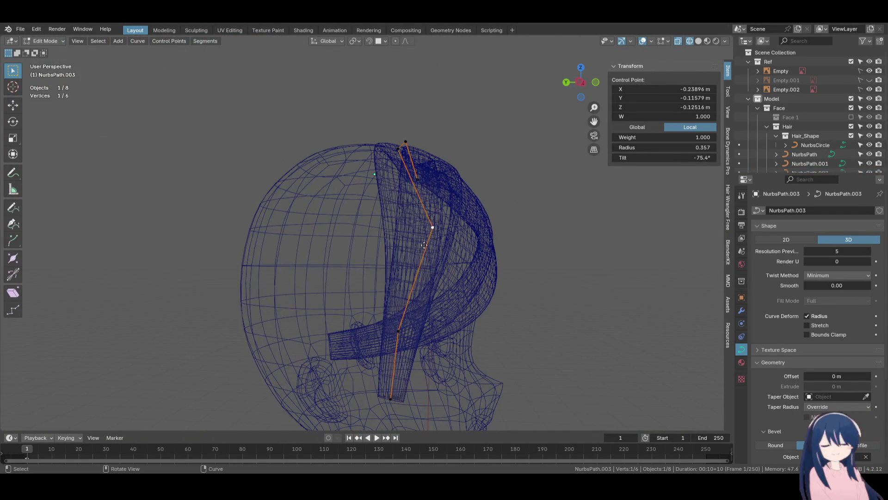
left_click(387, 234)
left_click(398, 331)
key("g")
left_click(408, 344)
middle_click_drag(407, 344, 387, 304)
left_click(387, 305)
key("g")
left_click(378, 308)
key("z")
left_click(462, 309)
From behind the head, twist the strand at two points and reposition the top point
mouse_move(462, 309)
middle_mouse_down()
mouse_move(397, 255)
mouse_move(371, 195)
middle_mouse_up()
left_click(372, 182, "shift")
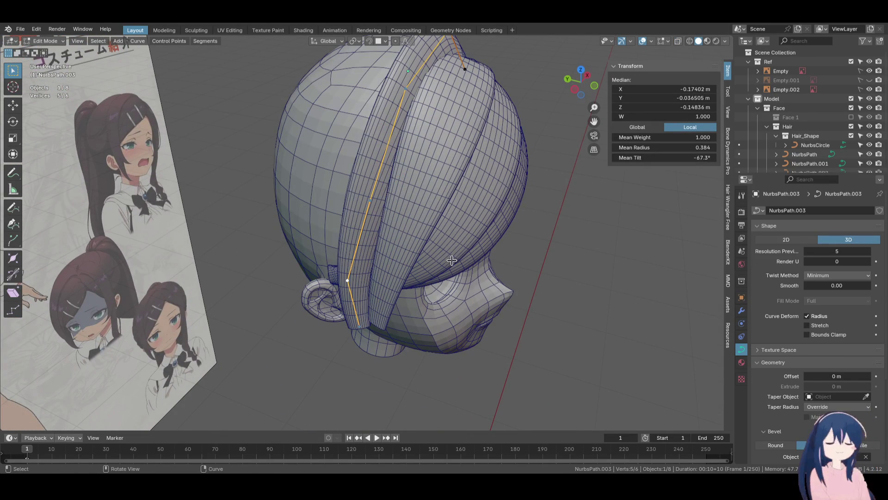
key("ctrl+t")
left_click(435, 171)
mouse_move(434, 171)
middle_mouse_down()
mouse_move(411, 211)
mouse_move(384, 201)
mouse_move(437, 174)
middle_mouse_up()
left_click(381, 194)
key("g")
left_click(398, 204)
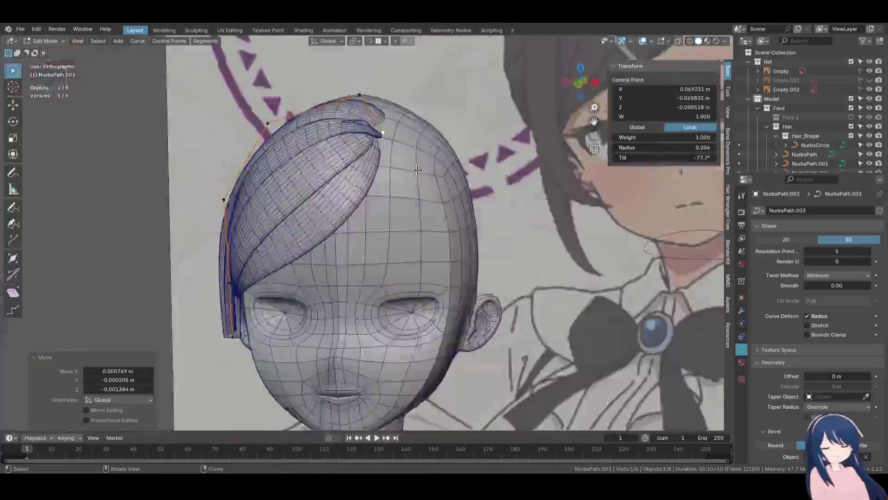
key("g")
left_click(446, 173)
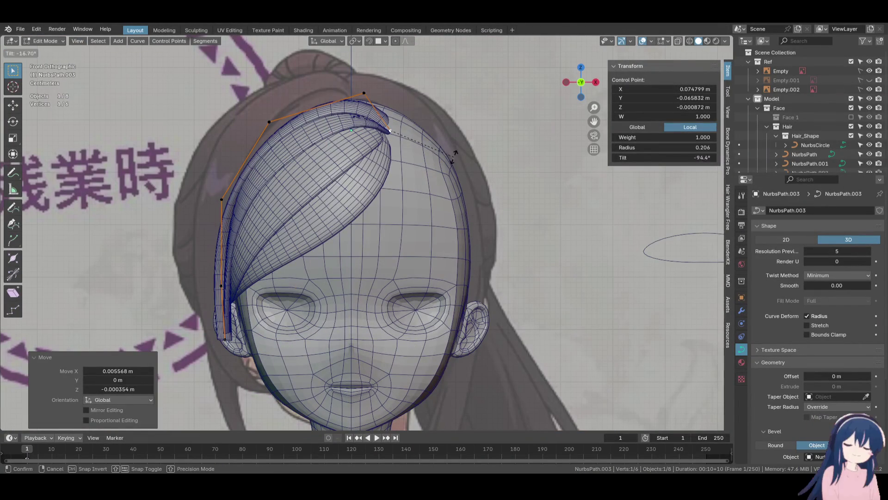
right_click(453, 156)
key("ctrl+z")
Try moving and twisting other control points, undoing the unwanted changes
mouse_move(453, 157)
middle_mouse_down()
mouse_move(452, 237)
mouse_move(504, 229)
middle_mouse_up()
left_click(435, 159)
mouse_move(437, 163)
middle_mouse_down()
mouse_move(433, 235)
mouse_move(412, 190)
middle_mouse_up()
left_click(438, 238)
key("ctrl+z")
key("ctrl+z")
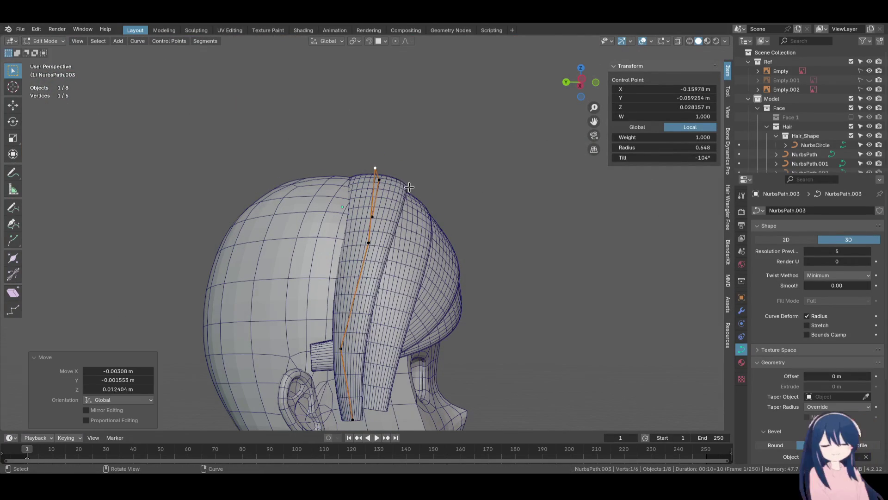
left_click(452, 234)
key("ctrl+z")
mouse_move(453, 234)
middle_mouse_down()
mouse_move(432, 252)
mouse_move(469, 254)
middle_mouse_up()
Move and twist a back control point of the lock, undoing one extra twist
key("g")
left_click(454, 245)
key("ctrl+t")
left_click(422, 293)
middle_click_drag(448, 308, 466, 282)
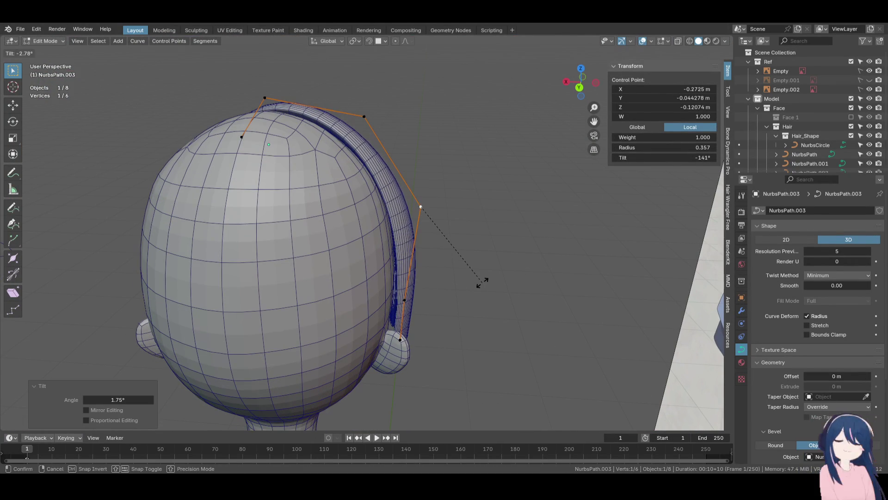
left_click(473, 300)
key("ctrl+z")
key("ctrl+z")
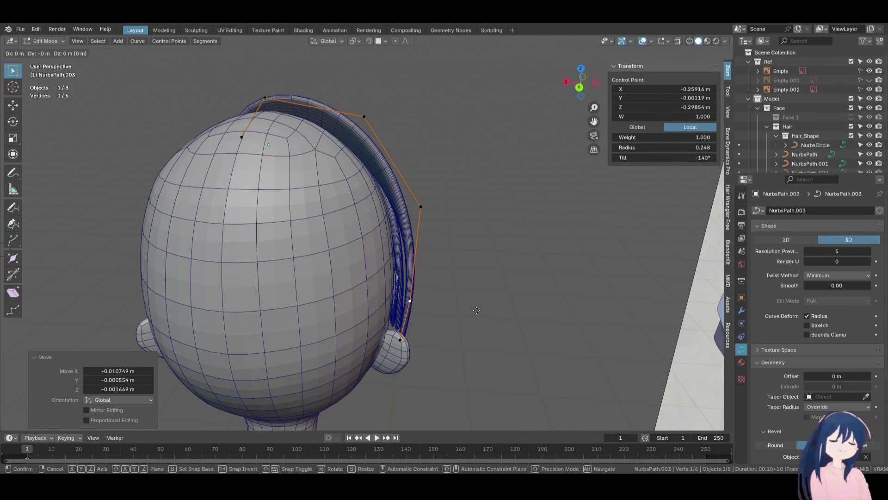
key("g")
left_click(435, 277)
Compare side and front reference views, then twist and nudge a control point on the lock
key("KP_3")
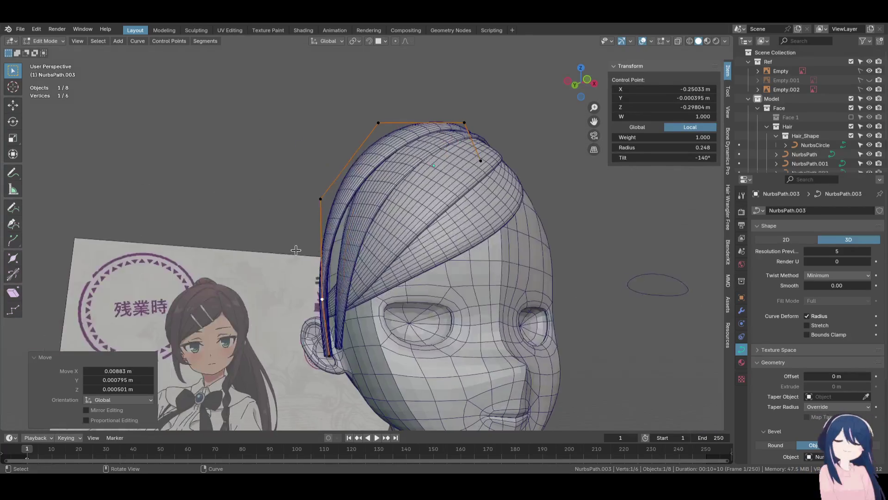
key("KP_1")
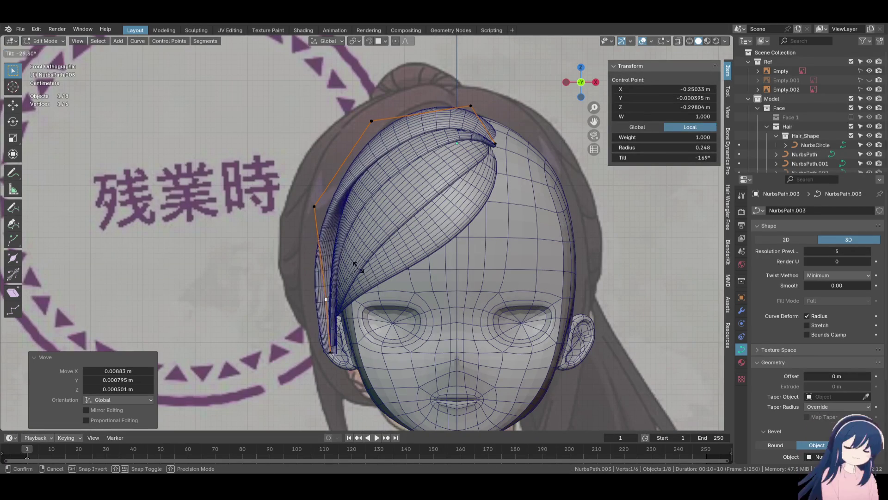
left_click(356, 267)
left_click(314, 207)
key("ctrl+t")
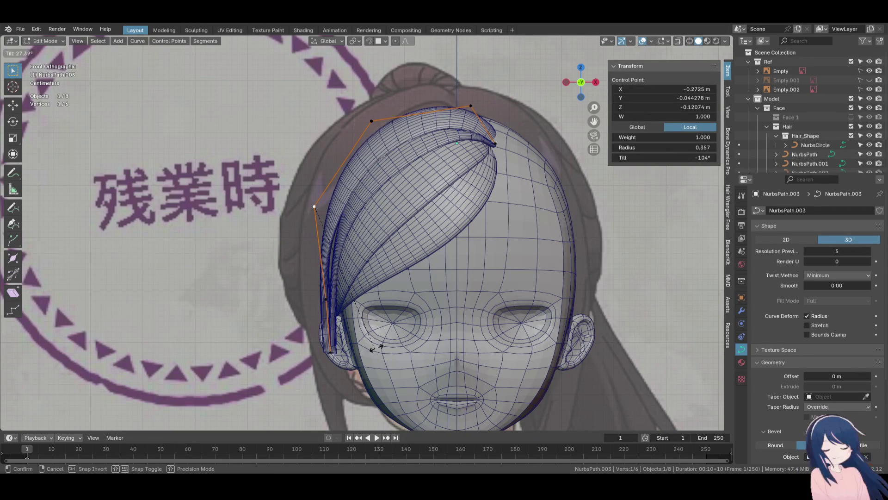
left_click(382, 306)
key("g")
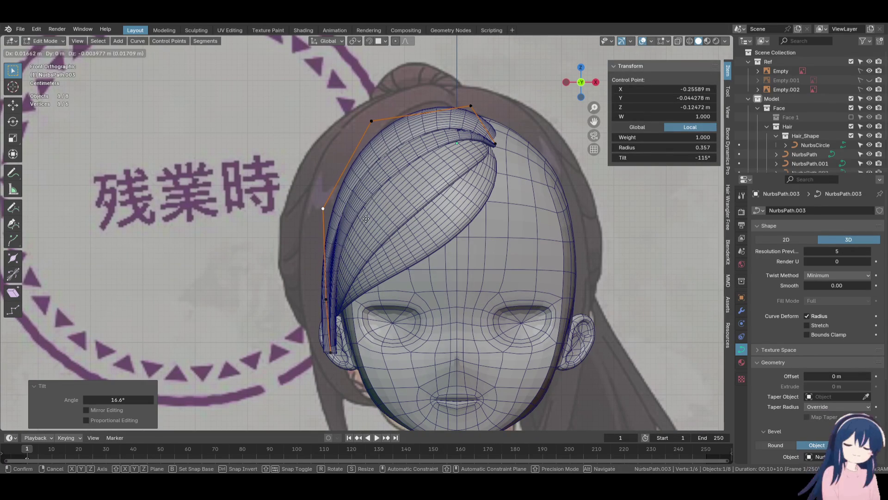
left_click(365, 219)
Raise that point, then twist the next point and the bottom point of the lock
key("g")
left_click(374, 182)
left_click(327, 299)
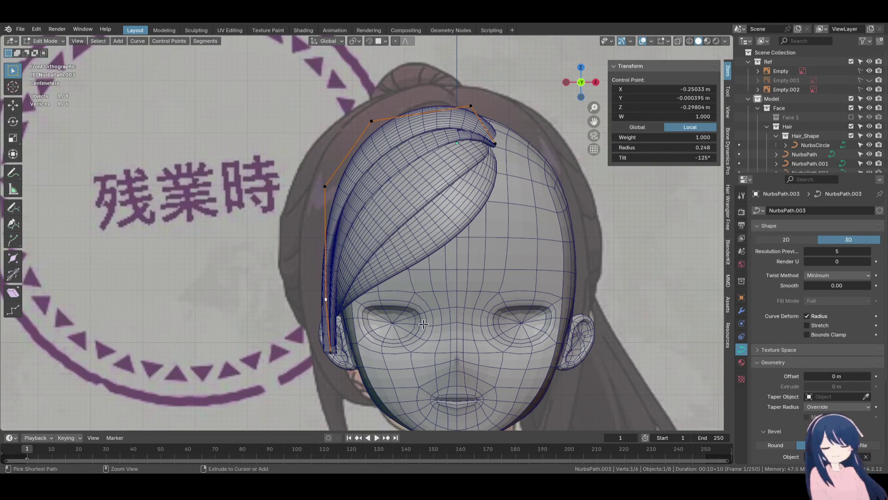
left_click(373, 336)
left_click(329, 355)
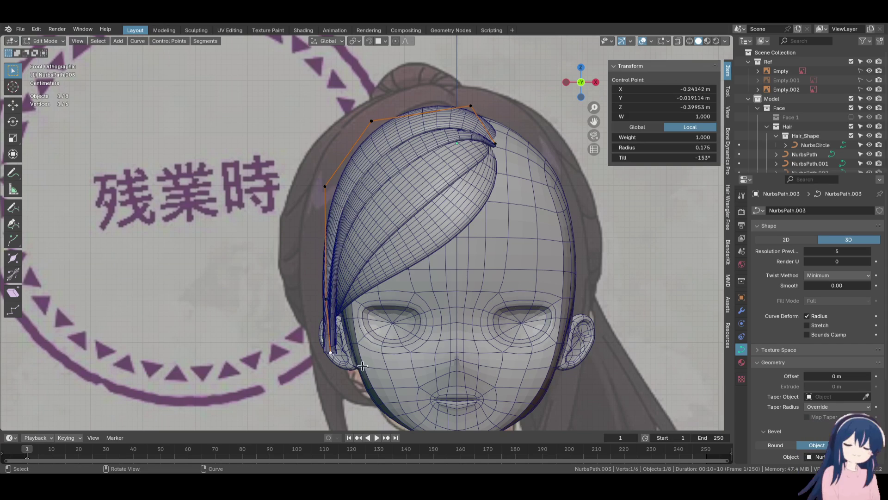
left_click(370, 403)
Review the lock in front view with see-through shading, then duplicate it as NurbsPath.004
mouse_move(365, 388)
middle_mouse_down()
mouse_move(426, 204)
mouse_move(525, 214)
mouse_move(524, 284)
mouse_move(481, 231)
middle_mouse_up()
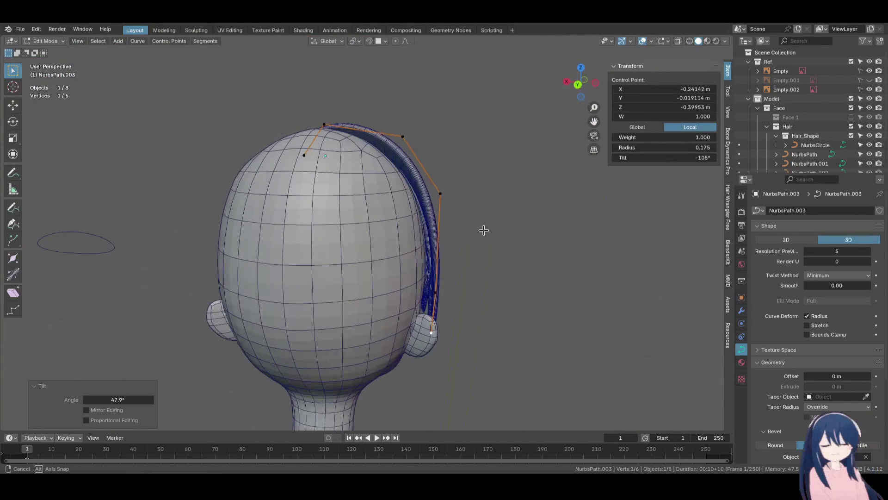
key("KP_3")
key("KP_1")
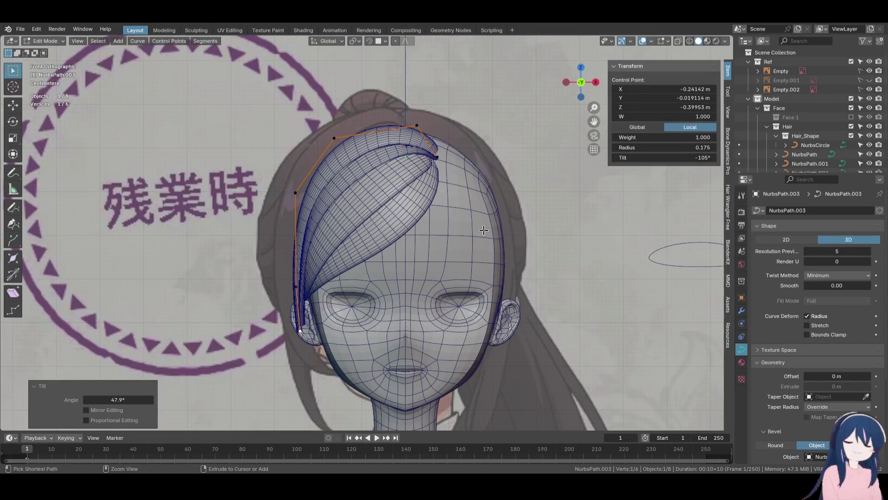
scroll(483, 230, "down", 3)
key("shift+z")
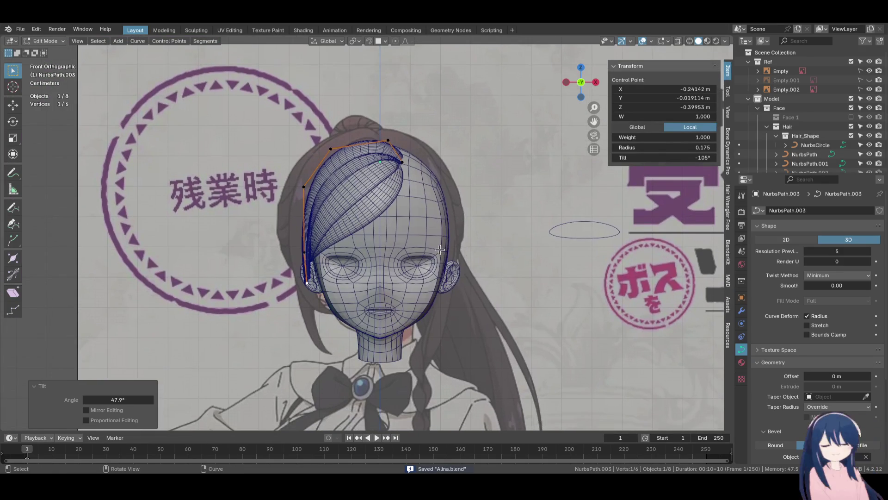
scroll(404, 248, "up", 3)
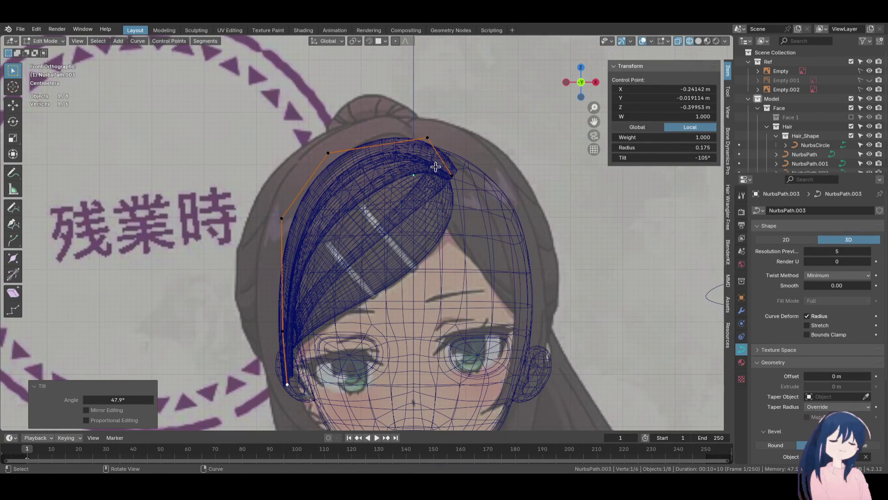
key("Tab")
key("shift+d")
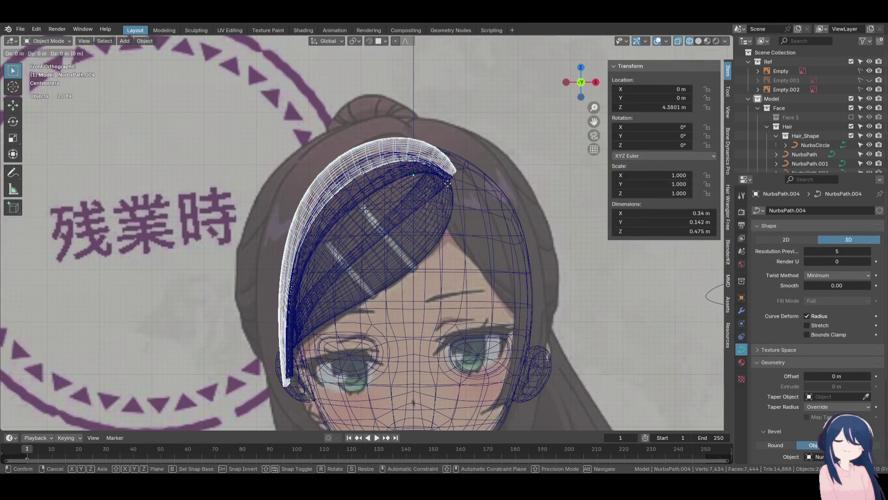
Keep the duplicate in place and pull its top and right end points up and left in front view
key("Escape")
key("Tab")
mouse_move(448, 184)
middle_mouse_down()
mouse_move(467, 199)
mouse_move(426, 168)
middle_mouse_up()
mouse_move(413, 149)
left_mouse_down()
mouse_move(383, 149)
mouse_move(412, 171)
mouse_move(387, 171)
left_mouse_up()
key("KP_1")
mouse_move(427, 123)
left_mouse_down()
mouse_move(391, 83)
mouse_move(403, 89)
left_mouse_up()
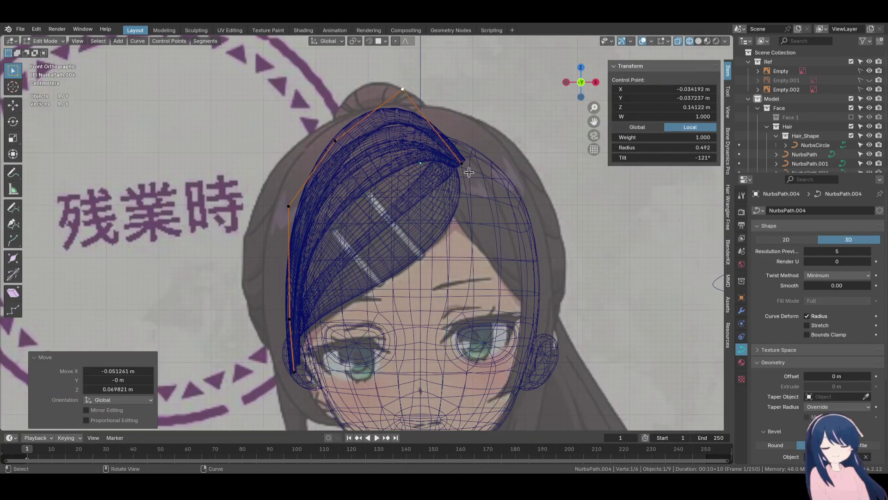
mouse_move(462, 163)
left_mouse_down()
mouse_move(442, 141)
mouse_move(449, 162)
left_mouse_up()
left_click_drag(402, 89, 404, 87)
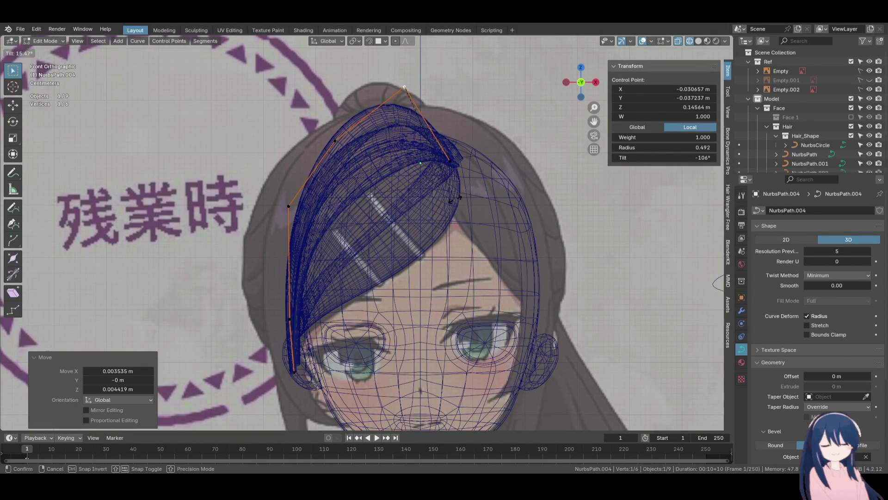
Pull the left points outward and extend the end down beside the cheek toward the jaw
left_click(455, 197)
middle_click_drag(455, 197, 477, 180, "shift")
left_click_drag(358, 124, 333, 133)
left_click_drag(312, 189, 286, 214)
middle_click_drag(286, 213, 293, 94, "shift")
mouse_move(332, 231)
left_mouse_down()
mouse_move(353, 273)
mouse_move(338, 272)
mouse_move(317, 249)
mouse_move(344, 256)
left_mouse_up()
left_click_drag(395, 287, 384, 287)
Finish the pending thickness and move edits, then switch the viewport to solid shading
left_click(439, 322)
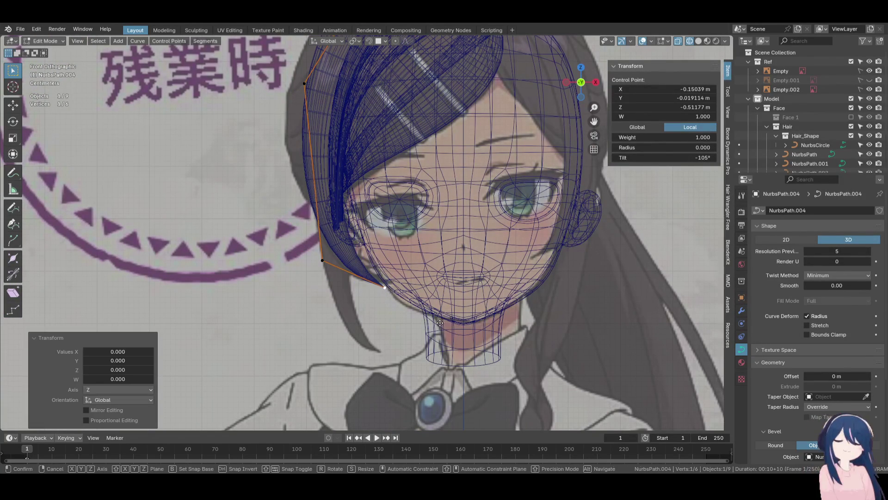
left_click(473, 282)
key("z")
left_click(529, 273)
Lower the upper control point slightly and twist all of the strand's points
left_click_drag(320, 277, 319, 282)
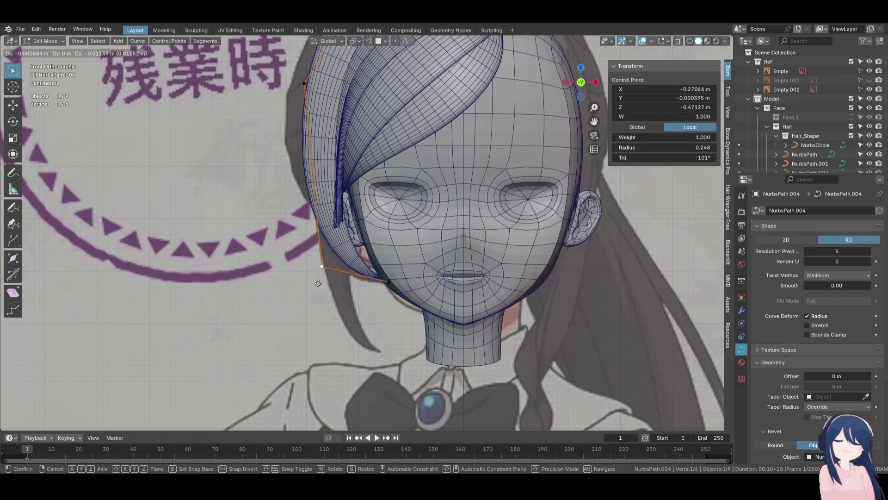
left_click(307, 378)
mouse_move(301, 390)
middle_mouse_down()
mouse_move(317, 331)
mouse_move(476, 245)
mouse_move(466, 277)
mouse_move(454, 247)
middle_mouse_up()
scroll(454, 247, "down", 2)
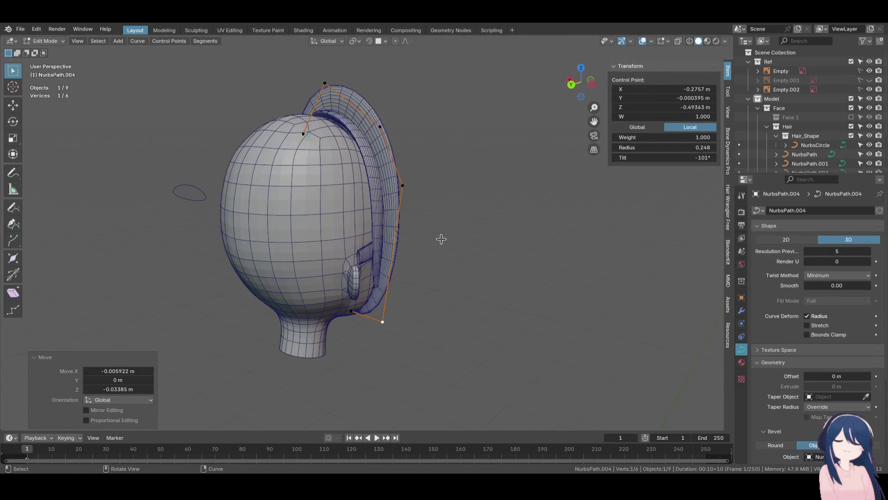
key("a")
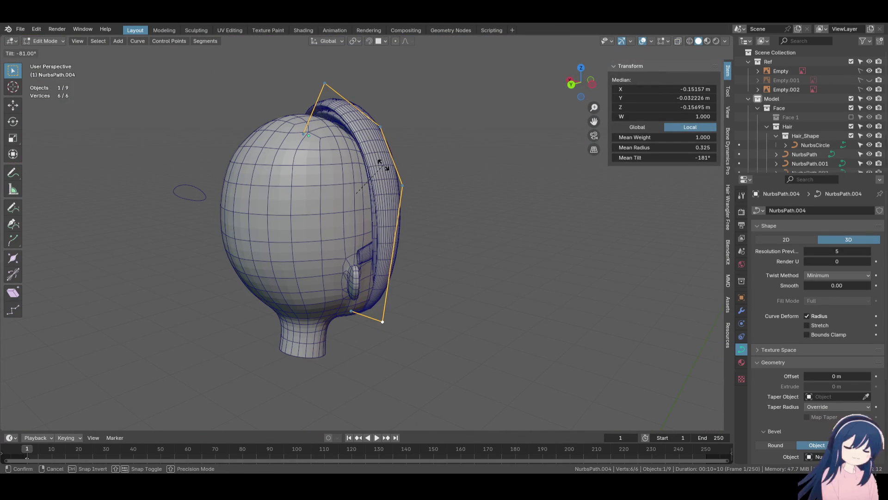
left_click(384, 165)
Move the strand's top control point slightly up and left, then re-twist and reposition it
mouse_move(440, 193)
middle_mouse_down()
mouse_move(370, 231)
mouse_move(361, 273)
mouse_move(386, 230)
middle_mouse_up()
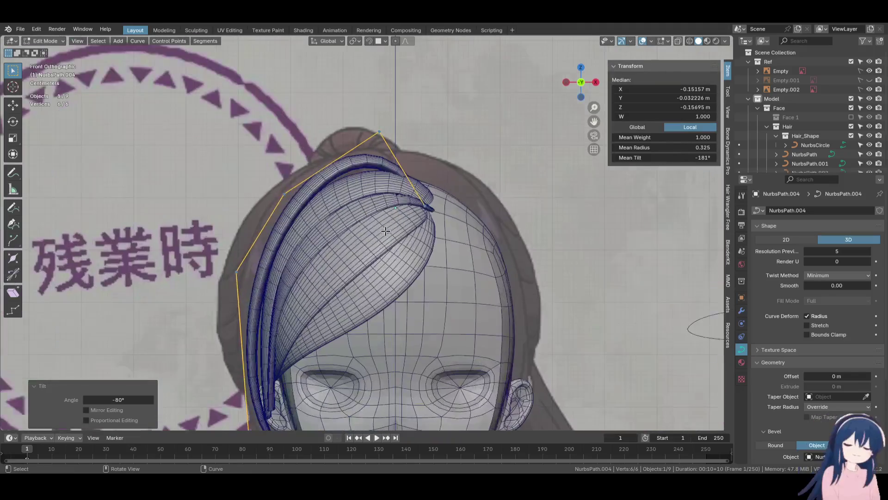
scroll(386, 231, "up", 1)
left_click(384, 113)
key("g")
left_click(443, 124)
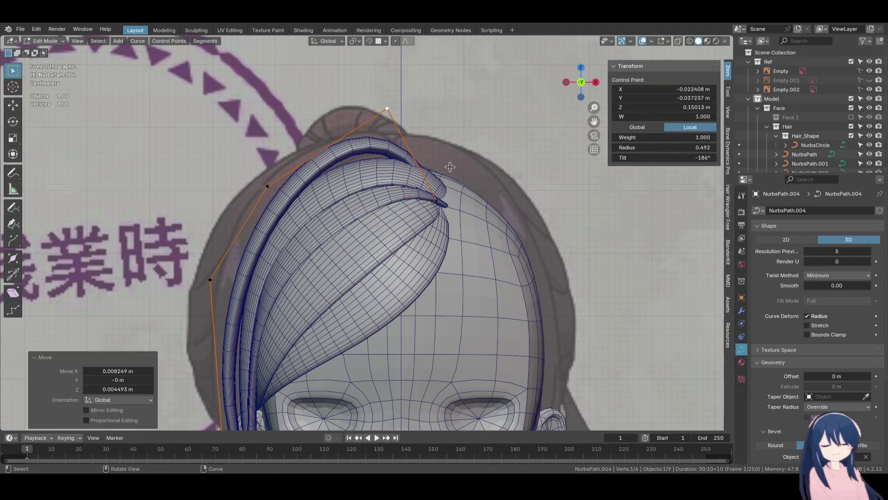
left_click(436, 222)
key("g")
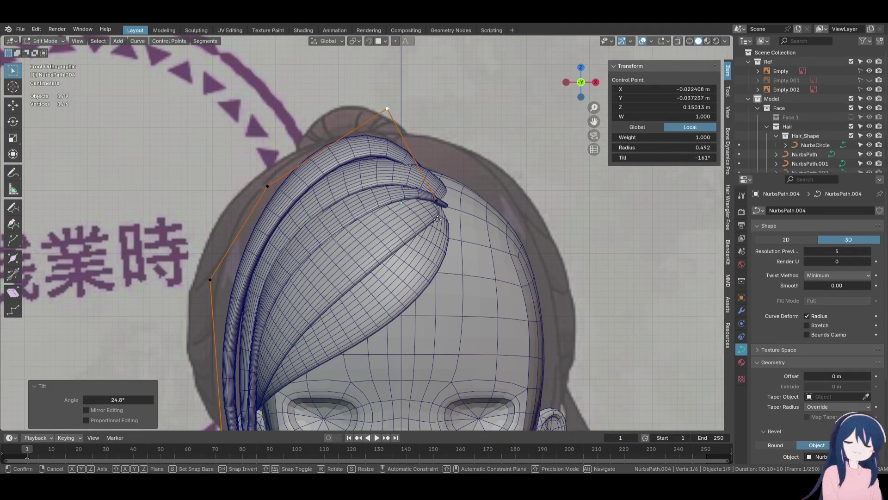
left_click(513, 274)
Twist the next control point down the strand
middle_click_drag(238, 186, 299, 166, "shift")
left_click(298, 165)
right_click(356, 196)
middle_click_drag(357, 196, 389, 119, "shift")
left_click(302, 184)
key("ctrl+t")
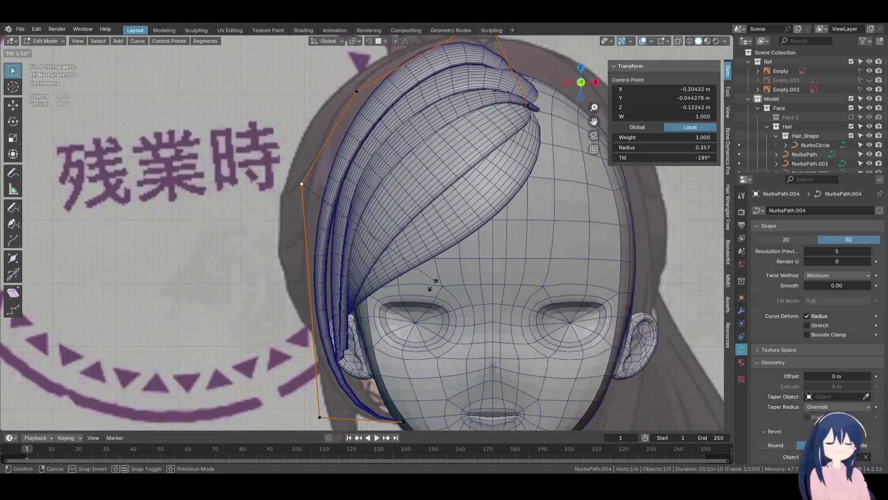
left_click(324, 407)
Twist the lower-left point and thicken the strand near its tip to radius 0.334
middle_click_drag(324, 407, 318, 372, "shift")
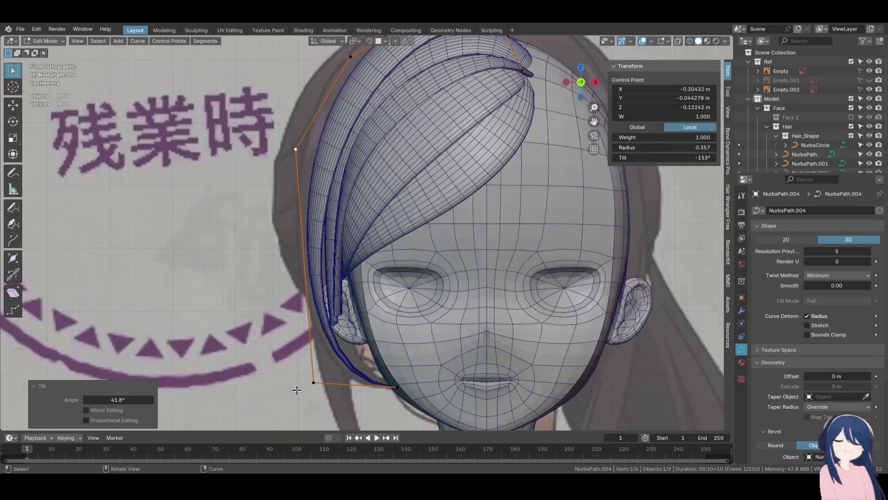
left_click(314, 382)
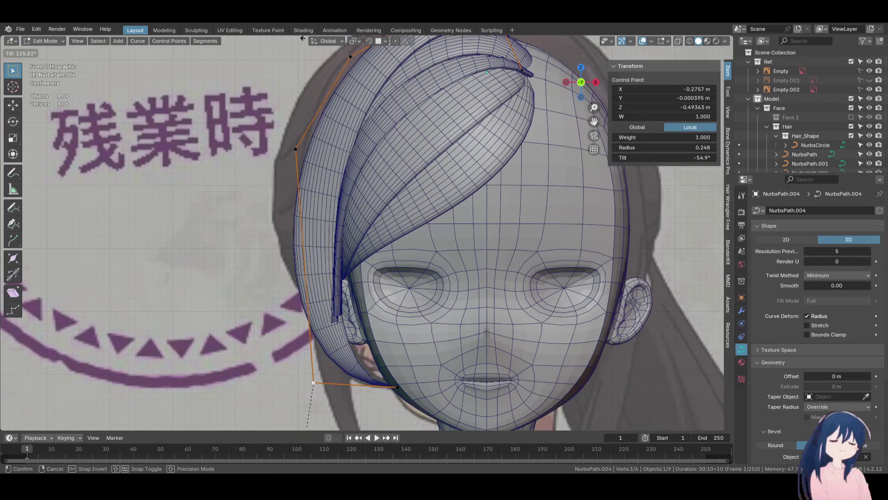
left_click(342, 393)
middle_click_drag(343, 393, 340, 328, "shift")
left_click(384, 331)
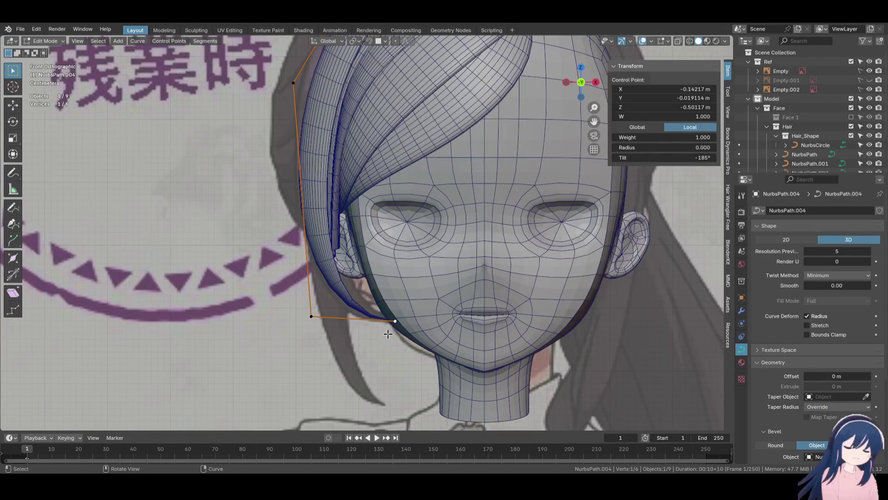
left_click(440, 338)
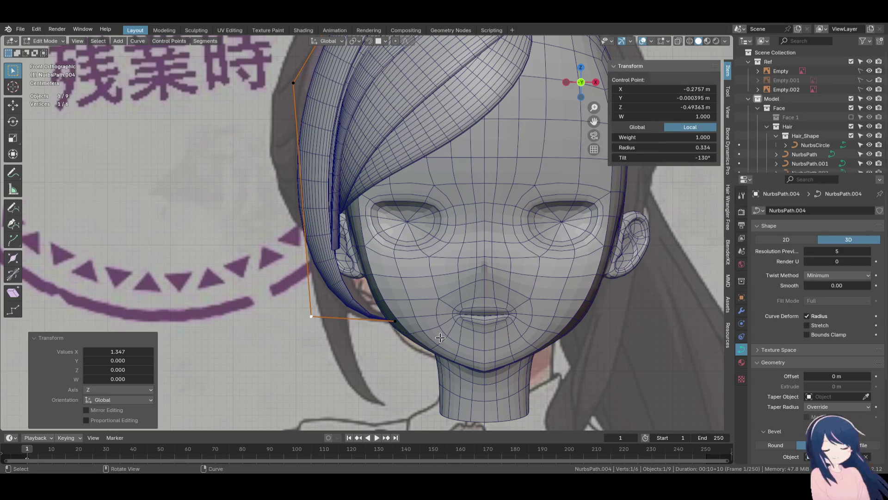
mouse_move(362, 335)
middle_mouse_down()
mouse_move(495, 324)
mouse_move(455, 323)
middle_mouse_up()
In left side view, shift two control points front-to-back along Y to set their depth
key("ctrl+KP_3")
key("g")
key("y")
left_click(506, 356)
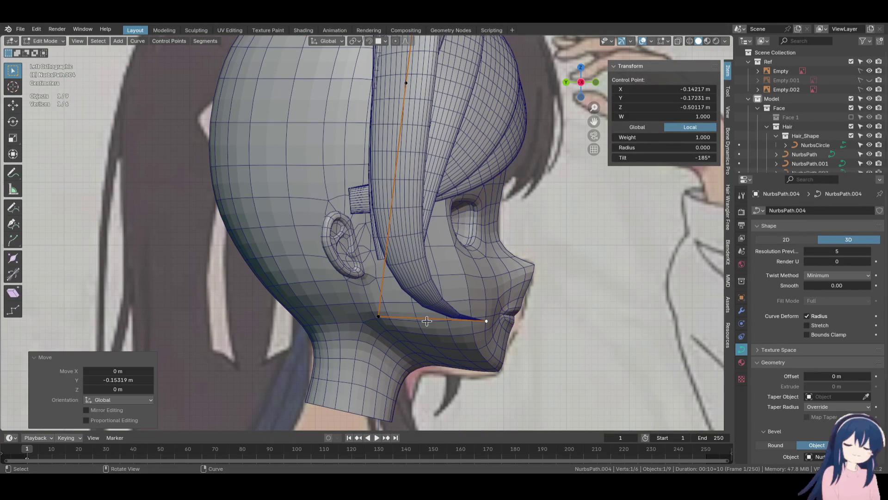
key("g")
key("y")
left_click(386, 310)
Push an upper control point back along Y toward the back of the head, keeping its twist
scroll(386, 310, "down", 2)
middle_click_drag(399, 115, 399, 185, "shift")
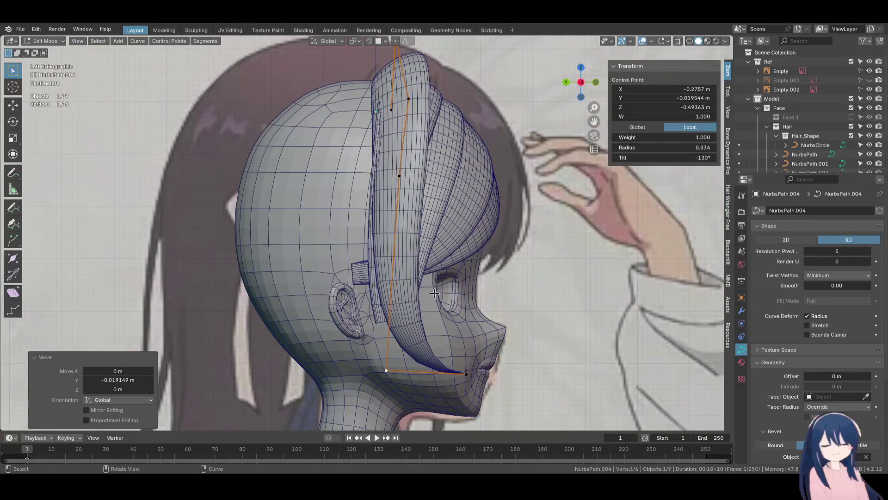
left_click(399, 183)
key("g")
key("y")
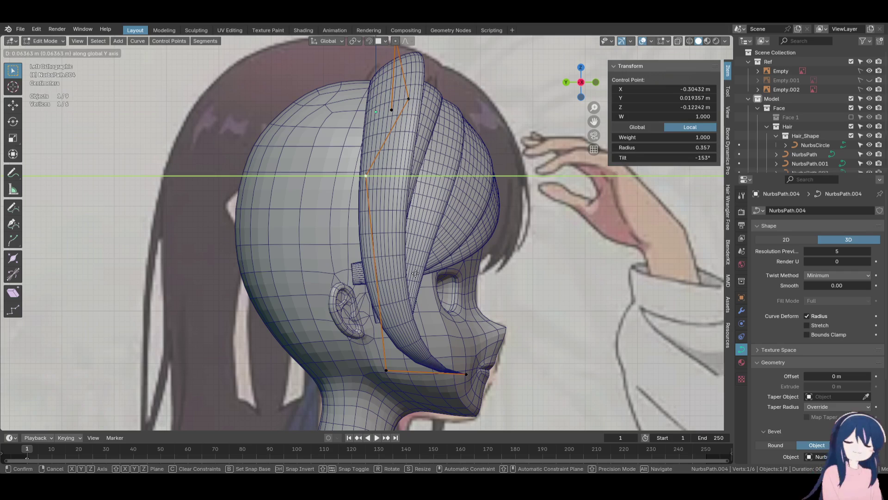
left_click(495, 276)
key("ctrl+t")
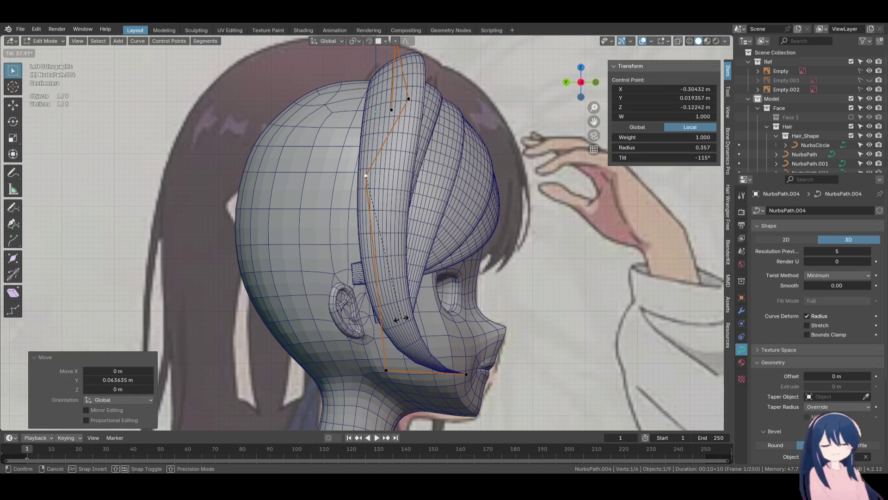
key("Escape")
Twist the three selected upper points, including the top one, together
middle_click_drag(409, 99, 407, 134, "shift")
left_click(394, 73, "shift")
key("ctrl+t")
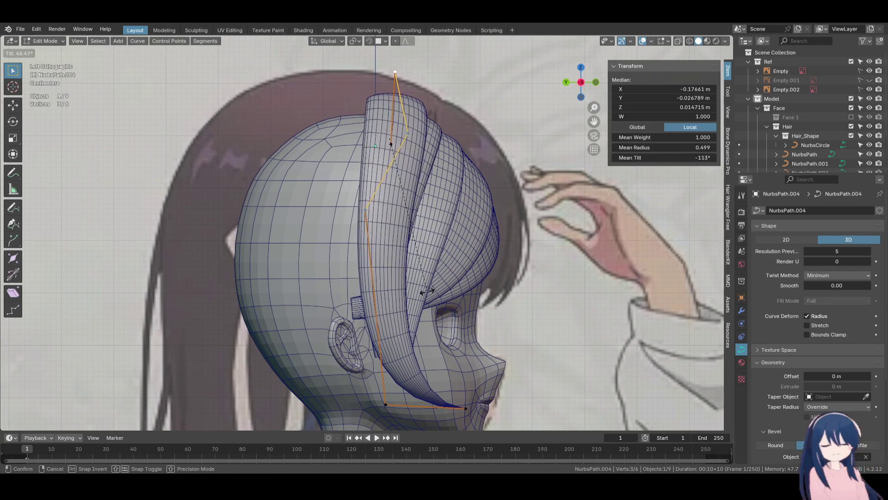
left_click(428, 288)
Reposition the middle and top control points so the strand curls over the crown, then return to front view
left_click(407, 132)
key("g")
left_click(429, 160)
left_click(395, 73)
key("g")
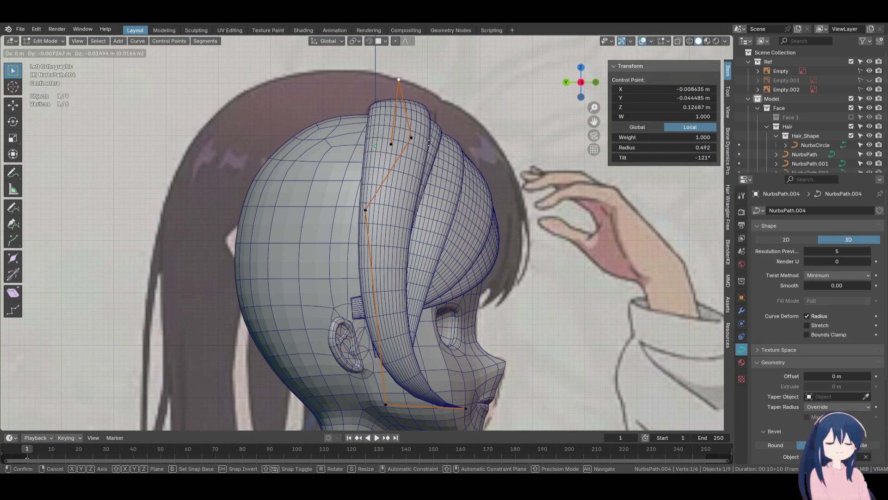
left_click(429, 143)
key("KP_1")
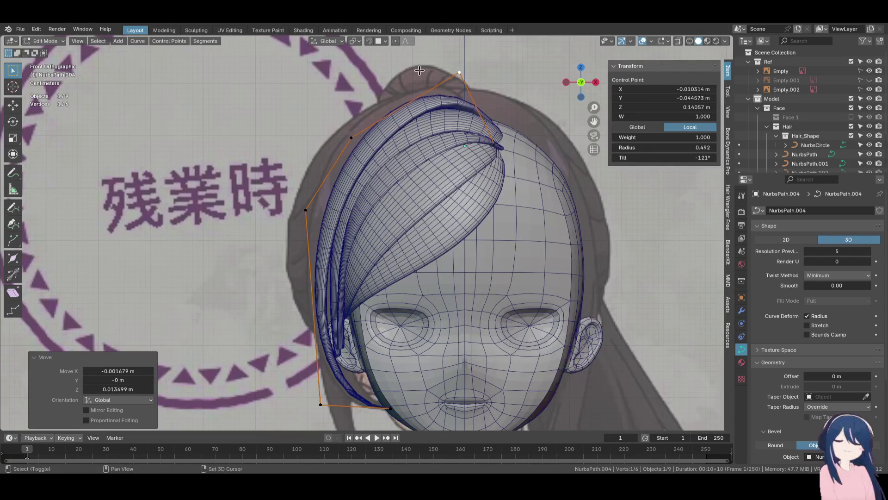
Twist the top-right control point and nudge it slightly to the right
left_click(553, 200)
left_click(508, 158)
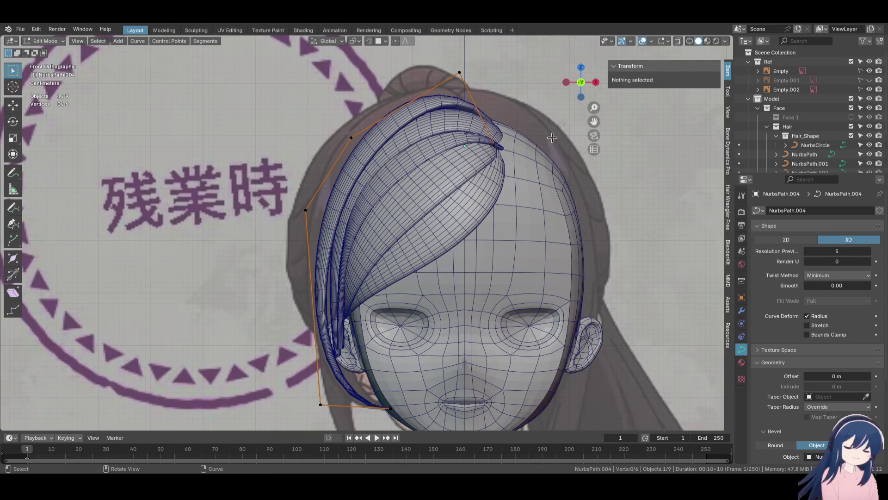
left_click(496, 145)
key("ctrl+t")
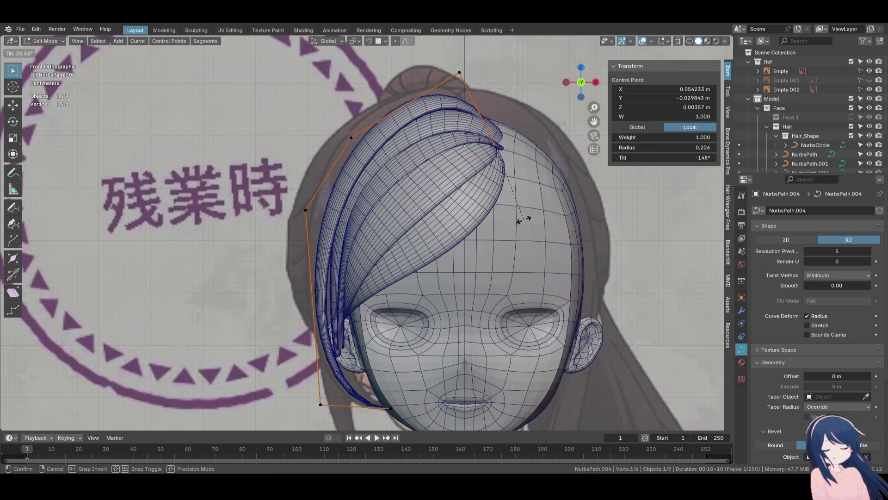
left_click(525, 230)
key("g")
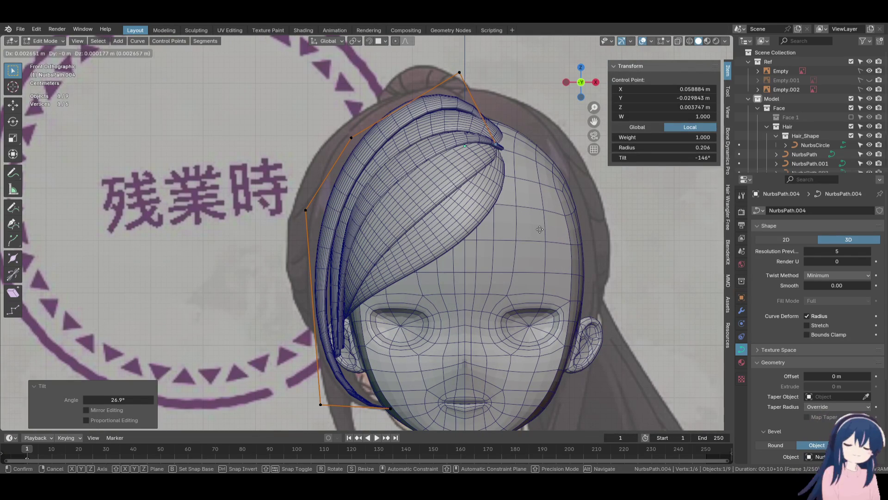
left_click(540, 229)
Twist the strand's top point and move the upper-left point to a new spot
left_click(459, 73)
key("ctrl+t")
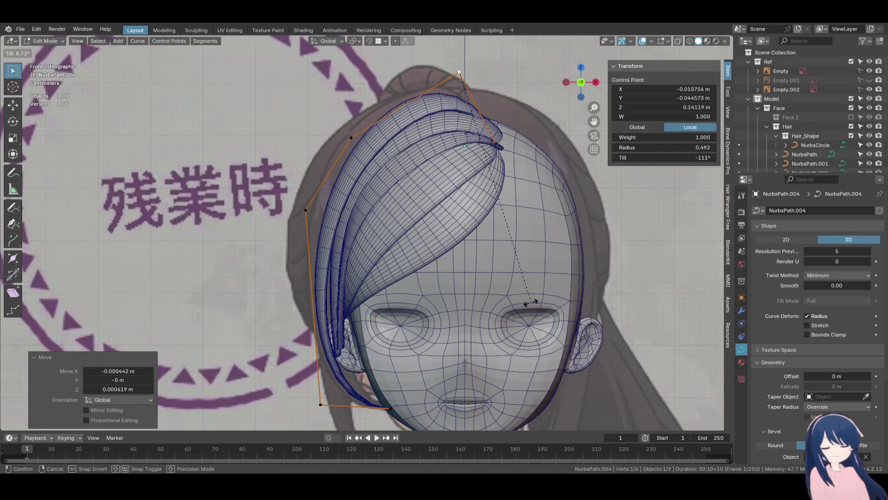
left_click(531, 315)
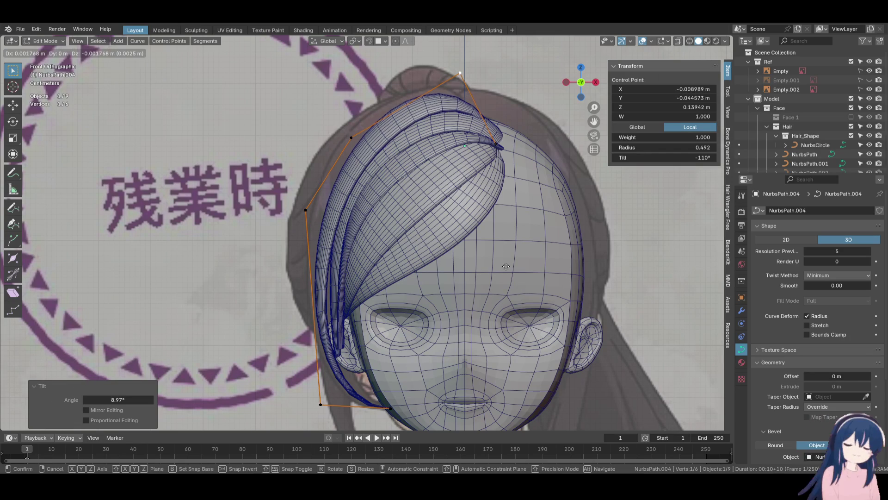
left_click(352, 137)
key("g")
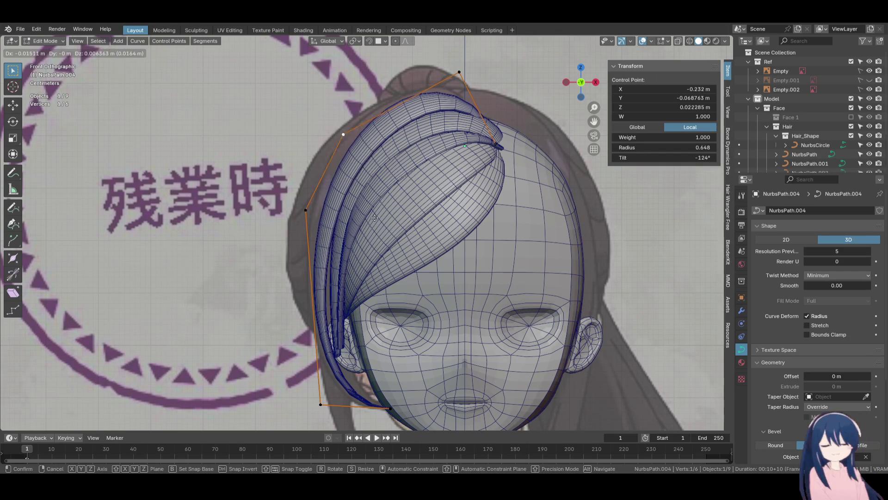
left_click(351, 211)
left_click(495, 305)
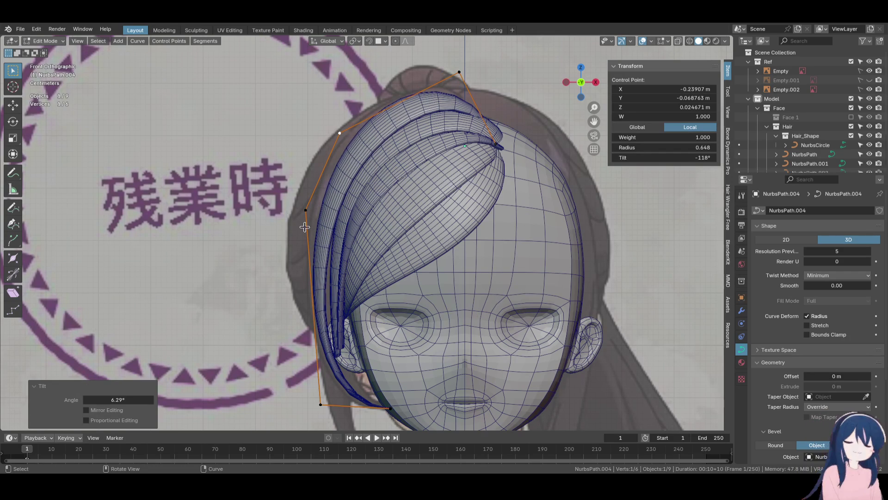
Re-twist the left-side point, the bottom point and the strand tip
left_click(307, 209)
key("ctrl+t")
left_click(422, 345)
middle_click_drag(422, 344, 431, 269, "shift")
left_click(330, 329)
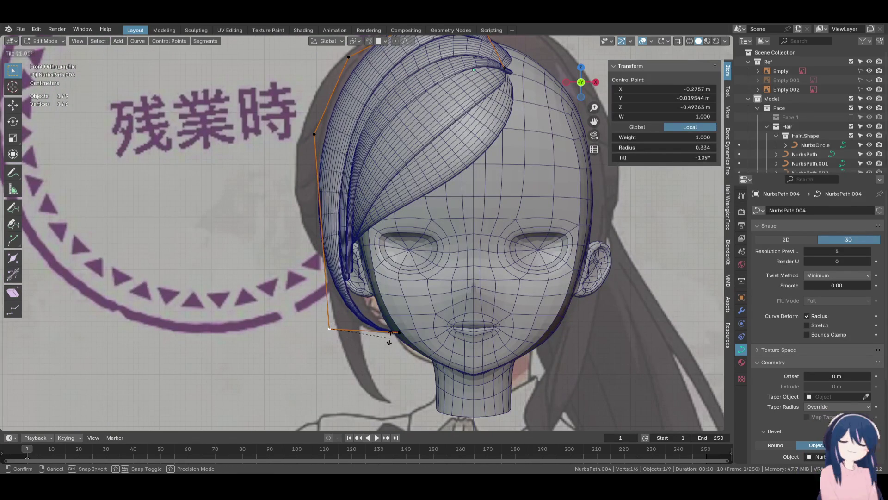
left_click(394, 346)
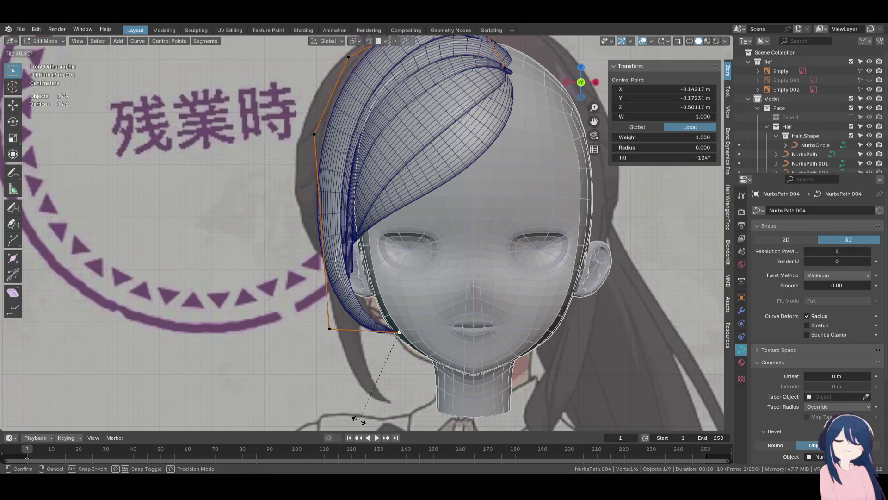
left_click(342, 421)
Twist the bottom-left corner, reposition the upper-left point, then select the outer bang strand in Object Mode
left_click(329, 329)
key("ctrl+t")
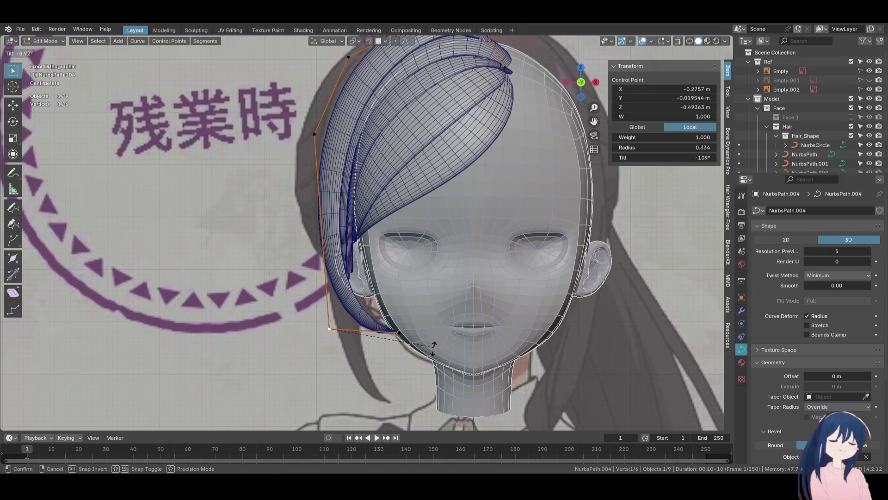
left_click(375, 219)
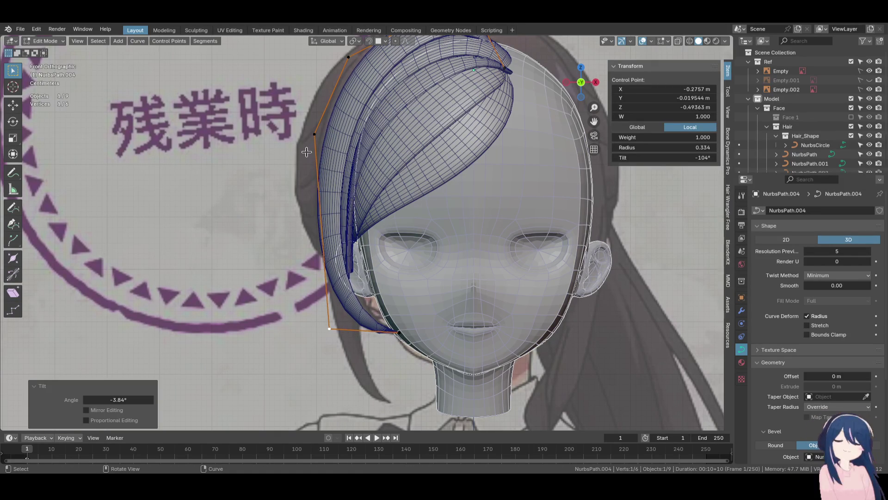
left_click(313, 134)
key("g")
left_click(412, 247)
mouse_move(411, 246)
middle_mouse_down()
mouse_move(423, 332)
mouse_move(501, 303)
mouse_move(457, 288)
mouse_move(547, 317)
mouse_move(472, 293)
mouse_move(454, 371)
mouse_move(384, 360)
mouse_move(361, 343)
mouse_move(376, 291)
middle_mouse_up()
key("KP_1")
scroll(359, 336, "up", 3)
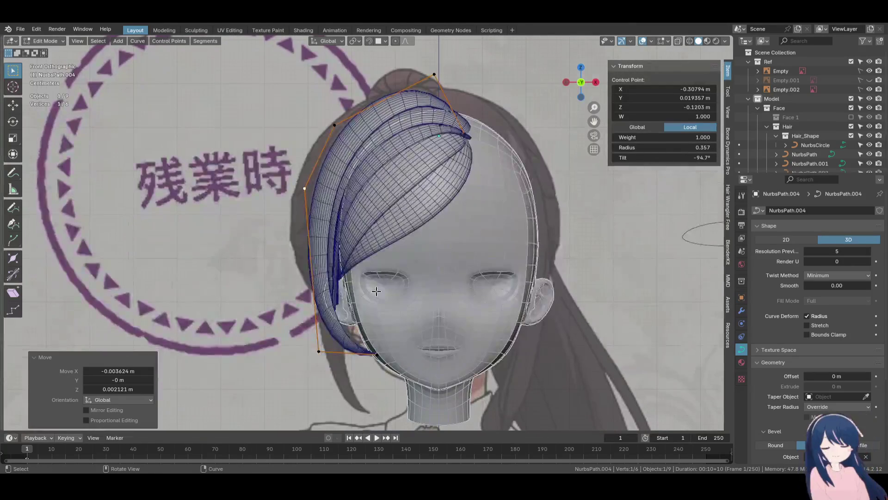
key("Tab")
left_click(327, 178)
Duplicate the bang strand as NurbsPath.005 and pull its tip lower
key("shift+d")
left_click(376, 227)
middle_click_drag(375, 227, 367, 207, "shift")
key("Tab")
left_click(369, 308)
key("g")
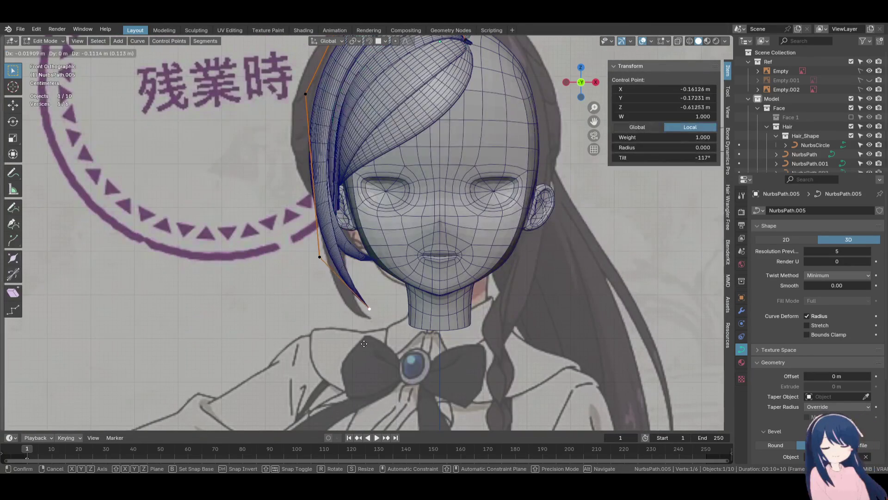
left_click(361, 353)
Move the copy's lower corner down and right and reposition an upper control point
left_click(320, 257)
key("g")
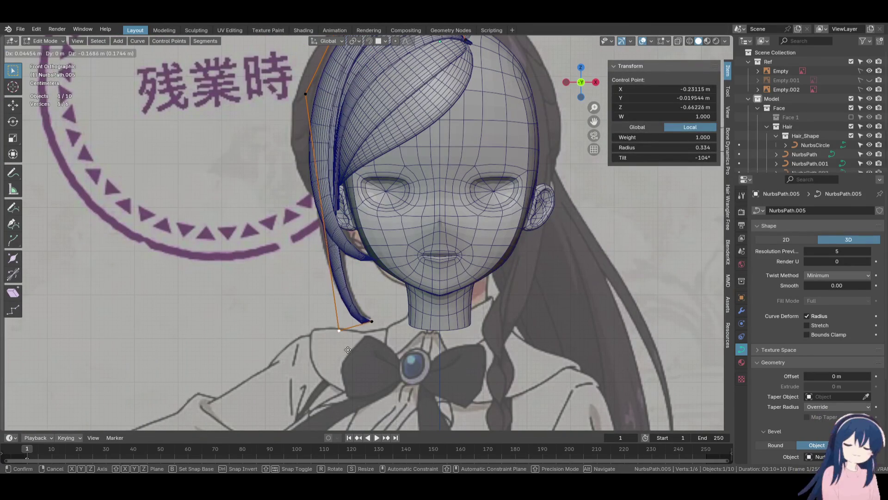
left_click(343, 332)
left_click(304, 97)
key("g")
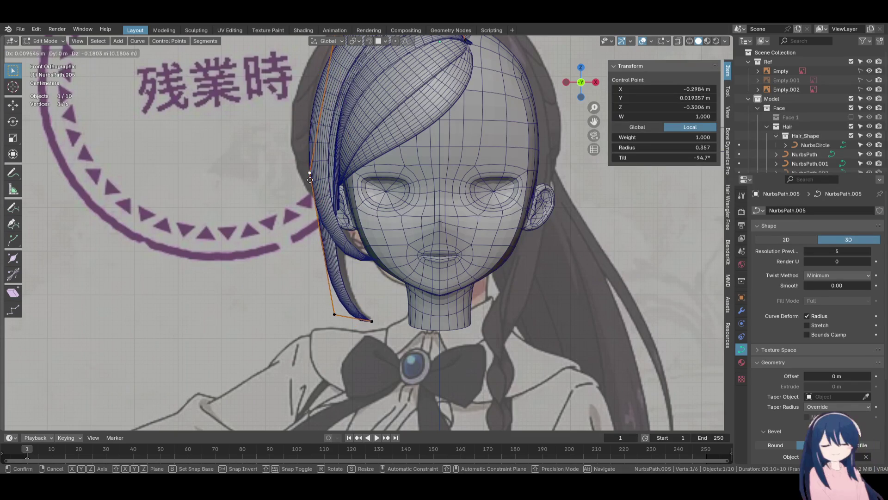
left_click(309, 180)
mouse_move(310, 179)
middle_mouse_down()
mouse_move(456, 277)
mouse_move(398, 309)
middle_mouse_up()
Shift two of the strand's control points sideways along the X axis
left_click(401, 304)
key("g")
key("x")
left_click(401, 309)
left_click(419, 172)
mouse_move(430, 212)
middle_mouse_down()
mouse_move(420, 264)
mouse_move(381, 247)
mouse_move(362, 253)
middle_mouse_up()
key("g")
key("x")
left_click(420, 264)
Check the lock in front and side views and reposition the selected point
key("KP_1")
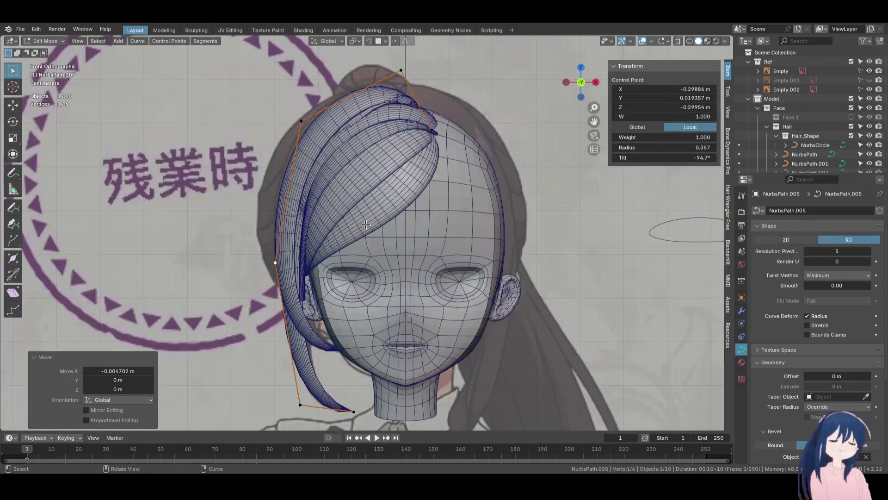
key("ctrl+KP_3")
key("g")
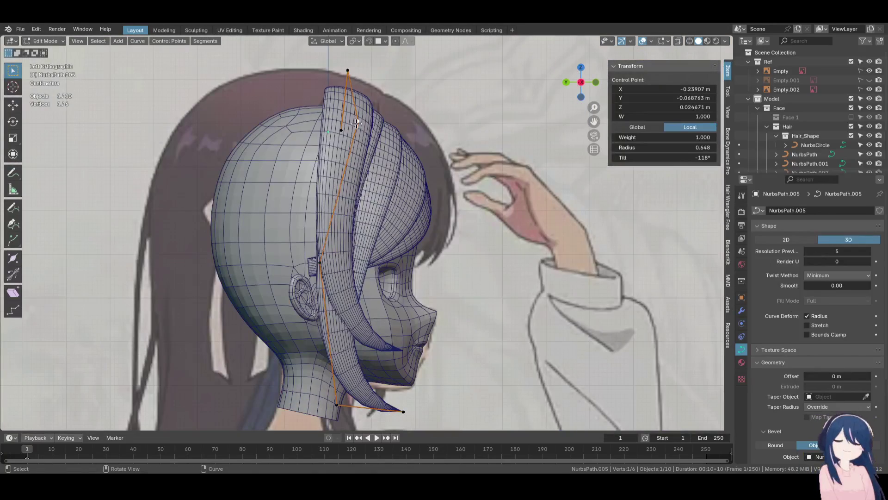
left_click(435, 170)
Move the top point and a point near the crown so the lock arcs toward the nape
left_click(349, 71)
key("g")
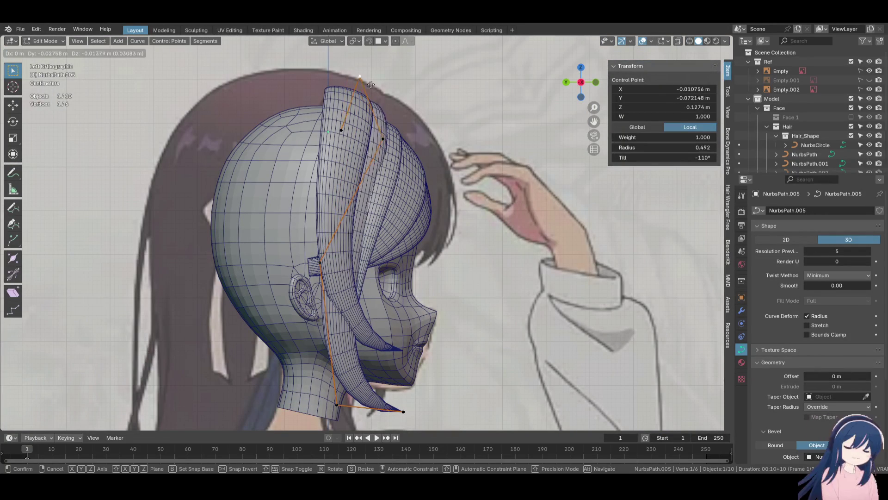
left_click(399, 125)
mouse_move(399, 125)
middle_mouse_down()
mouse_move(429, 157)
mouse_move(387, 202)
middle_mouse_up()
left_click(386, 201)
key("g")
left_click(395, 208)
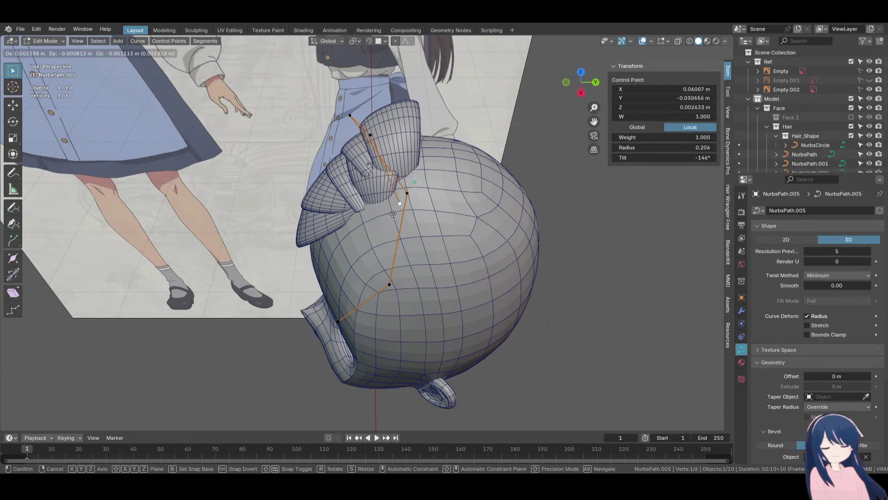
Thin and re-twist the NurbsPath.005 lock near the parting, nudging those points slightly
left_click(380, 204)
middle_click_drag(381, 203, 475, 184, "alt")
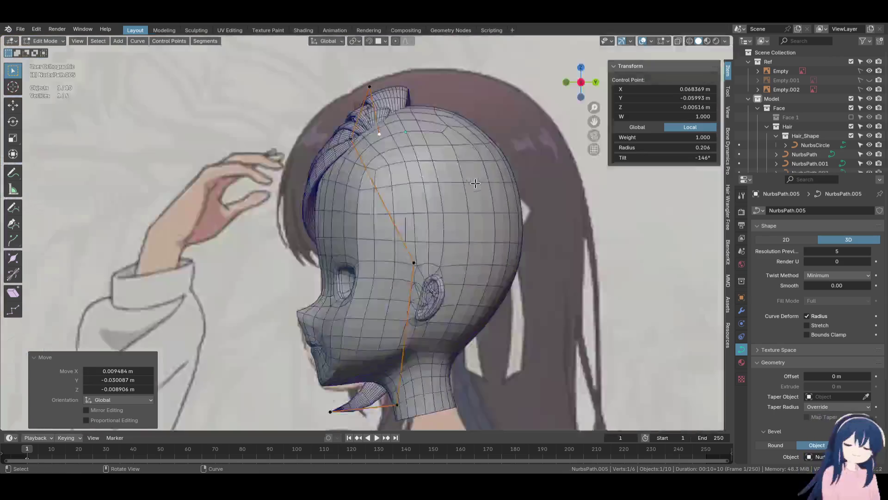
key("KP_1")
key("g")
left_click(490, 150)
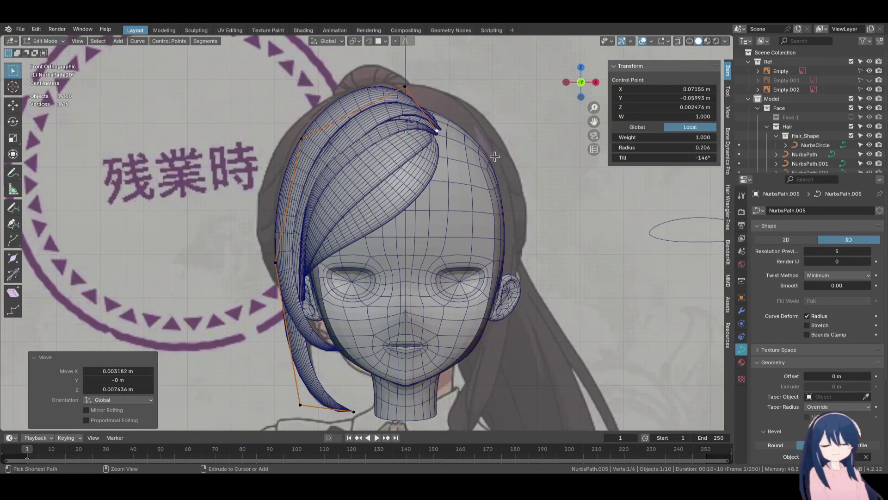
left_click(539, 182)
key("g")
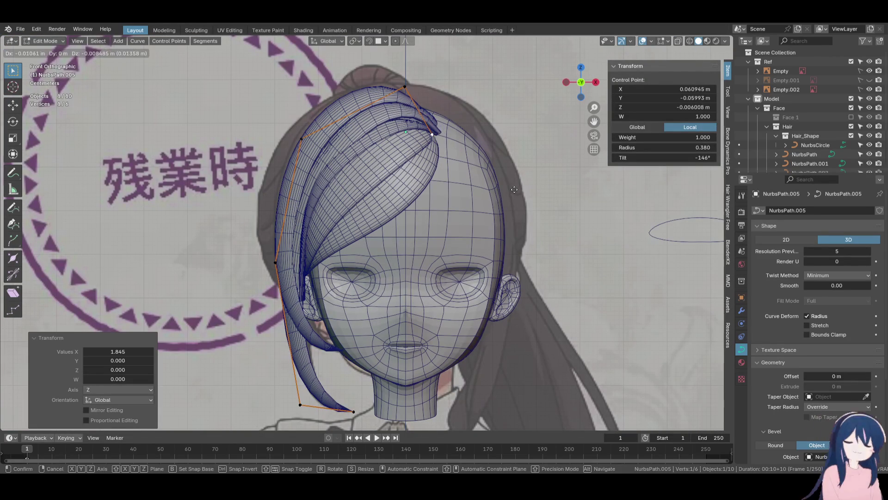
left_click(513, 176)
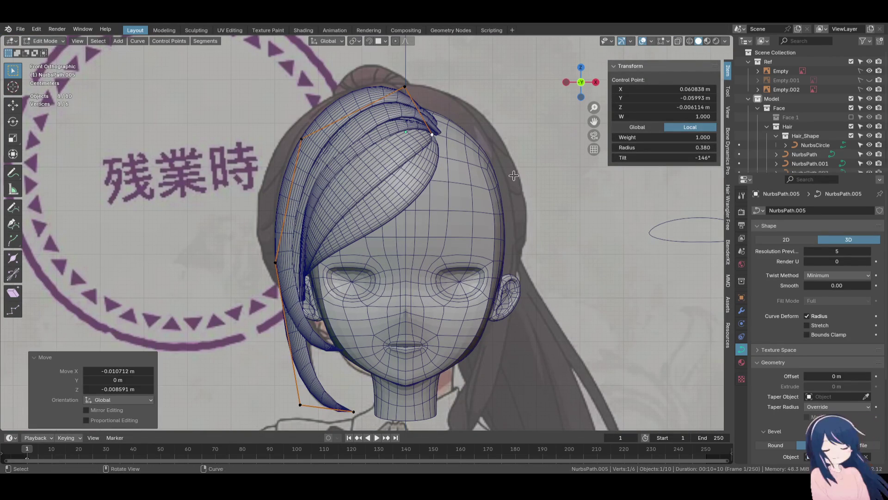
left_click(496, 224)
key("g")
left_click(511, 225)
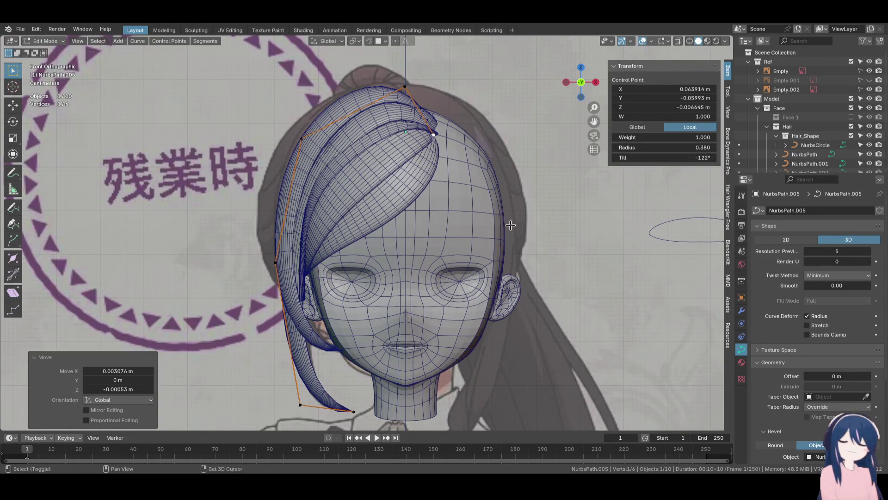
Reposition the lock's top two control points in front view
left_click(411, 90)
key("g")
left_click(413, 111)
left_click(293, 134)
key("g")
left_click(285, 134)
Shift the lower-left control points so the lock wraps past the ear
middle_click_drag(278, 259, 286, 243, "shift")
left_click(284, 246)
key("g")
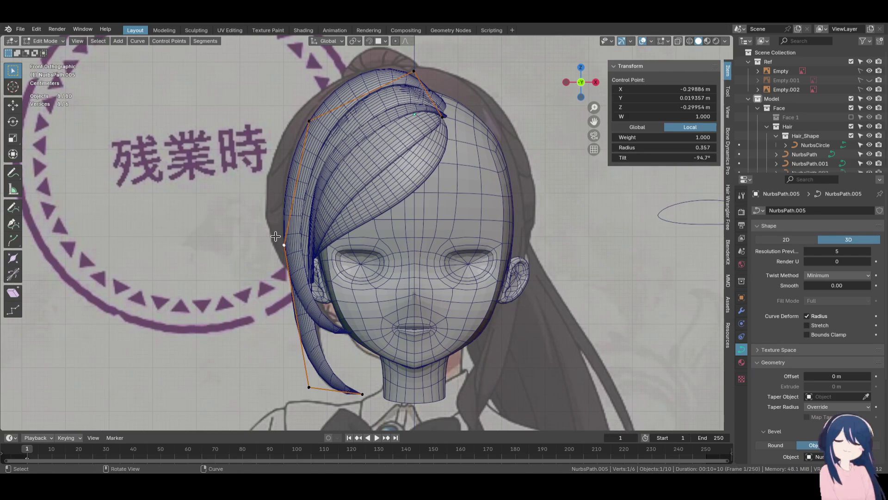
left_click(311, 246)
mouse_move(352, 370)
middle_mouse_down("shift")
mouse_move(354, 326)
mouse_move(394, 303)
middle_mouse_up("shift")
left_click(313, 346)
key("g")
left_click(329, 341)
In side view, pull the lock's tip closer under the jaw
key("g")
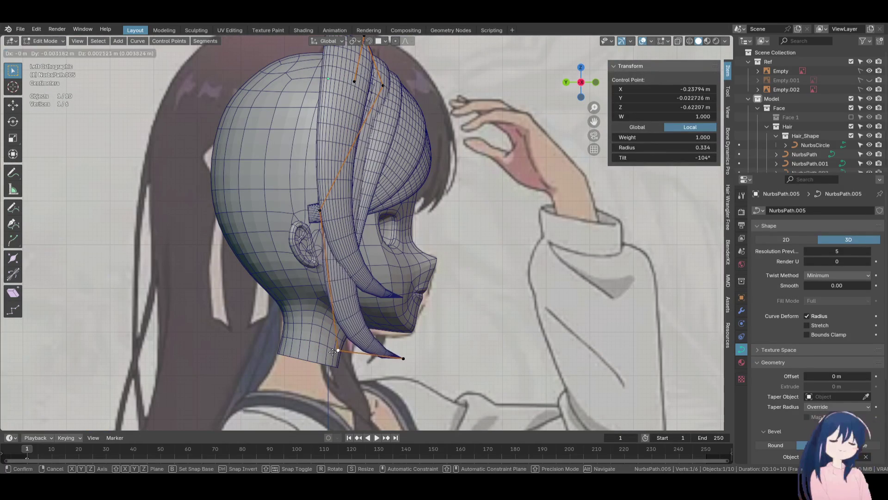
left_click(389, 342)
left_click(404, 359)
key("g")
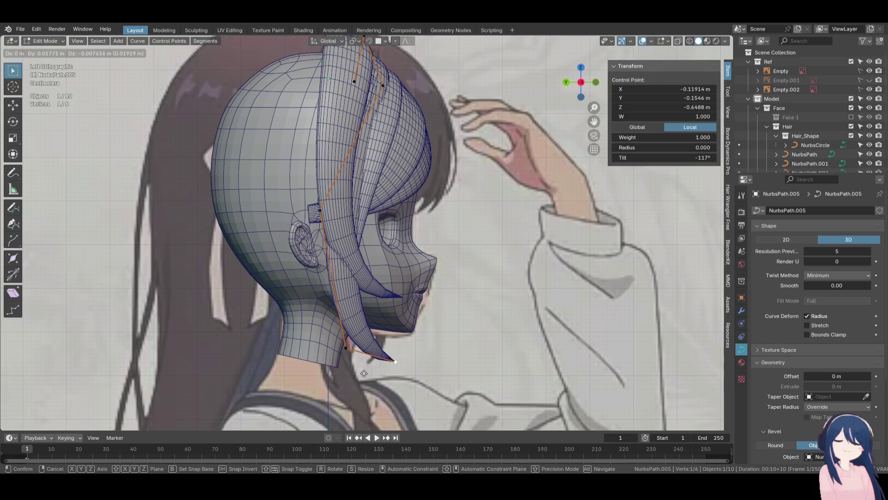
left_click(366, 372)
mouse_move(363, 353)
middle_mouse_down()
mouse_move(270, 322)
mouse_move(279, 319)
middle_mouse_up()
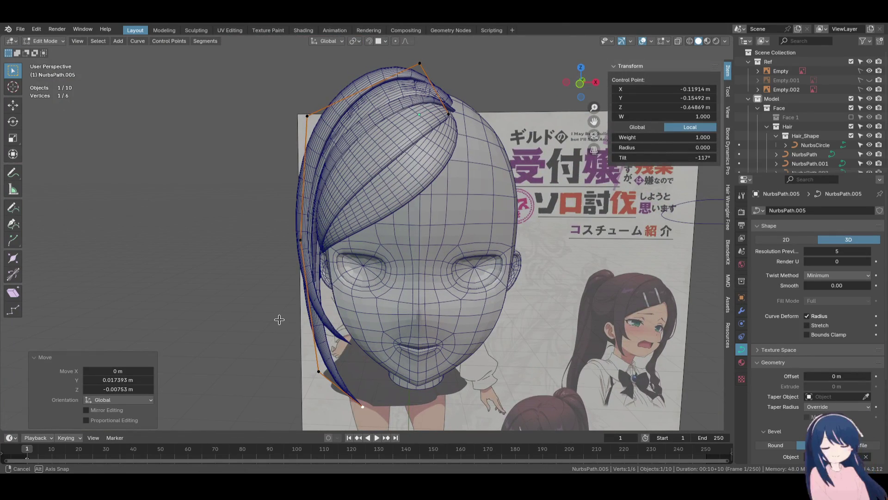
Check the lock from side and front views and save Alina.blend
key("KP_3")
key("KP_1")
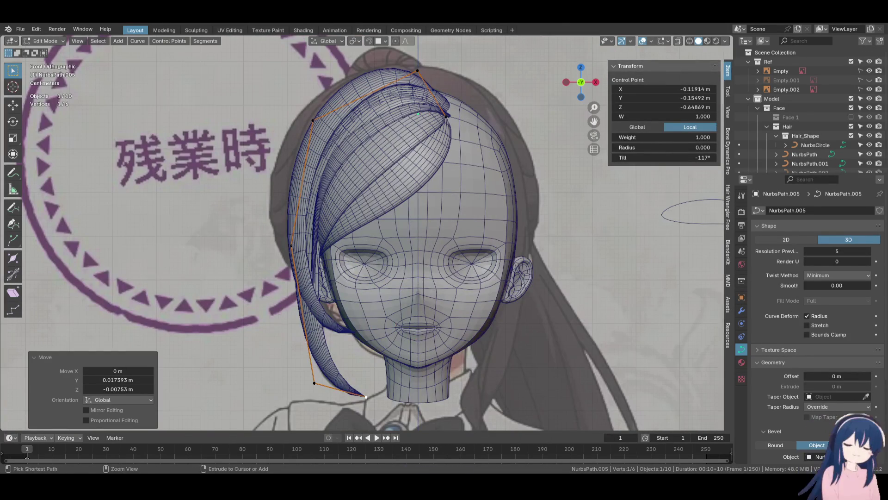
key("ctrl+s")
scroll(472, 252, "down", 3)
mouse_move(444, 250)
middle_mouse_down()
mouse_move(472, 252)
mouse_move(498, 290)
mouse_move(462, 312)
mouse_move(363, 311)
mouse_move(253, 188)
mouse_move(351, 218)
mouse_move(476, 230)
mouse_move(441, 231)
middle_mouse_up()
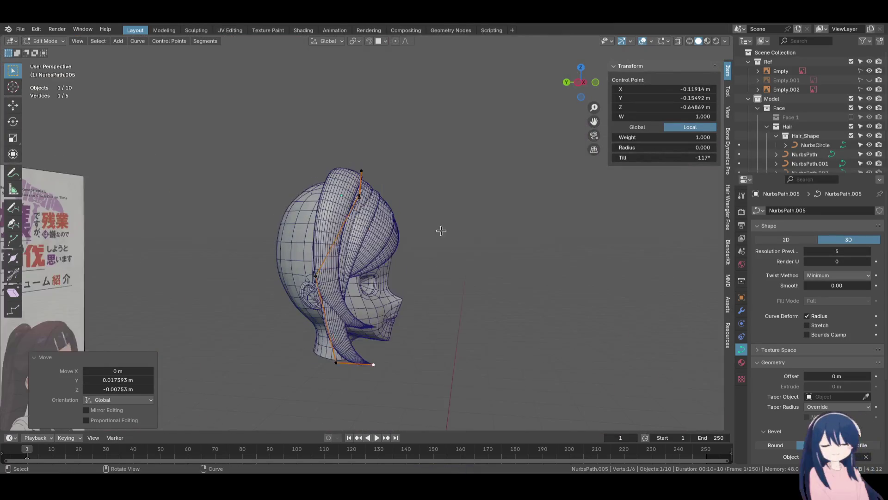
key("ctrl+KP_3")
key("KP_1")
Tilt the NurbsPath.002 end point to -52.2° and nudge it at the parting
scroll(428, 256, "up", 5)
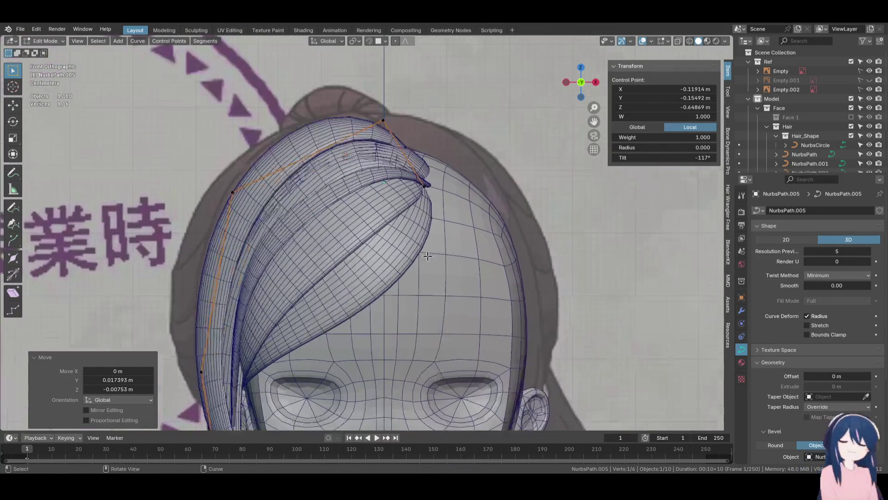
scroll(428, 256, "up", 2)
left_click(441, 202)
left_click(415, 167)
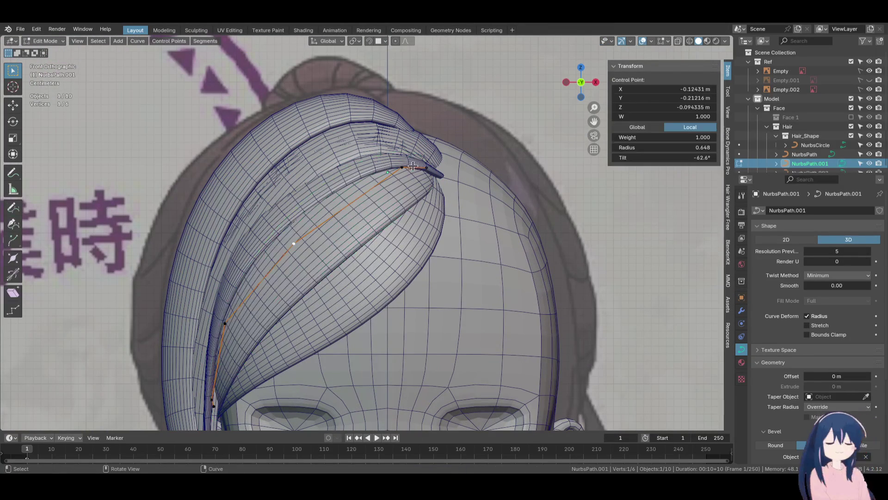
left_click(453, 176)
left_click(440, 177)
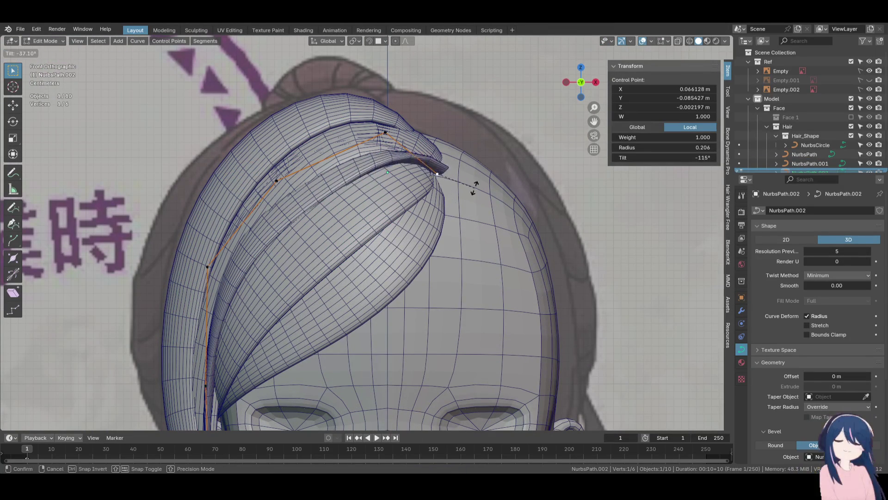
left_click(448, 266)
key("g")
left_click(451, 264)
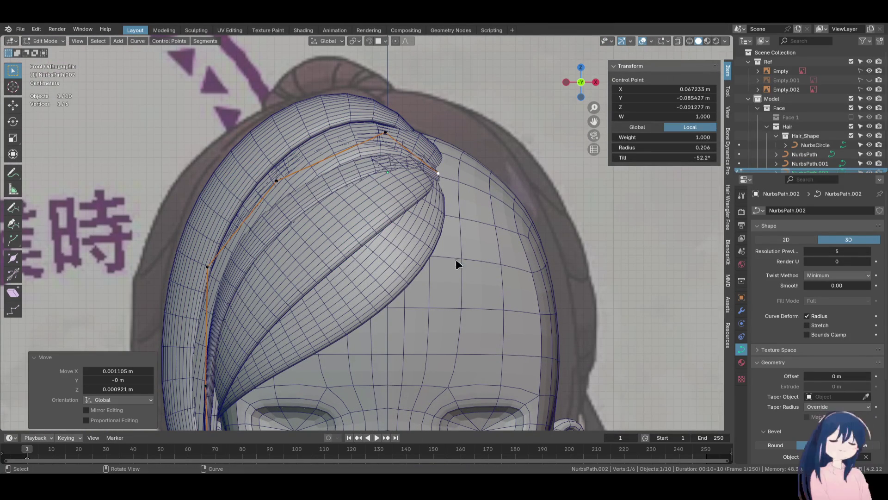
Return the viewport to solid shading and orbit to a side view of the head
key("shift+z")
left_click(441, 277)
scroll(442, 278, "down", 5)
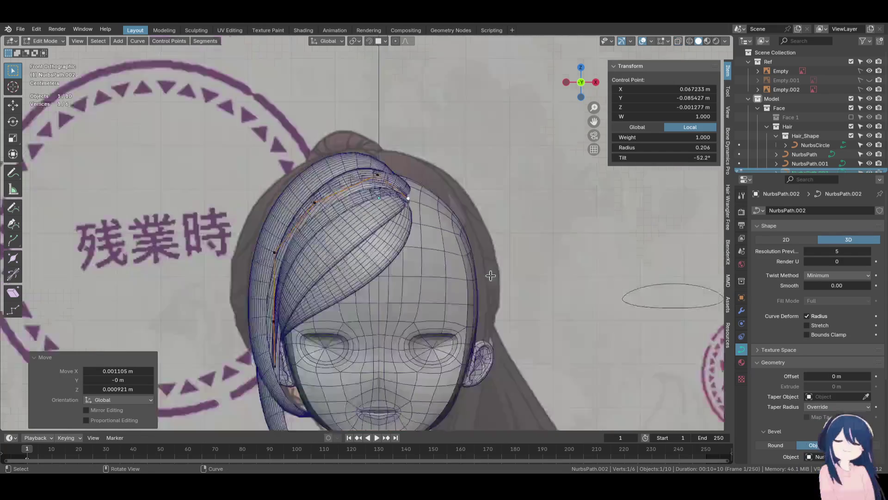
mouse_move(441, 278)
middle_mouse_down()
mouse_move(511, 232)
mouse_move(555, 227)
mouse_move(359, 209)
middle_mouse_up()
scroll(359, 209, "down", 3)
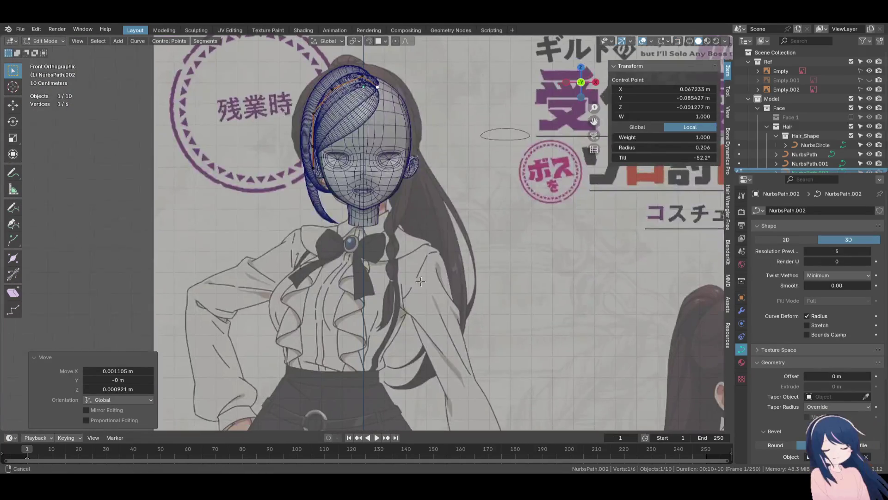
key("ctrl+s")
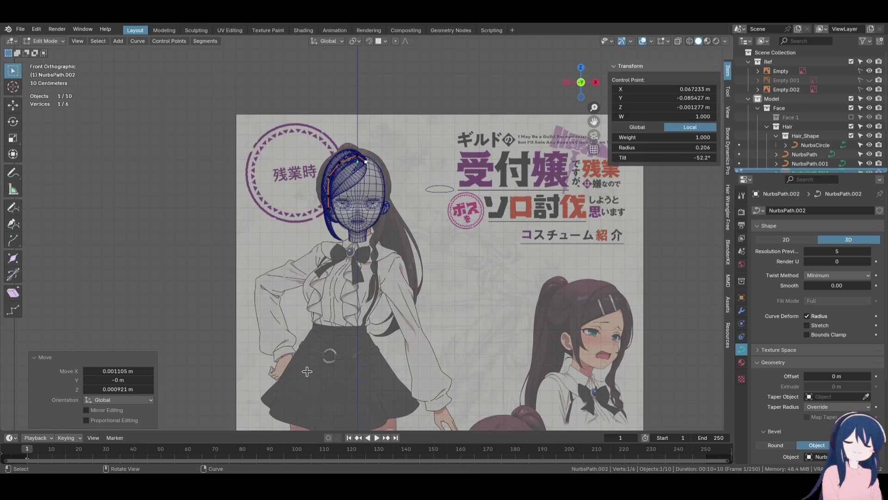
middle_click_drag(380, 199, 385, 160, "shift")
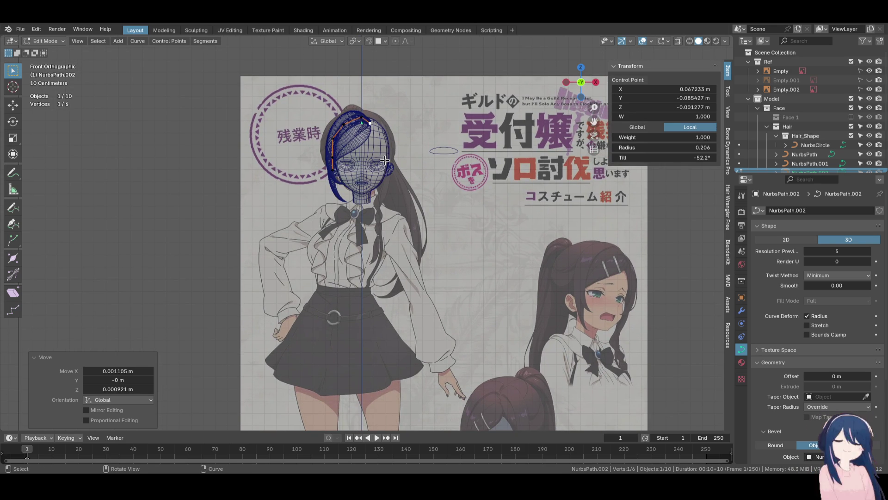
mouse_move(385, 160)
middle_mouse_down("shift")
mouse_move(232, 74)
mouse_move(204, 18)
mouse_move(475, 297)
middle_mouse_up("shift")
scroll(475, 297, "up", 4)
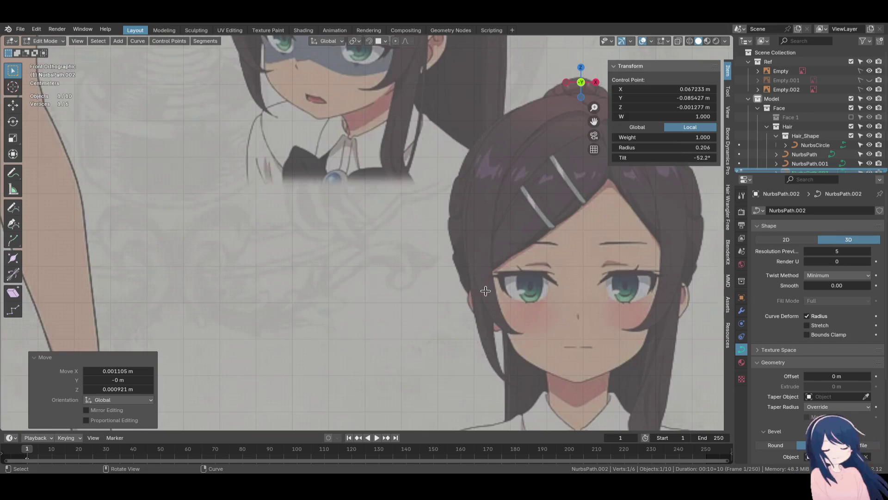
scroll(503, 264, "down", 4)
middle_click_drag(463, 115, 436, 251, "shift")
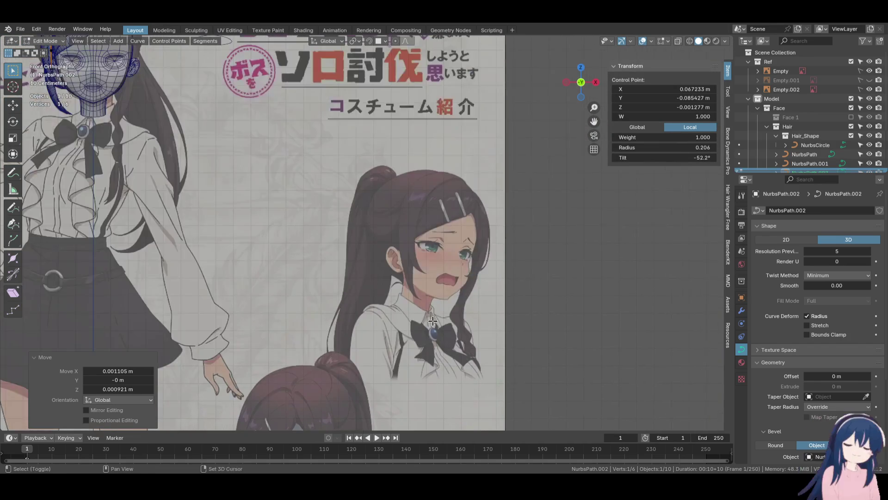
scroll(437, 251, "up", 5)
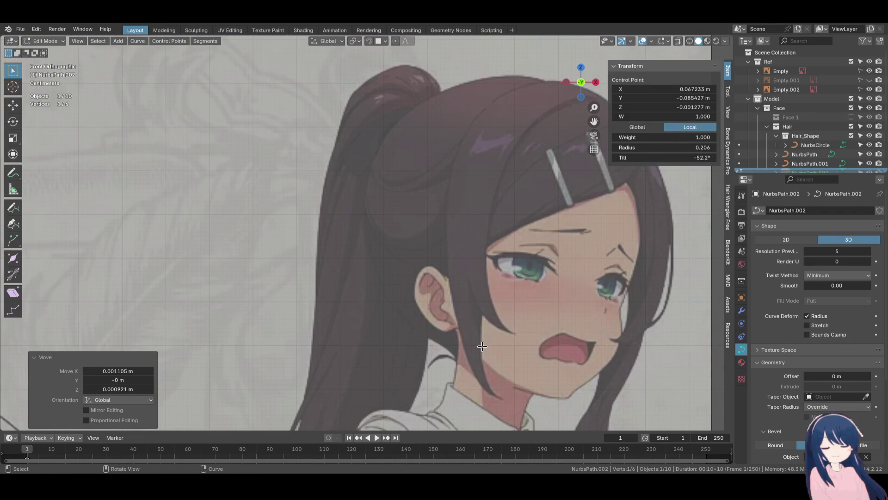
scroll(482, 346, "down", 2)
scroll(469, 277, "down", 3)
mouse_move(231, 209)
middle_mouse_down("shift")
mouse_move(416, 259)
mouse_move(358, 182)
mouse_move(380, 274)
middle_mouse_up("shift")
scroll(416, 259, "up", 4)
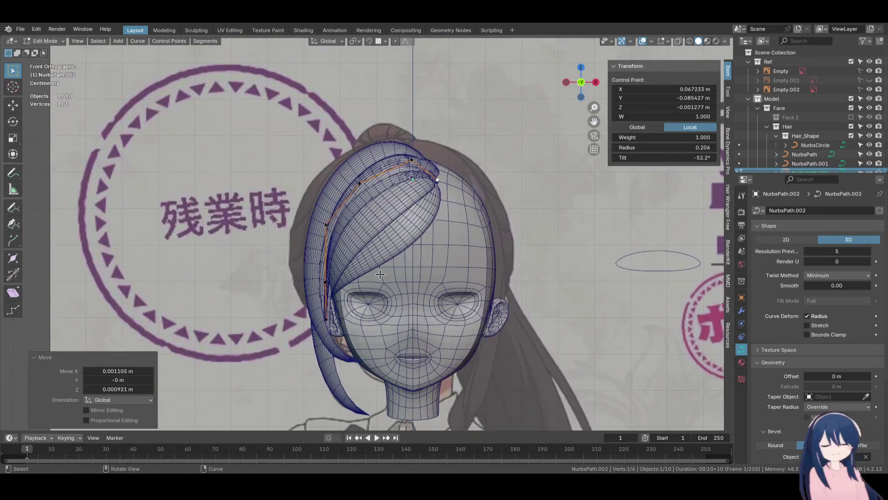
mouse_move(375, 217)
middle_mouse_down()
mouse_move(478, 251)
mouse_move(466, 305)
mouse_move(485, 277)
mouse_move(487, 294)
mouse_move(352, 217)
middle_mouse_up()
Duplicate the bang strand object to start a new strand
key("Tab")
left_click(390, 226)
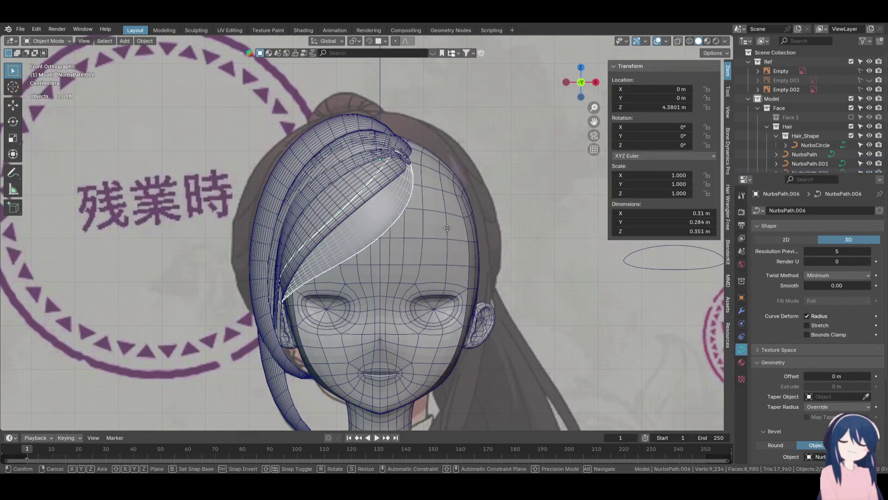
key("shift+d")
key("Escape")
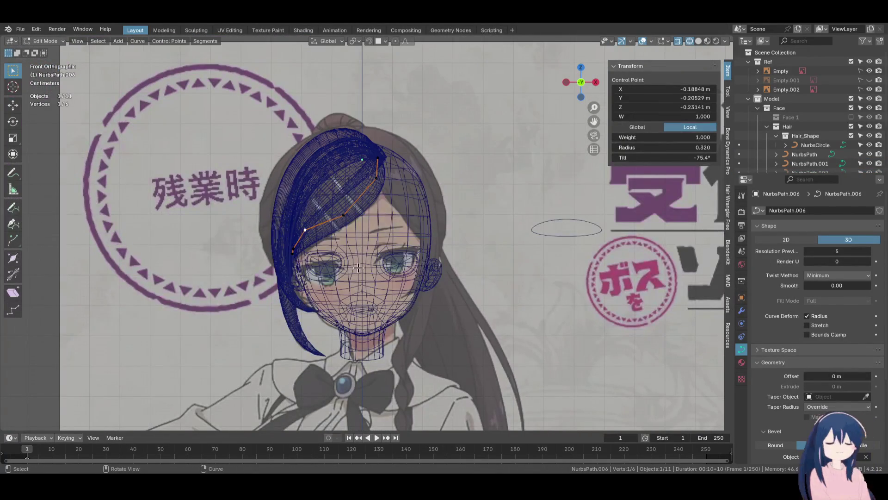
Move the copied strand's control points up and across the forehead
key("g")
left_click(481, 273)
key("g")
left_click(529, 255)
left_click(292, 244)
key("g")
left_click(470, 220)
left_click(349, 219)
key("g")
left_click(456, 193)
left_click(386, 170)
key("g")
left_click(396, 186)
Bring the lower strand points down along the temple
left_click(440, 198)
key("g")
left_click(420, 209)
left_click(431, 217)
key("g")
left_click(504, 252)
left_click(481, 268)
key("g")
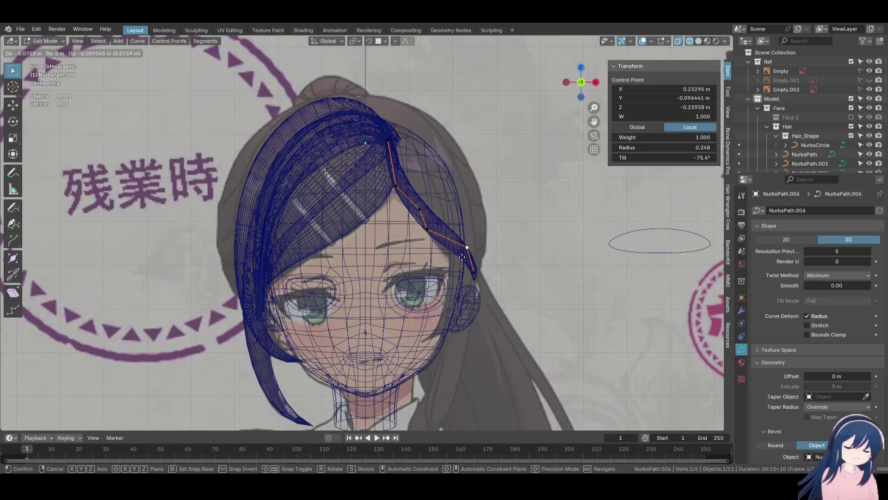
left_click(463, 273)
left_click(465, 280)
key("g")
left_click(466, 280)
In side view with solid shading, shift two strand points along the X axis
key("KP_3")
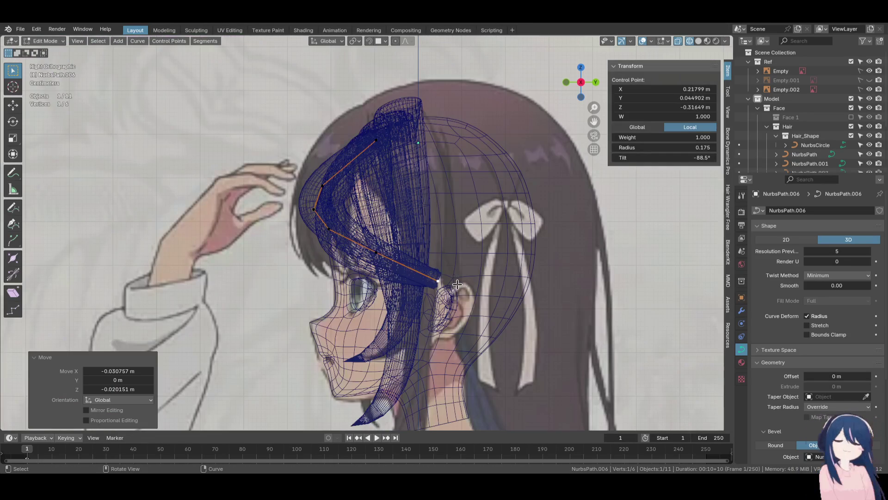
mouse_move(456, 287)
middle_mouse_down()
mouse_move(463, 273)
mouse_move(361, 254)
mouse_move(338, 264)
mouse_move(300, 222)
middle_mouse_up()
left_click(479, 285)
left_click(406, 248)
key("g")
key("x")
left_click(457, 278)
key("g")
key("x")
left_click(349, 252)
Twist the strand at the 0.320-radius point and slightly shift the wide middle point
left_click(349, 253)
key("ctrl+t")
left_click(286, 213)
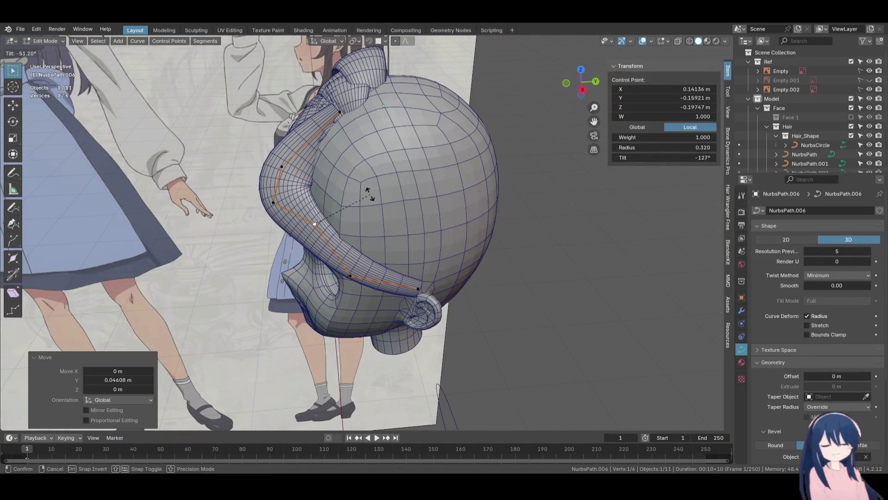
left_click(275, 204)
key("g")
left_click(282, 202)
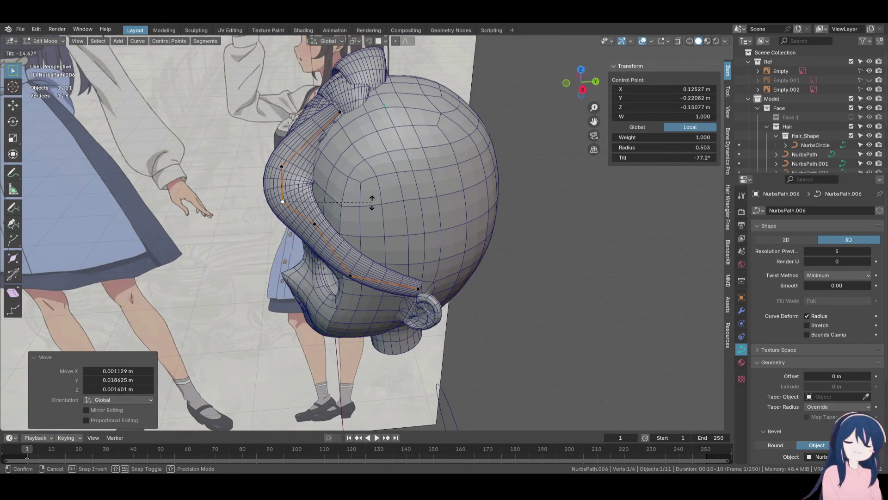
left_click(372, 202)
From the front view, move the middle and top strand points to the right
key("KP_1")
scroll(444, 194, "up", 4)
key("g")
left_click(460, 193)
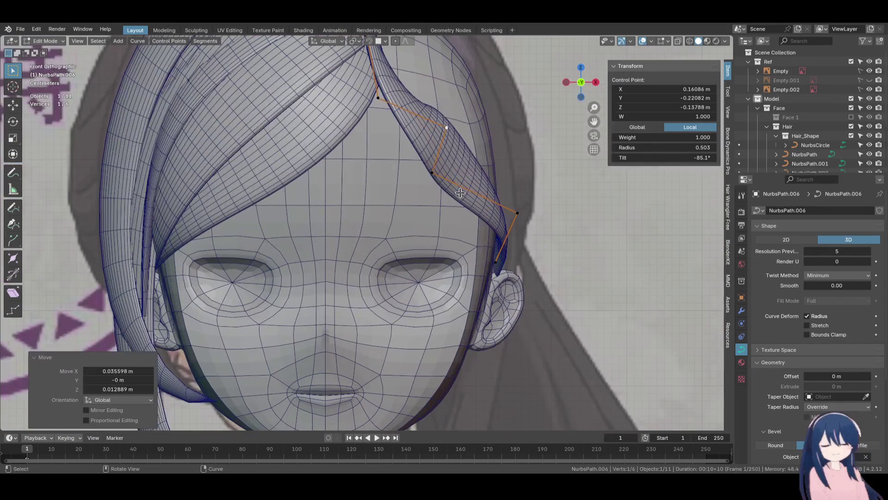
left_click(435, 173)
key("g")
left_click(463, 196)
left_click(386, 96)
key("g")
left_click(482, 186)
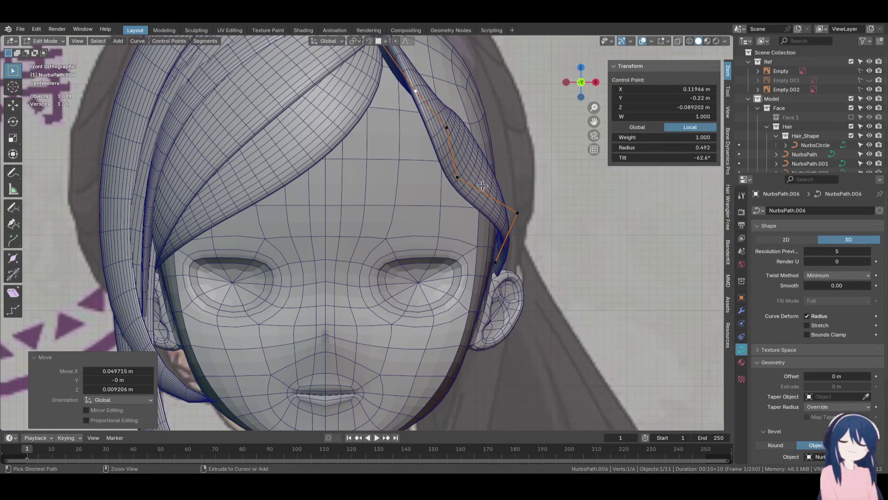
Twist the top of the strand to -108° and shrink its radius to 0.093
key("ctrl+t")
left_click(457, 142)
mouse_move(457, 142)
middle_mouse_down()
mouse_move(448, 280)
mouse_move(410, 144)
middle_mouse_up()
left_click(368, 78)
key("ctrl+t")
left_click(419, 103)
key("alt+s")
left_click(407, 130)
In front wireframe view, reposition the mid-strand points and the temple point
key("KP_1")
key("z")
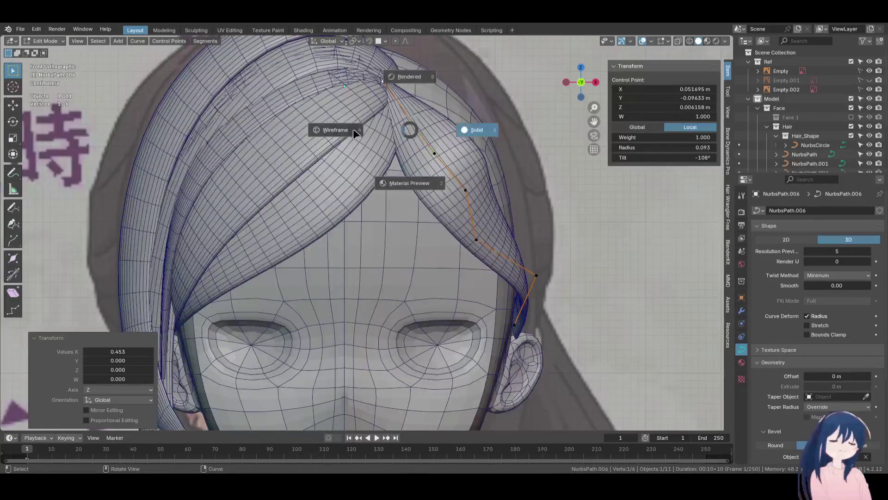
left_click(335, 130)
left_click(450, 173)
key("g")
left_click(460, 197)
left_click(461, 222)
key("g")
left_click(488, 259)
left_click(521, 257)
key("g")
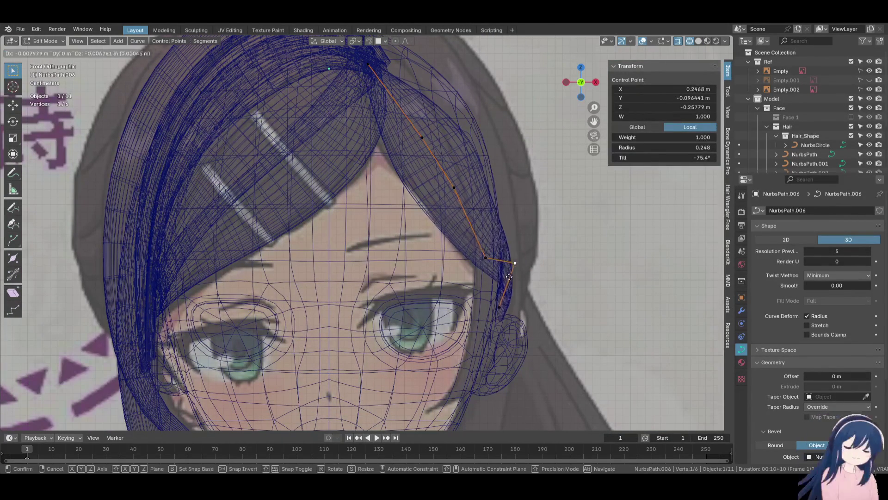
left_click(503, 289)
From a solid three-quarter view, adjust lower strand points and the tip
key("KP_3")
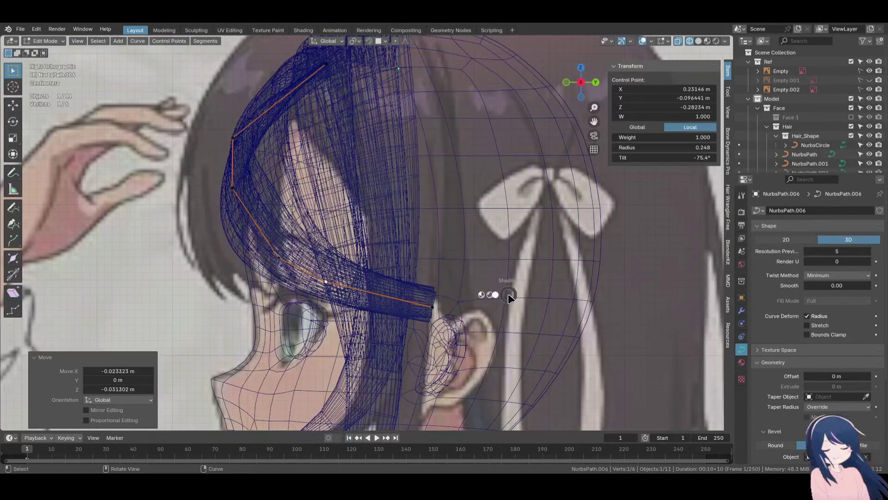
key("shift+z")
mouse_move(507, 293)
middle_mouse_down()
mouse_move(453, 335)
mouse_move(394, 301)
mouse_move(324, 315)
mouse_move(329, 261)
mouse_move(249, 193)
mouse_move(324, 249)
middle_mouse_up()
left_click(324, 315)
key("g")
left_click(333, 319)
key("g")
left_click(319, 257)
left_click(323, 250)
key("g")
left_click(360, 197)
Add twists at two more points and nudge the strand's third point
mouse_move(359, 197)
middle_mouse_down()
mouse_move(350, 167)
mouse_move(358, 142)
middle_mouse_up()
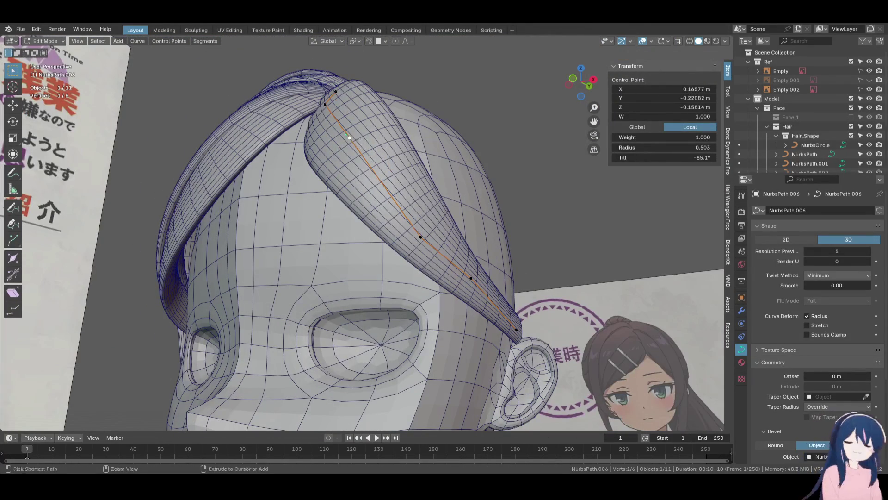
key("ctrl+t")
left_click(345, 125)
left_click(336, 91)
key("ctrl+t")
left_click(398, 177)
mouse_move(398, 177)
middle_mouse_down()
mouse_move(362, 258)
mouse_move(278, 222)
middle_mouse_up()
key("g")
left_click(344, 249)
left_click(233, 215)
key("g")
left_click(245, 210)
Move the 0.320-radius point further left and fine-tune its placement
left_click(350, 197)
middle_click_drag(350, 198, 278, 259)
left_click(259, 273)
key("g")
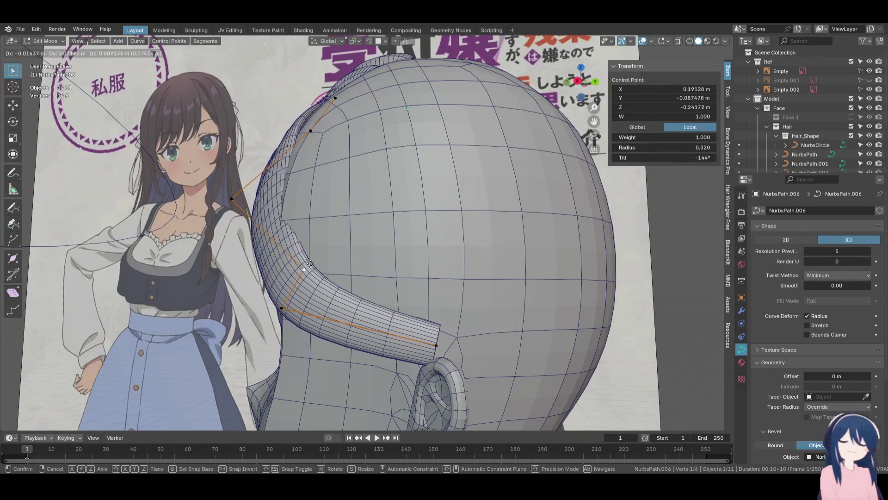
left_click(276, 262)
left_click(318, 228)
key("g")
left_click(323, 277)
mouse_move(324, 278)
middle_mouse_down()
mouse_move(311, 260)
mouse_move(394, 236)
middle_mouse_up()
key("g")
left_click(311, 260)
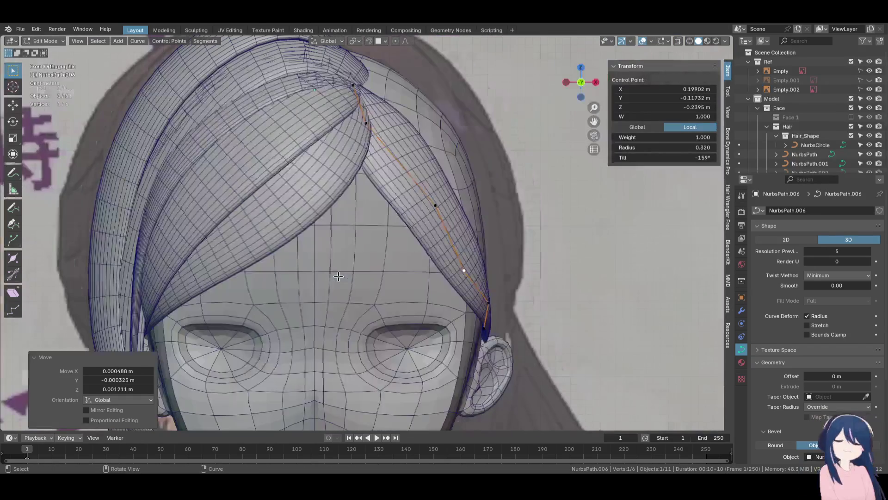
key("g")
Using see-through wireframe, refine the temple point, then check the strand in solid shading
left_click(444, 242)
left_click(451, 222)
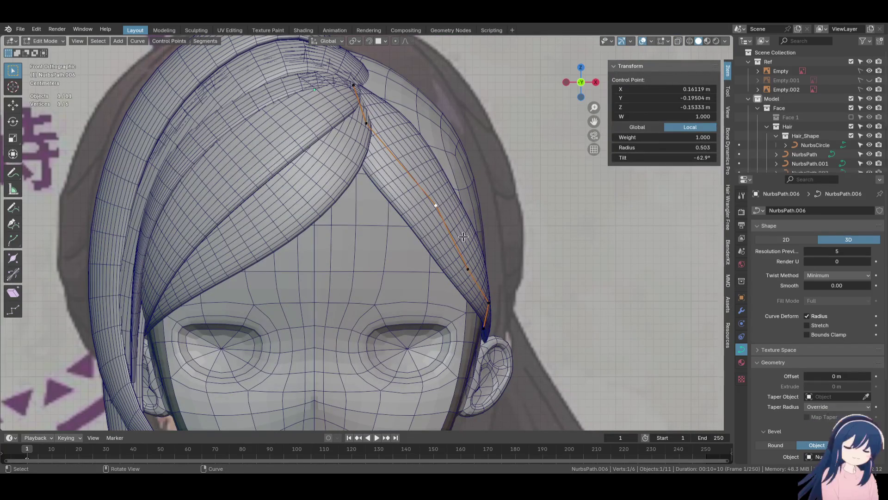
key("z")
left_click(423, 242)
left_click(468, 268)
key("g")
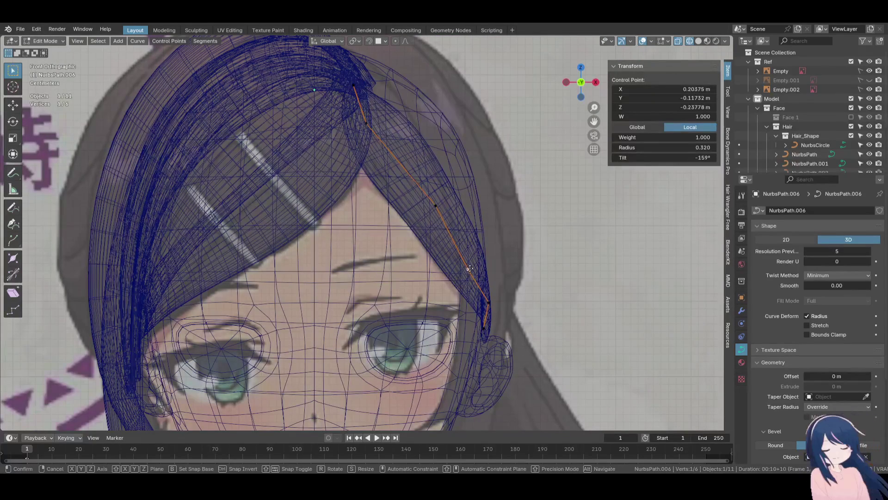
left_click_drag(435, 205, 436, 211)
key("shift+z")
mouse_move(437, 211)
middle_mouse_down()
mouse_move(432, 270)
mouse_move(317, 278)
mouse_move(275, 296)
middle_mouse_up()
key("g")
key("Escape")
Adjust one final strand point and save Alina.blend
left_click(270, 298)
key("g")
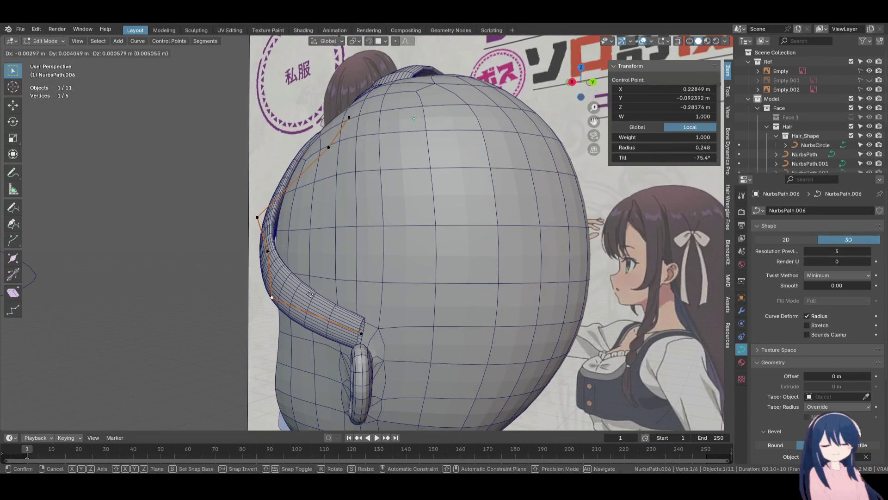
left_click(312, 294)
key("ctrl+s")
key("KP_1")
scroll(390, 288, "up", 3)
scroll(390, 288, "down", 5)
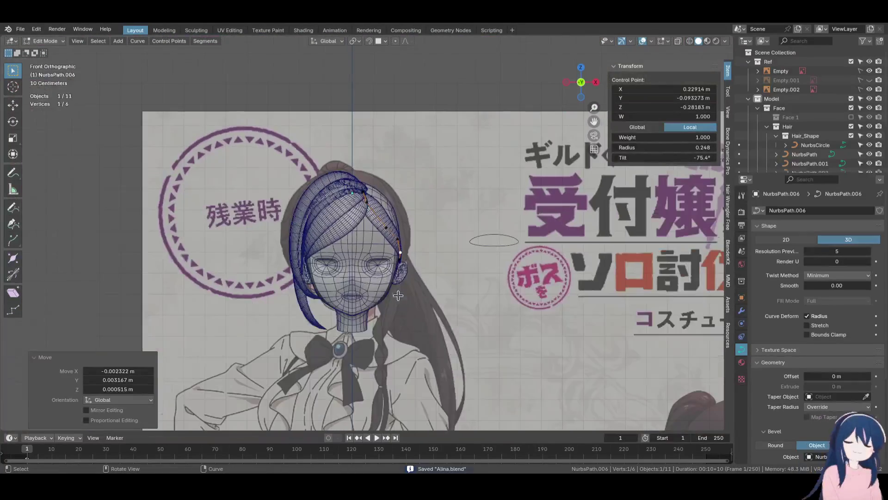
scroll(366, 298, "up", 4)
scroll(366, 299, "down", 6)
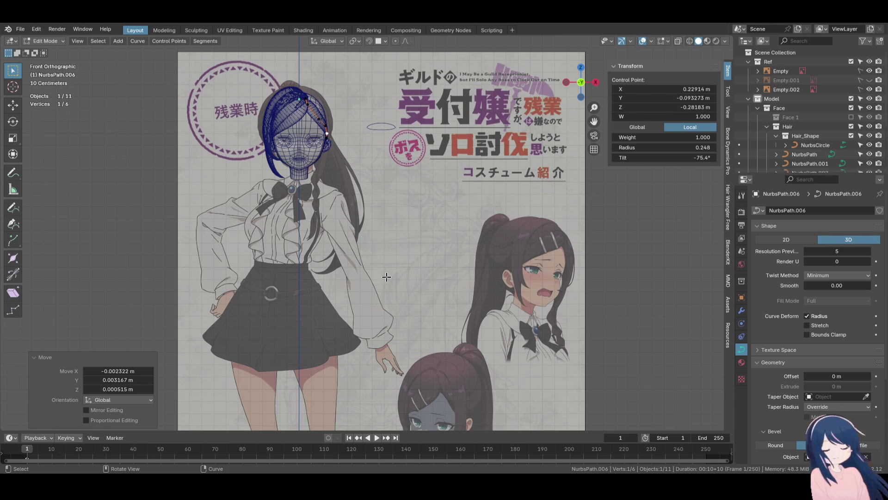
scroll(365, 237, "up", 5)
middle_click_drag(482, 302, 472, 264, "shift")
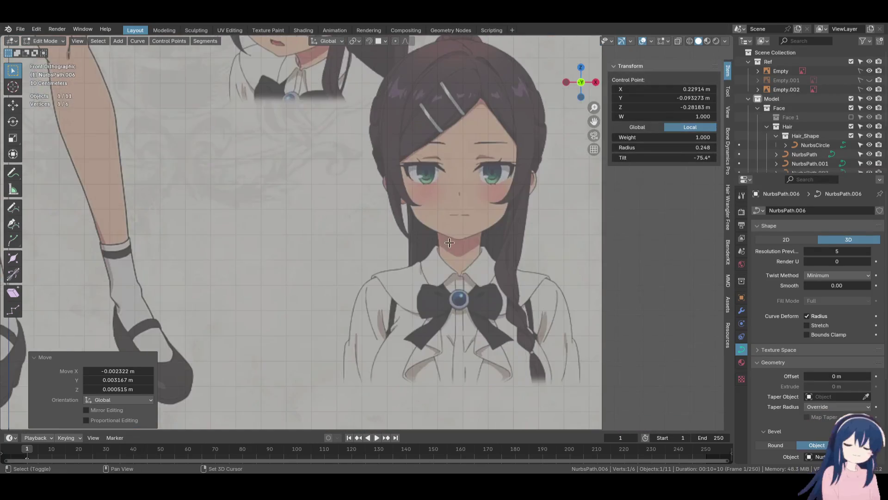
scroll(472, 264, "up", 4)
mouse_move(392, 116)
middle_mouse_down("shift")
mouse_move(377, 266)
mouse_move(375, 250)
middle_mouse_up("shift")
scroll(384, 248, "down", 5)
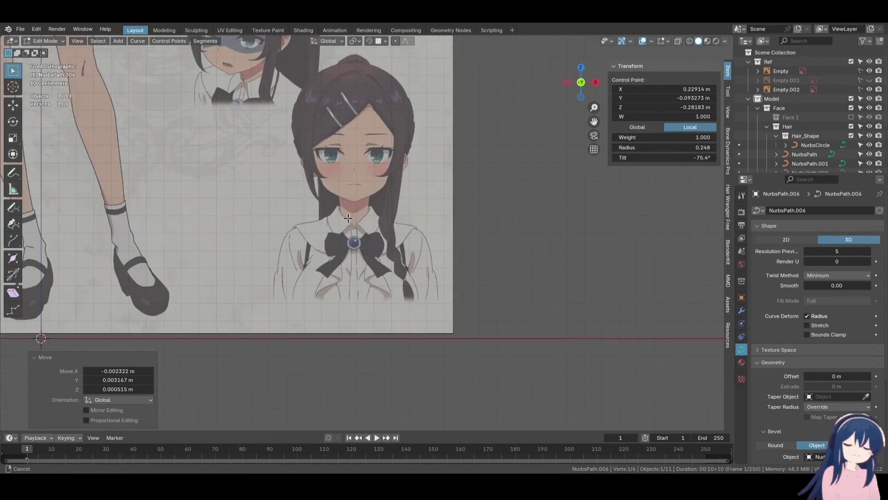
scroll(392, 194, "up", 3)
mouse_move(312, 192)
middle_mouse_down("shift")
mouse_move(333, 288)
mouse_move(379, 377)
middle_mouse_up("shift")
scroll(327, 238, "down", 3)
scroll(327, 238, "up", 5)
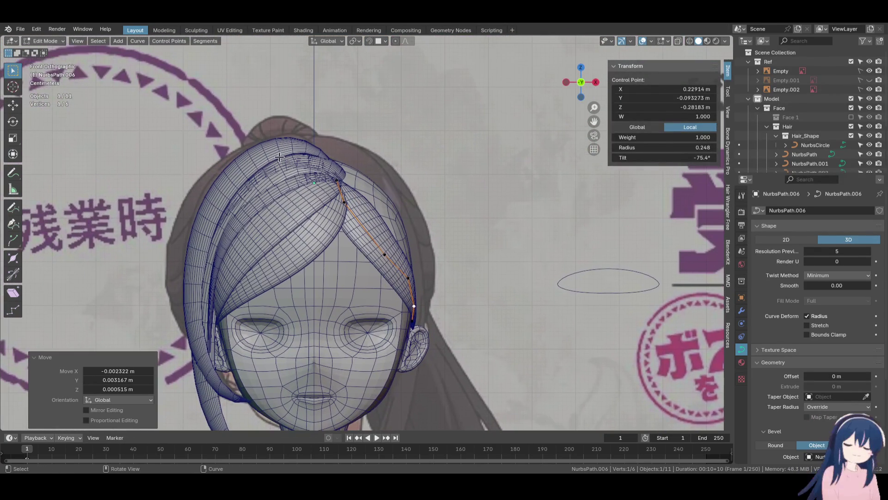
left_click(305, 373)
middle_click_drag(305, 372, 306, 136, "shift")
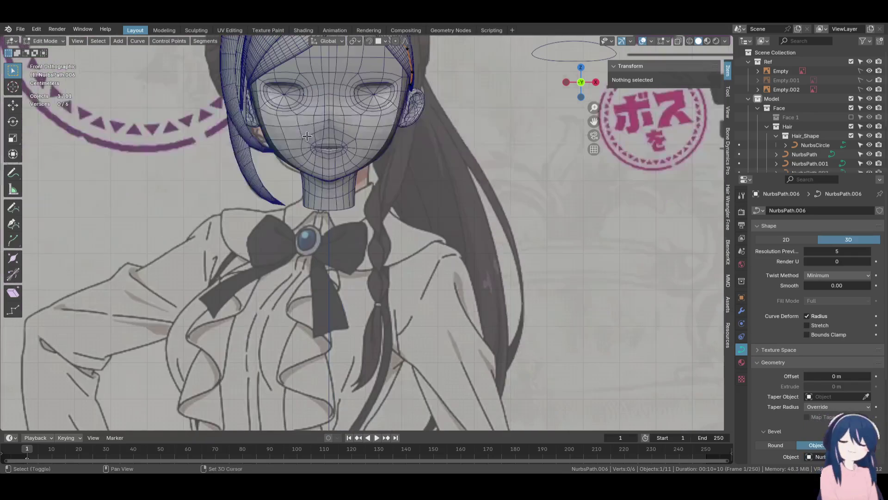
left_click(277, 184)
scroll(293, 227, "down", 2)
scroll(300, 241, "down", 1)
left_click(311, 229)
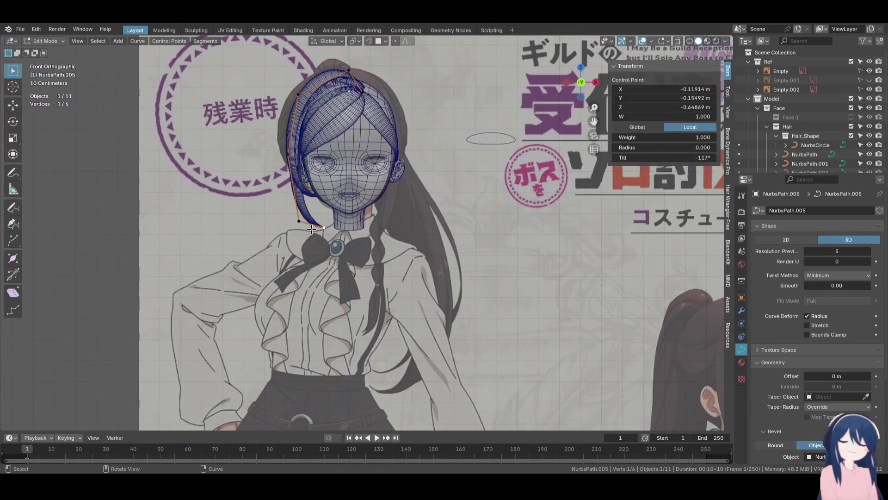
Duplicate the left bang strand in place as NurbsPath.007 and edit its points
key("Tab")
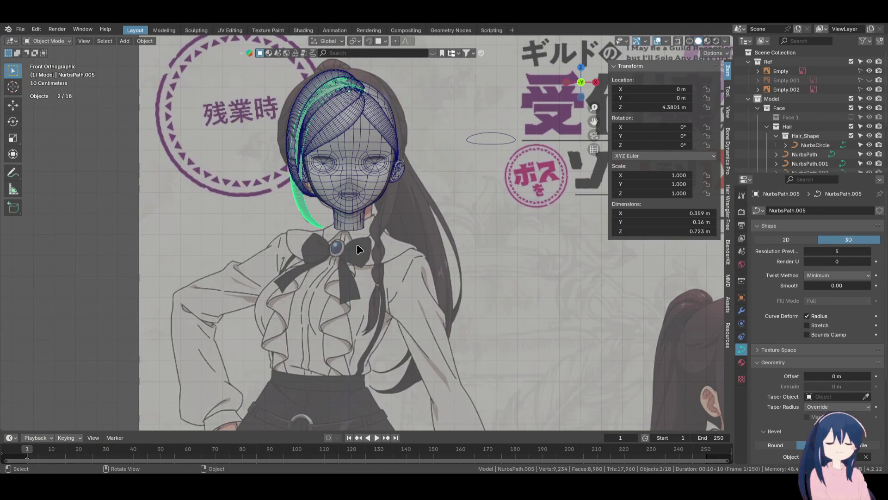
key("shift+d")
right_click(348, 239)
key("Tab")
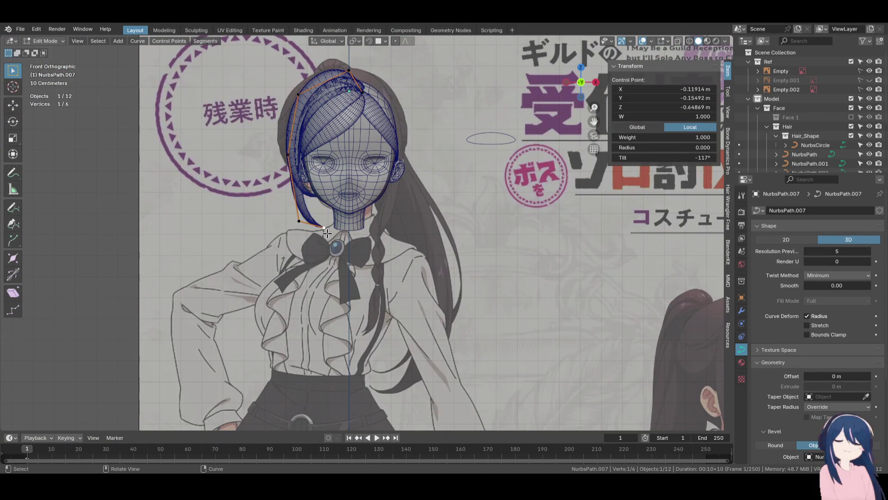
Drag the copy's control points across to the right side of the head
key("g")
left_click(374, 341)
left_click_drag(299, 221, 401, 300)
left_click_drag(277, 158, 382, 192)
left_click_drag(297, 94, 430, 129)
mouse_move(349, 69)
left_mouse_down()
mouse_move(369, 61)
mouse_move(359, 54)
left_mouse_up()
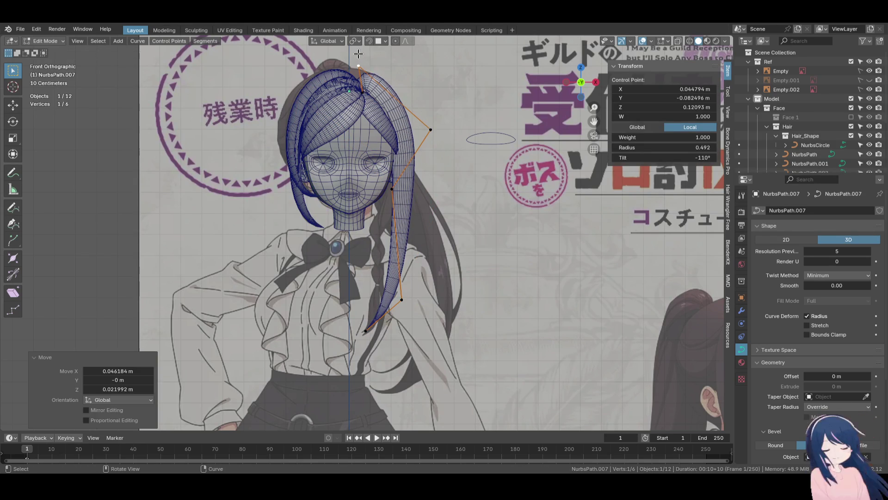
left_click_drag(422, 201, 408, 203)
left_click_drag(431, 129, 423, 130)
From a side view, pull the neck and side points in so the strand follows the head
mouse_move(423, 130)
middle_mouse_down()
mouse_move(350, 185)
mouse_move(339, 120)
middle_mouse_up()
left_click_drag(357, 242, 321, 237)
left_click_drag(382, 133, 400, 141)
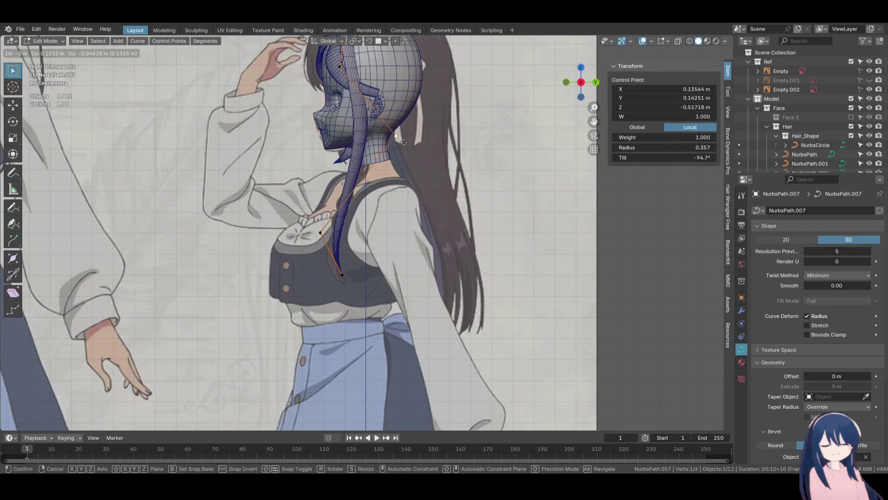
left_click_drag(389, 177, 388, 175)
scroll(370, 139, "up", 2)
left_click_drag(354, 150, 391, 158)
middle_click_drag(391, 159, 492, 177)
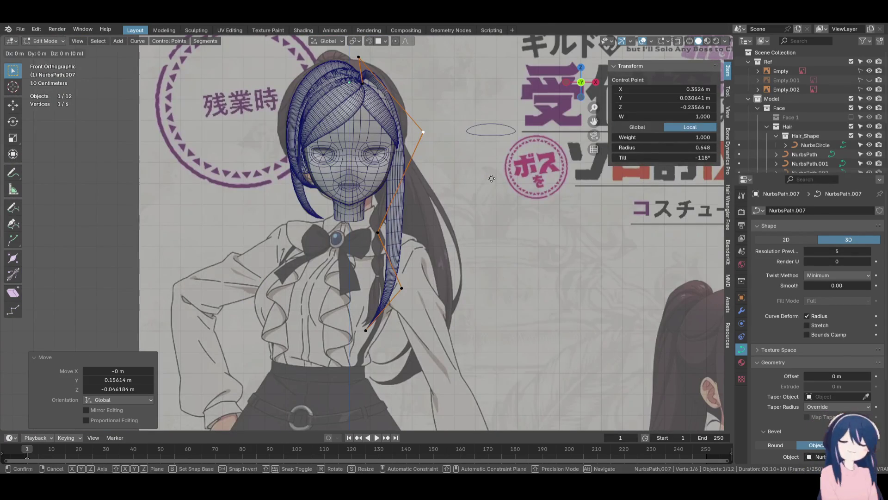
Twist the strand at the chin-level point and at a second point higher up
left_click(391, 237)
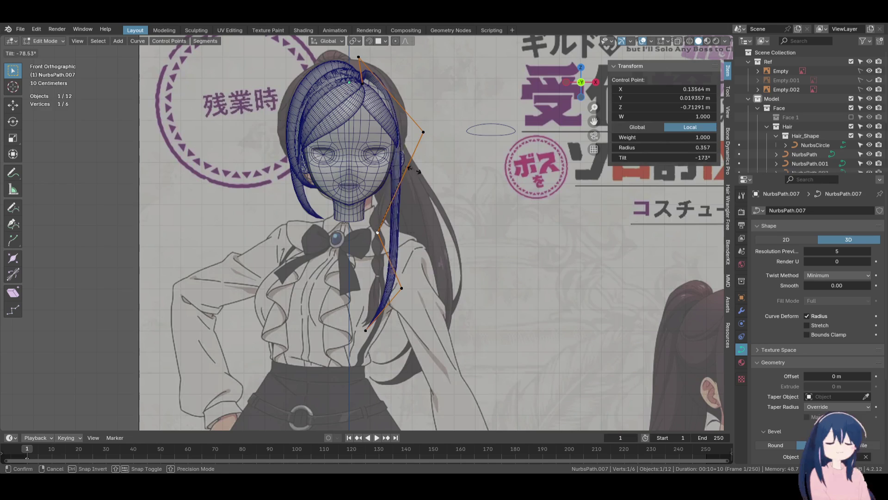
left_click(405, 316)
middle_click_drag(406, 316, 413, 199)
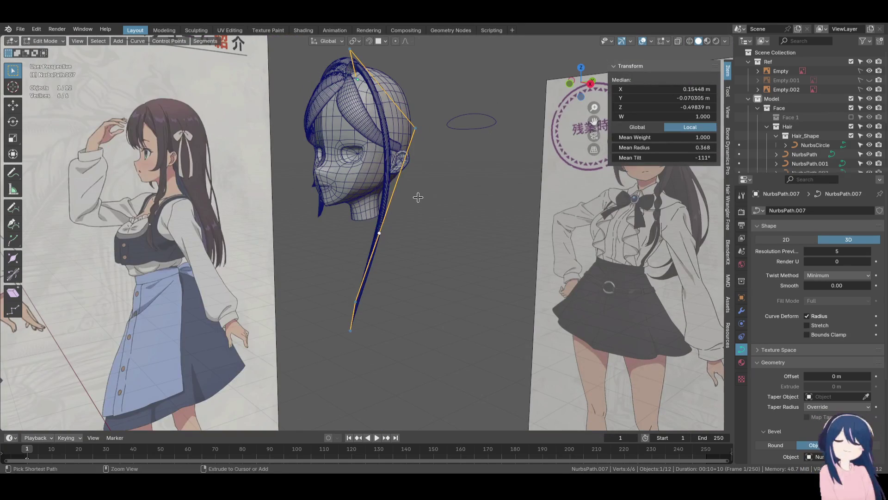
left_click(417, 158)
middle_click_drag(417, 157, 430, 258)
Subdivide the strand's upper segment and move the new point to the right
left_click(422, 152)
key("F3")
key("Return")
left_click(390, 114)
key("g")
left_click(418, 115)
Lower the top point toward the right and nudge the point beside the eye
left_click(358, 77)
key("g")
left_click(383, 108)
scroll(417, 231, "up", 3)
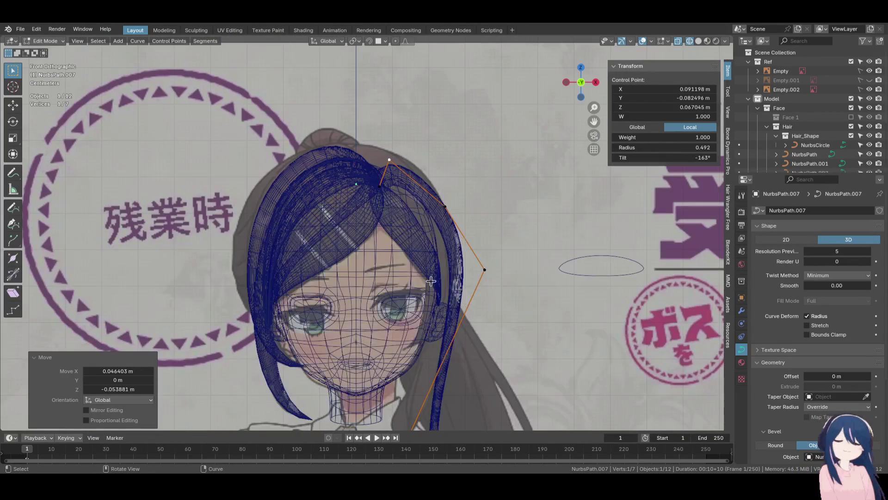
left_click(380, 186)
key("g")
left_click(399, 211)
middle_click_drag(400, 212, 399, 250)
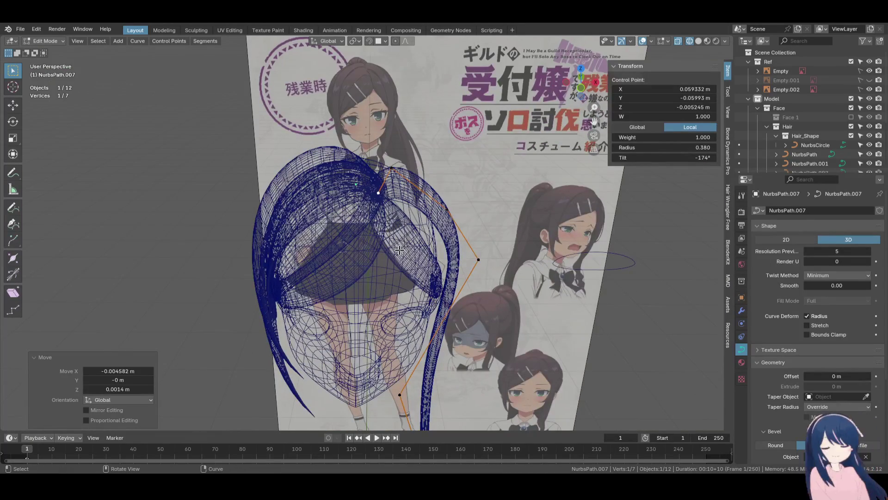
In front view with Solid shading, move the selected control point along Y
key("KP_1")
left_click(434, 250)
mouse_move(434, 250)
middle_mouse_down()
mouse_move(380, 228)
mouse_move(398, 230)
middle_mouse_up()
key("g")
key("z")
key("z")
key("y")
left_click(398, 230)
Shift the control point along X against the head and orbit to check
key("g")
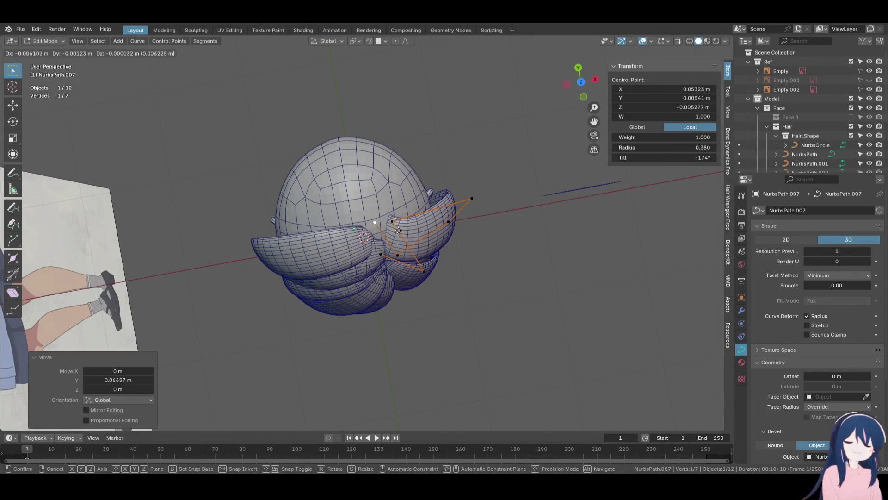
key("x")
key("x")
key("x")
left_click(385, 236)
mouse_move(385, 236)
middle_mouse_down()
mouse_move(387, 199)
mouse_move(363, 255)
middle_mouse_up()
Reposition the root control points, shifting one left, and thin the strand at another point
left_click(381, 198)
key("g")
left_click(195, 308)
left_click(423, 229)
key("g")
left_click(412, 234)
left_click(352, 241)
key("alt+s")
left_click(430, 218)
Move the top point up and left, pull a side point outward, and raise another point
middle_click_drag(430, 218, 478, 194)
key("g")
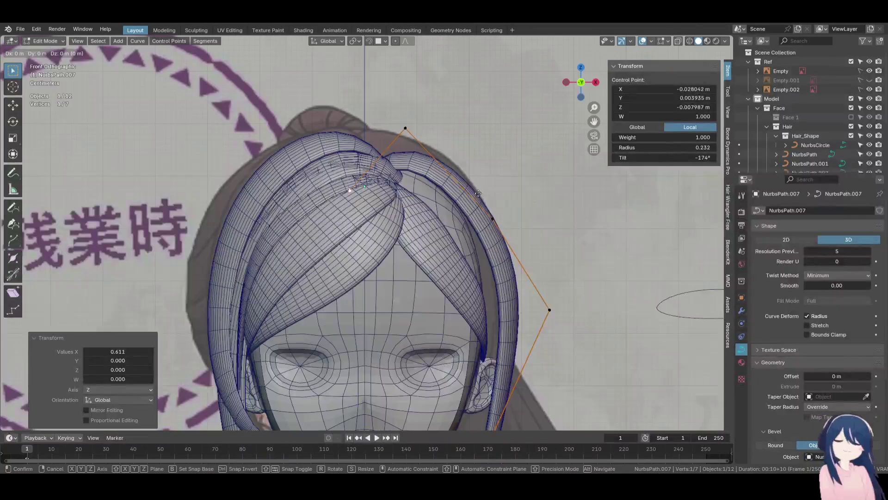
left_click(400, 170)
mouse_move(406, 147)
left_mouse_down()
mouse_move(353, 112)
mouse_move(396, 137)
left_mouse_up()
left_click_drag(342, 187, 350, 190)
left_click(497, 224)
left_click_drag(492, 220, 482, 164)
middle_click_drag(482, 165, 488, 212)
left_click_drag(481, 173, 475, 175)
middle_click_drag(527, 287, 510, 194, "shift")
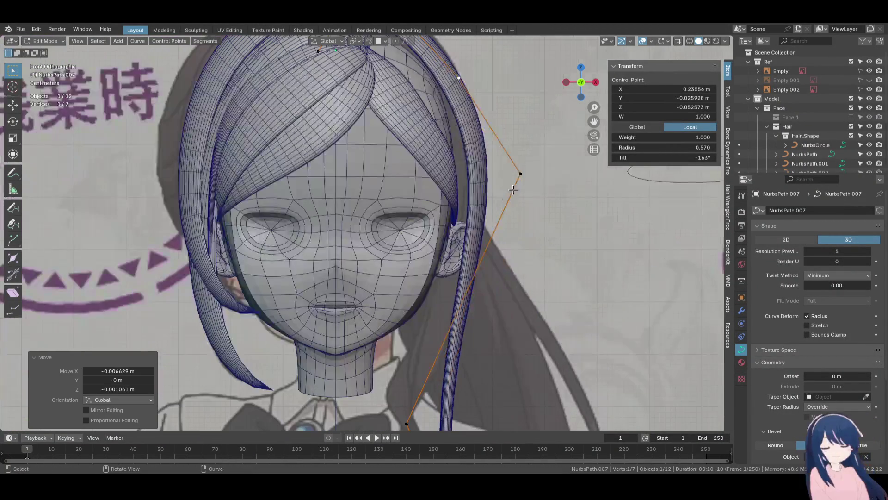
scroll(481, 213, "down", 2)
Subdivide between two lower points to add a control point, then reposition the upper one
left_click(395, 325, "shift")
key("F3")
key("Return")
left_click(470, 150)
key("g")
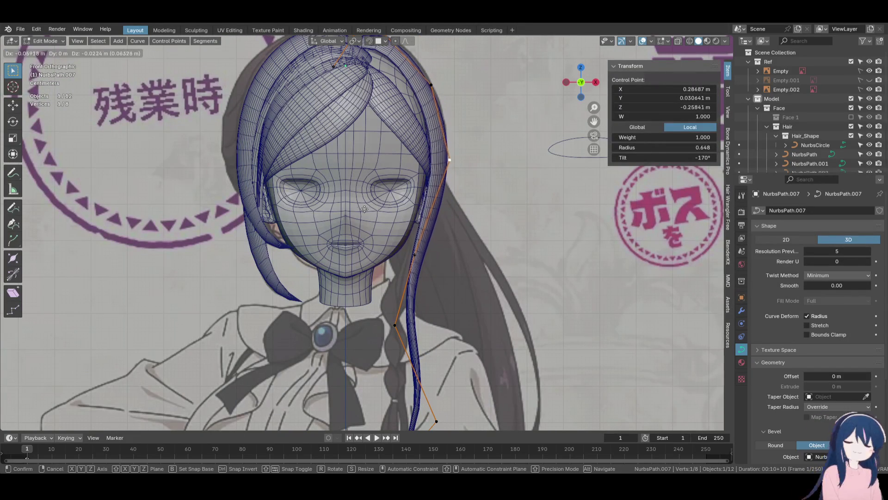
left_click(359, 210)
left_click(495, 236)
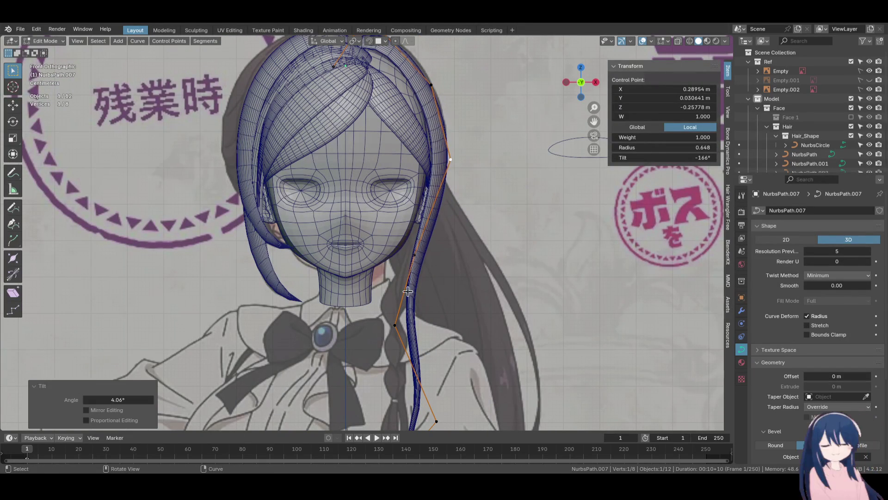
Twist the two lower control points, the first by about -24.7°
middle_click_drag(408, 292, 416, 262, "shift")
left_click(422, 227)
key("ctrl+t")
left_click(489, 254)
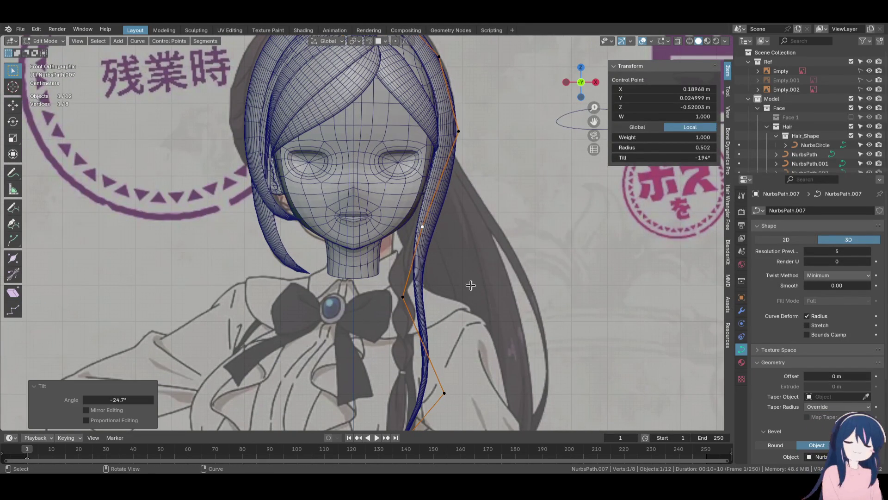
left_click(403, 297)
key("ctrl+t")
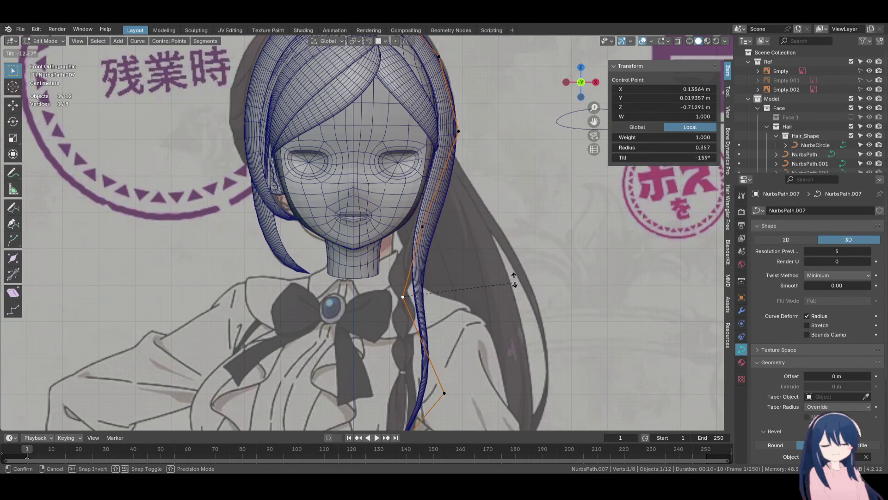
left_click(513, 279)
Shift the lower point slightly left along X and twist the upper point 16.9°
key("g")
key("x")
left_click(483, 255)
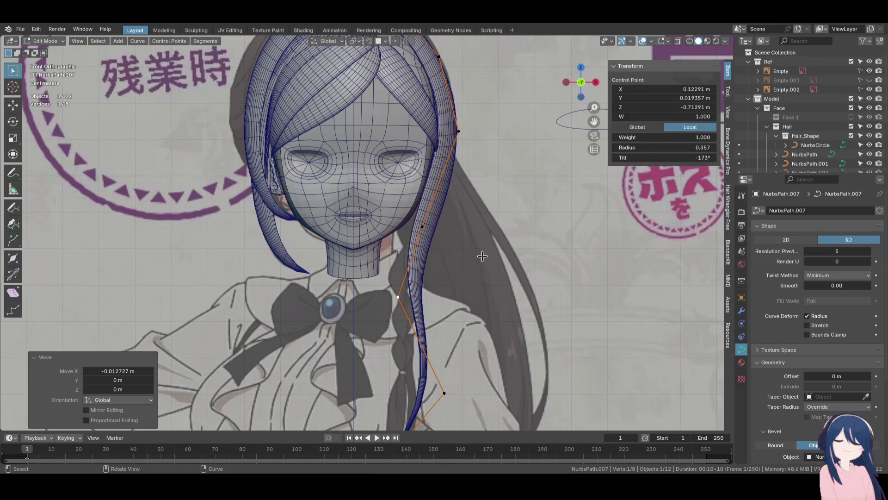
left_click(444, 234)
key("ctrl+t")
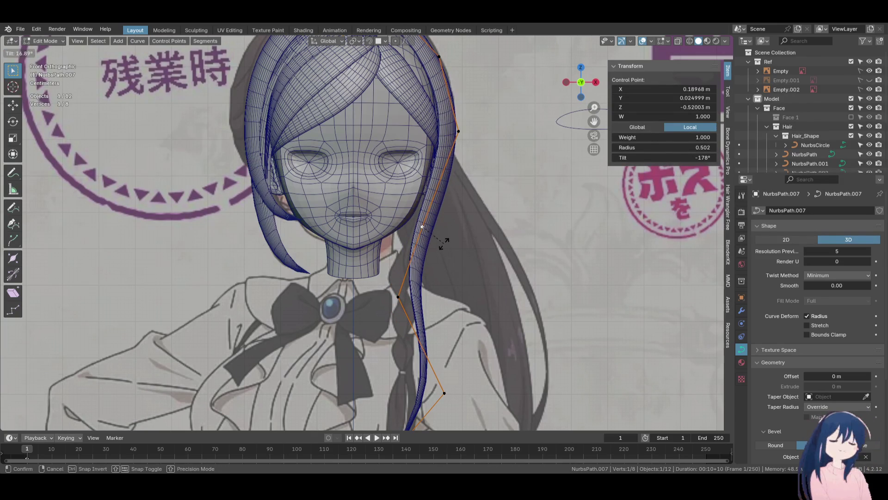
left_click(443, 243)
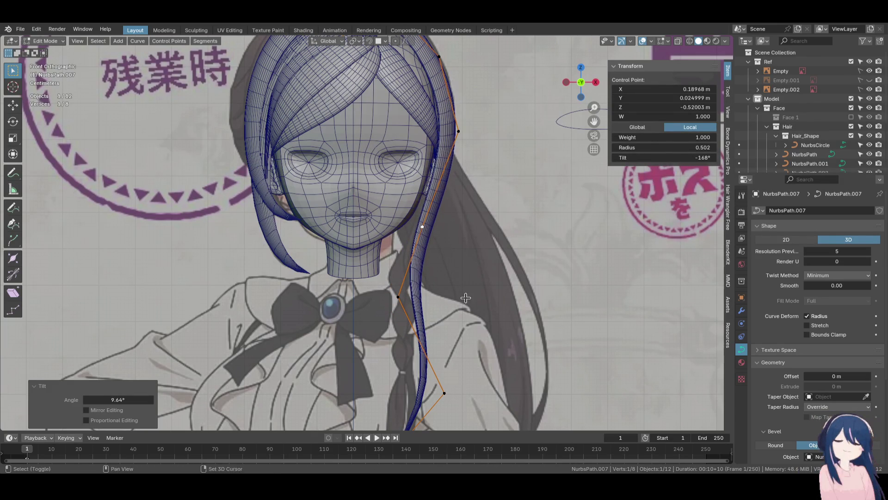
Reposition the lower and upper control points and fine-tune a twist with a small nudge
middle_click_drag(466, 298, 437, 242, "shift")
left_click(415, 337)
key("g")
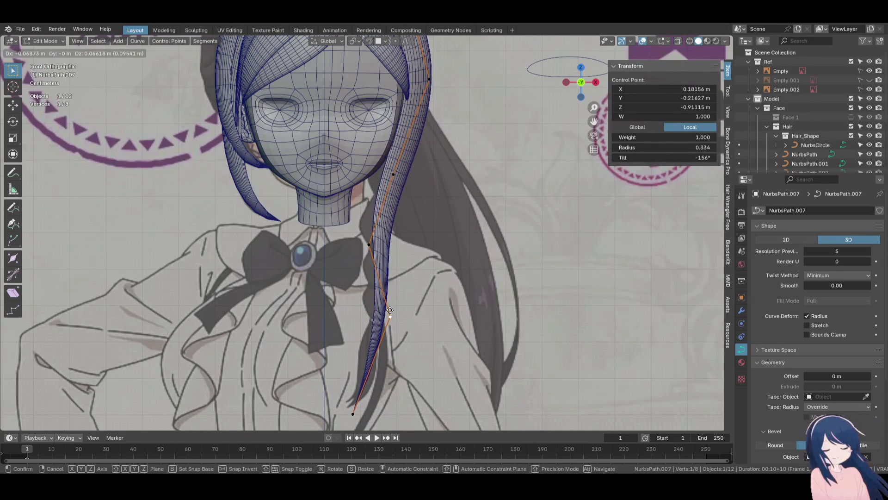
left_click(393, 311)
left_click(369, 244)
key("g")
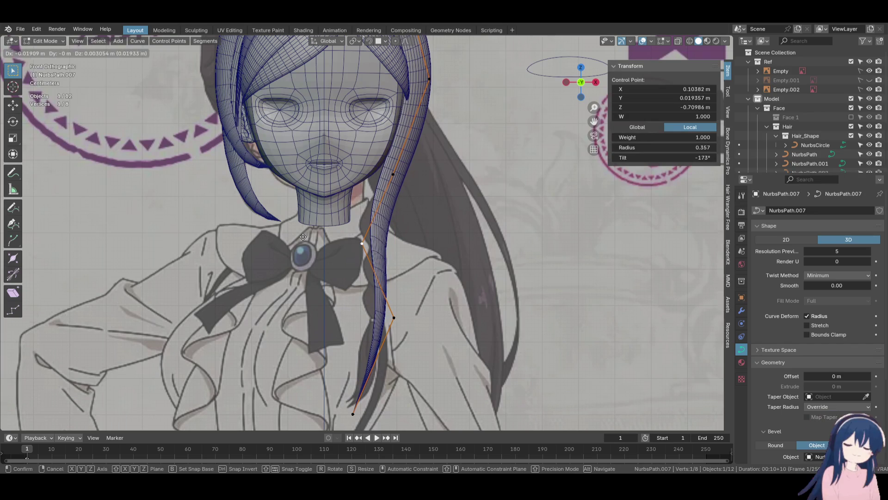
left_click(303, 236)
left_click(429, 79)
middle_click_drag(433, 95, 412, 156, "shift")
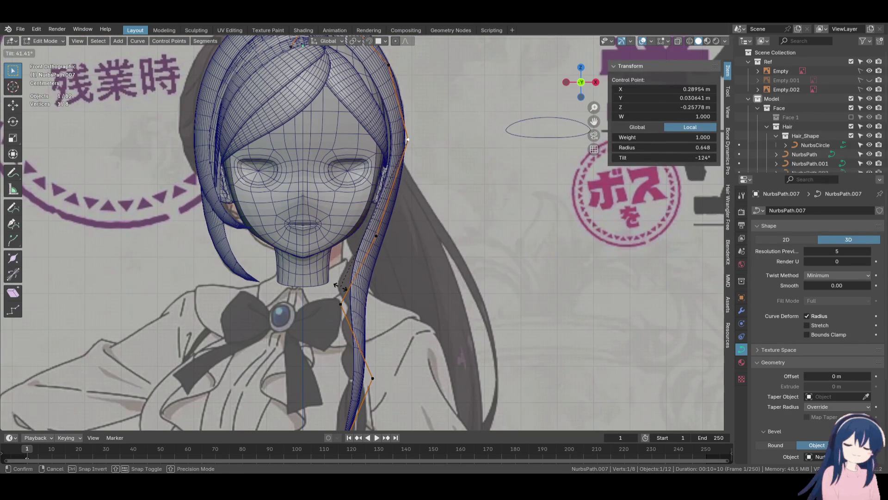
left_click(364, 268)
key("g")
left_click(371, 264)
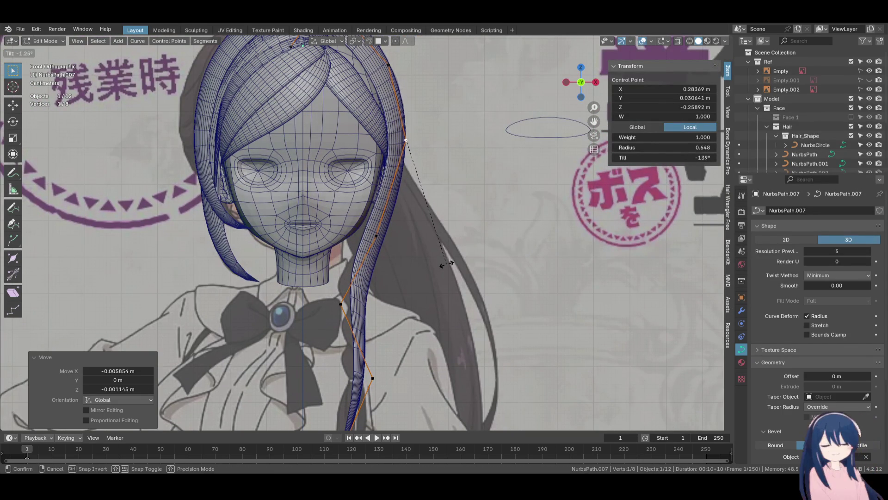
left_click(446, 264)
Pan over the reference drawings, then return to a right-side view of the head
scroll(446, 264, "down", 3)
mouse_move(578, 347)
middle_mouse_down("shift")
mouse_move(466, 295)
mouse_move(452, 251)
middle_mouse_up("shift")
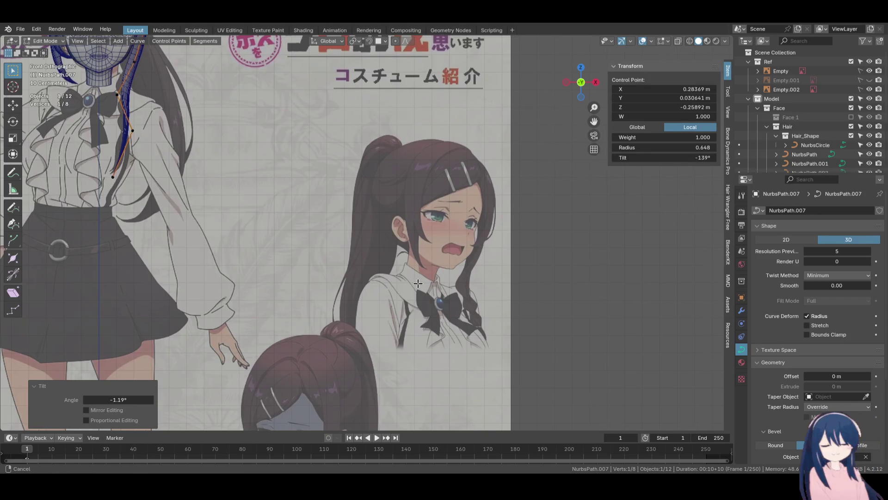
middle_click_drag(414, 314, 419, 180, "shift")
mouse_move(403, 246)
middle_mouse_down("shift")
mouse_move(425, 203)
mouse_move(409, 229)
mouse_move(383, 158)
mouse_move(384, 273)
middle_mouse_up("shift")
scroll(414, 235, "down", 1)
key("KP_3")
middle_click_drag(459, 282, 451, 416, "shift")
scroll(448, 286, "up", 8)
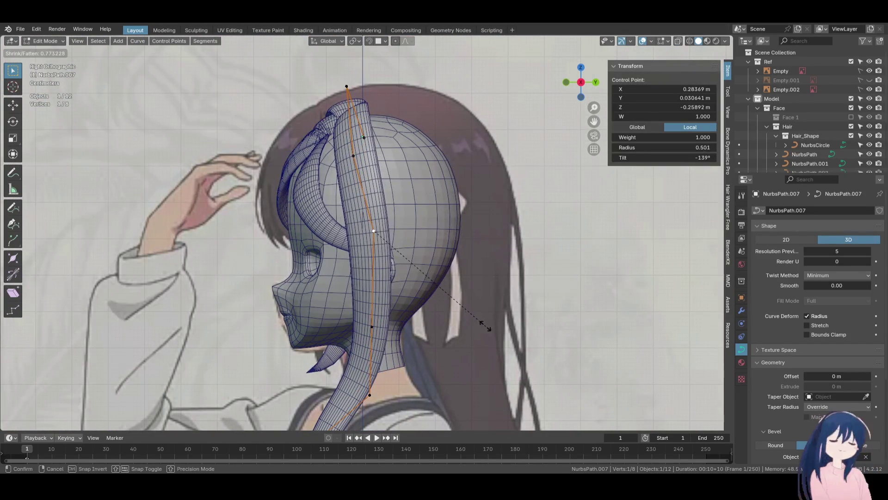
Thin a point and twist it 15.1°, then nudge it sideways along X twice
left_click(460, 313)
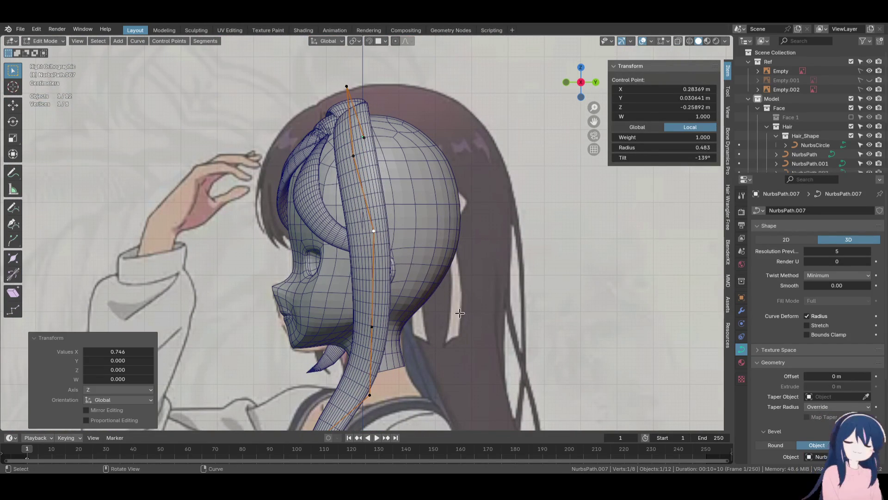
left_click(432, 281)
mouse_move(432, 281)
middle_mouse_down()
mouse_move(462, 277)
mouse_move(429, 258)
mouse_move(461, 306)
middle_mouse_up()
key("alt+s")
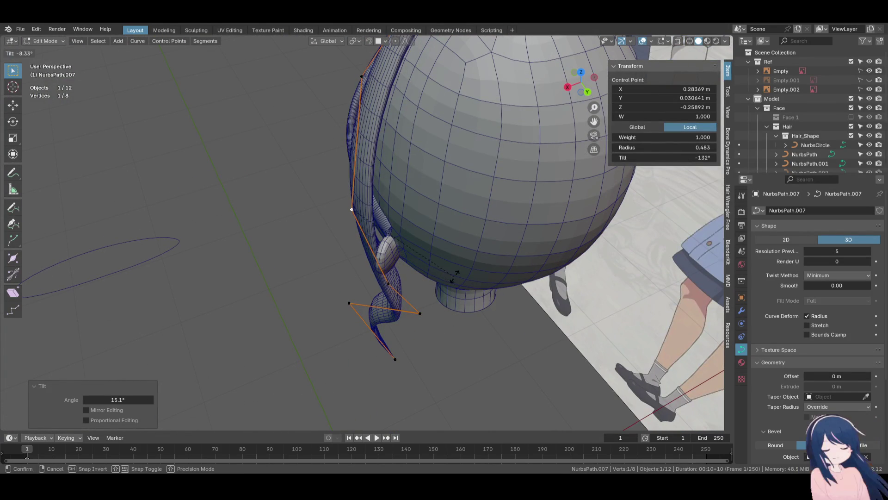
left_click(452, 276)
key("g")
key("x")
left_click(419, 279)
mouse_move(419, 280)
middle_mouse_down()
mouse_move(462, 192)
mouse_move(397, 234)
mouse_move(423, 271)
mouse_move(440, 231)
mouse_move(474, 249)
mouse_move(440, 190)
mouse_move(407, 176)
middle_mouse_up()
key("g")
key("x")
left_click(426, 262)
Twist two more upper control points, by 38.8° and 7.18°
left_click(391, 165)
key("ctrl+t")
left_click(470, 298)
mouse_move(470, 298)
middle_mouse_down()
mouse_move(504, 258)
mouse_move(544, 283)
mouse_move(416, 185)
middle_mouse_up()
left_click(549, 257)
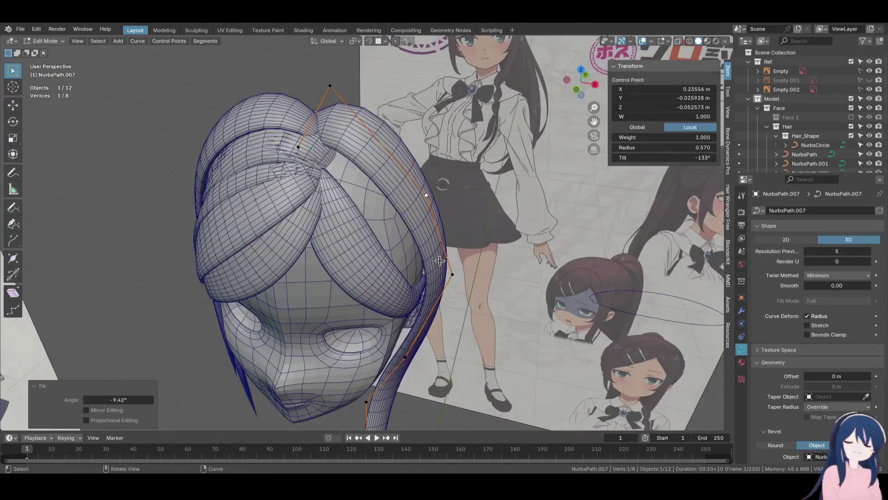
left_click(365, 111)
mouse_move(365, 111)
middle_mouse_down()
mouse_move(492, 237)
mouse_move(486, 263)
mouse_move(404, 308)
middle_mouse_up()
left_click(512, 248)
Shift the control point under the head front-to-back along Y, checking from the right side
left_click(402, 301)
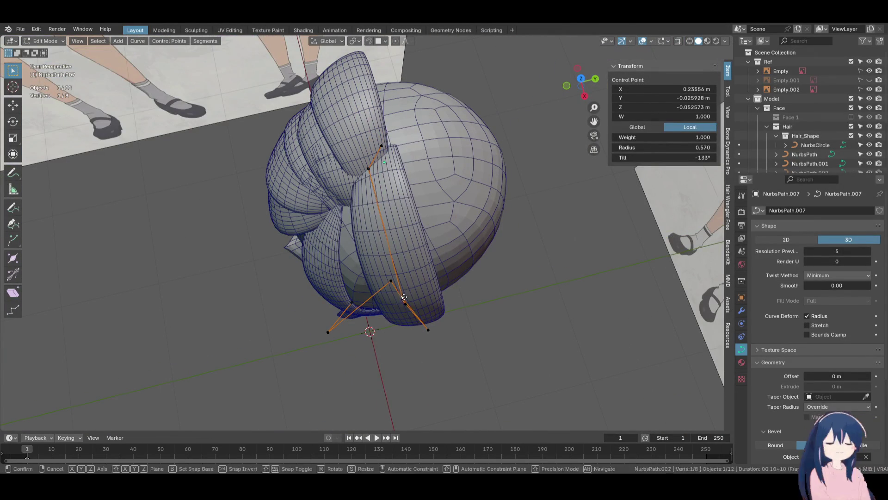
key("y")
left_click(417, 297)
middle_click_drag(416, 298, 404, 221)
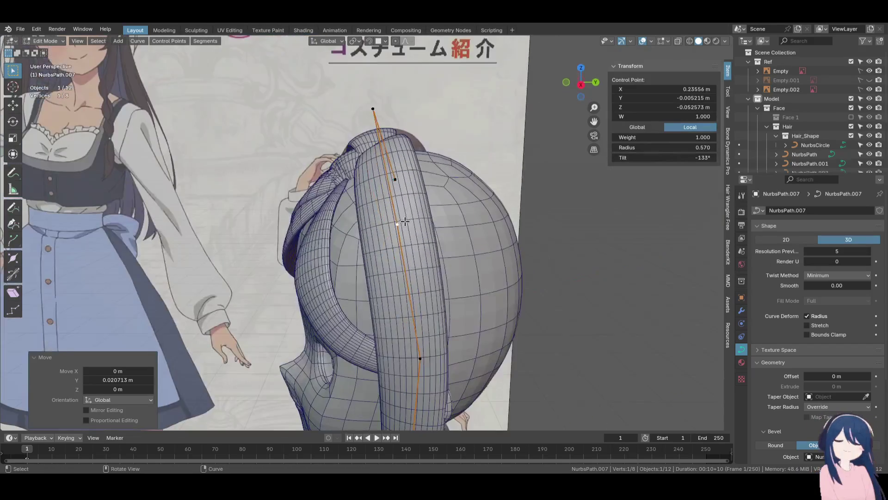
key("KP_3")
key("g")
key("y")
left_click(449, 209)
Check the strand in wireframe, cancel an unfinished twist, and return to Object Mode
key("z")
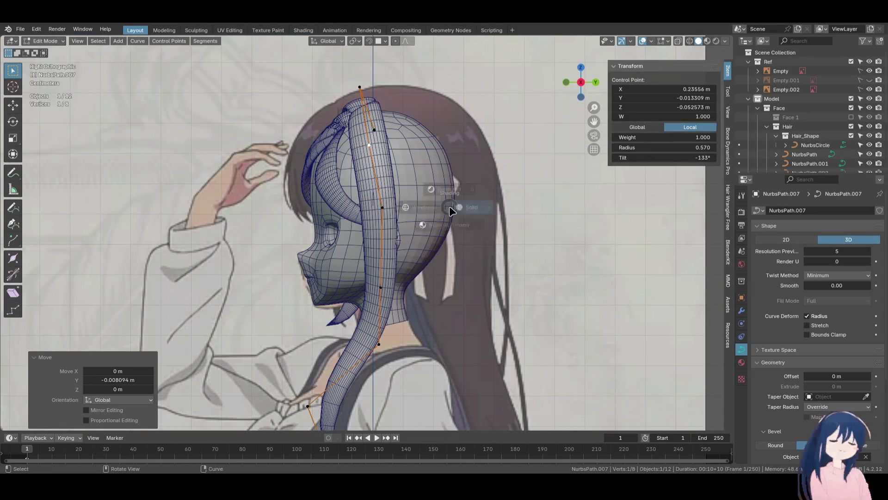
left_click(423, 208)
left_click(447, 258)
middle_click_drag(447, 258, 384, 135)
left_click(370, 134)
scroll(486, 214, "up", 2)
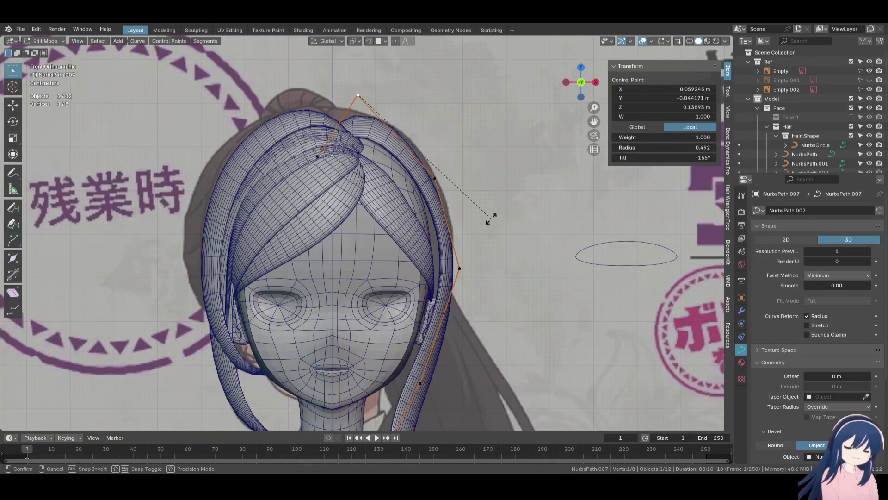
right_click(492, 222)
key("Tab")
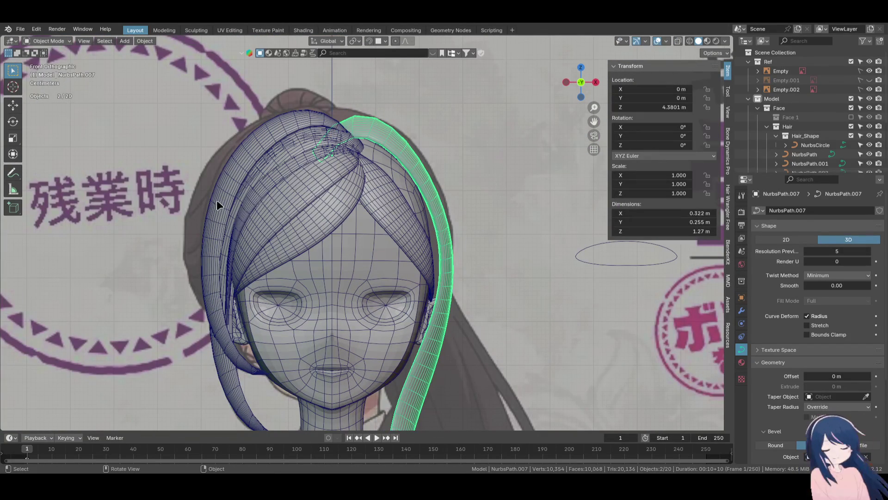
Duplicate the left bang strand in place and enter Edit Mode on the copy
left_click(214, 207)
middle_click_drag(345, 258, 347, 203, "shift")
key("shift+d")
right_click(347, 203)
scroll(347, 204, "down", 1)
key("Tab")
Mirror all the copy's points on X and move it to the right side of the face
middle_click_drag(315, 236, 314, 273, "shift")
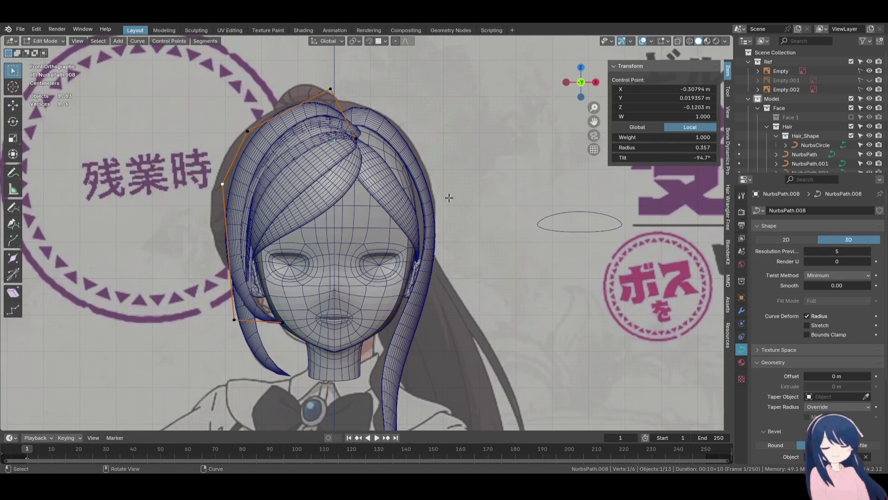
key("a")
key("F3")
type("mi")
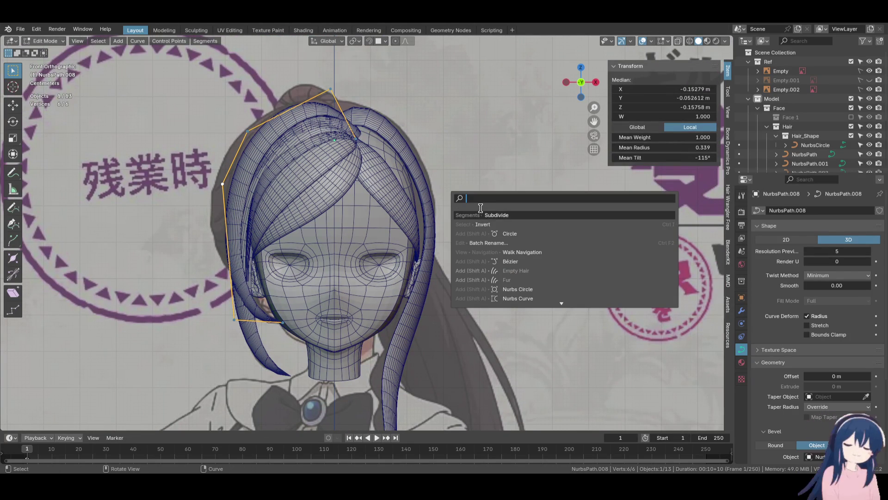
left_click(515, 233)
key("x")
key("Return")
key("g")
key("x")
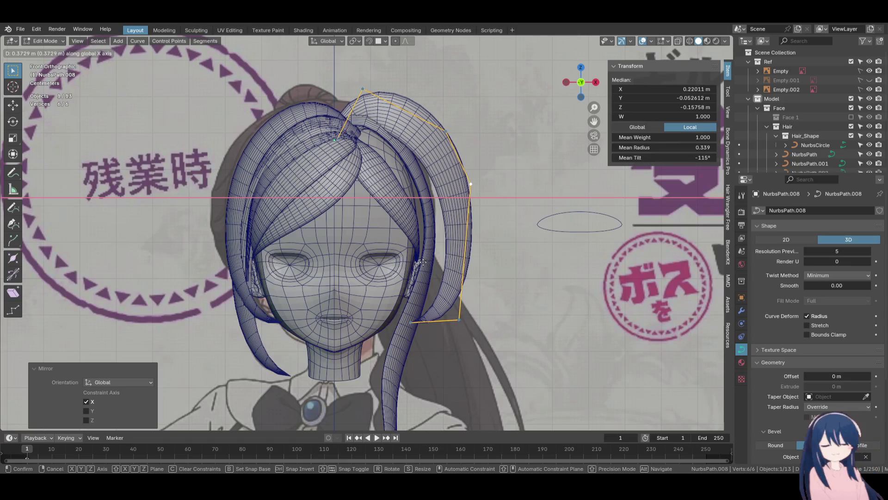
left_click(419, 262)
Retwist the whole mirrored strand and nudge its lower control point up and inward
mouse_move(430, 201)
middle_mouse_down()
mouse_move(418, 217)
mouse_move(428, 225)
middle_mouse_up()
key("ctrl+t")
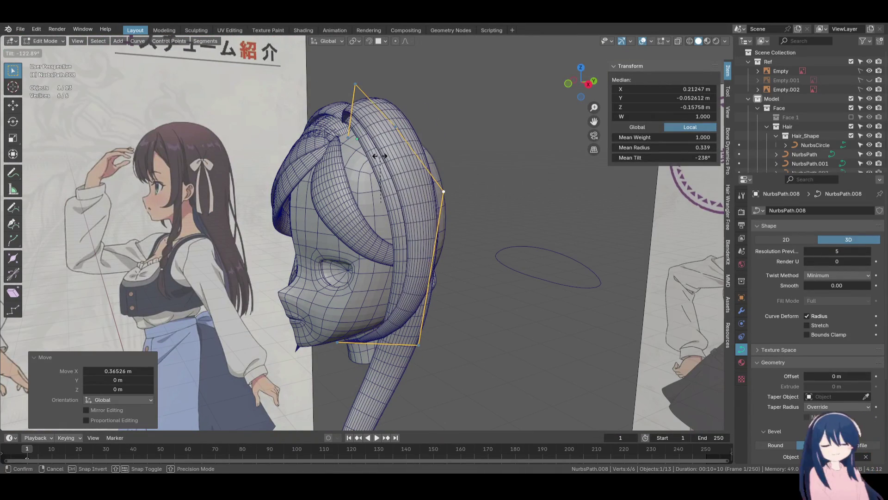
left_click(368, 156)
middle_click_drag(368, 156, 326, 153)
key("KP_1")
scroll(398, 246, "up", 4)
scroll(398, 246, "up", 2)
left_click(423, 294)
key("g")
left_click(468, 192)
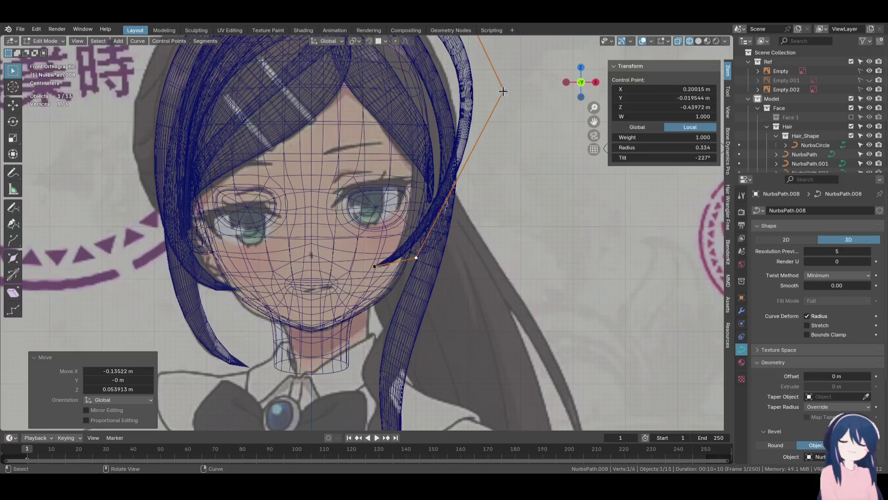
Nudge the selected upper control point of NurbsPath.008 closer to the head and retilt it
key("g")
left_click(465, 172)
key("g")
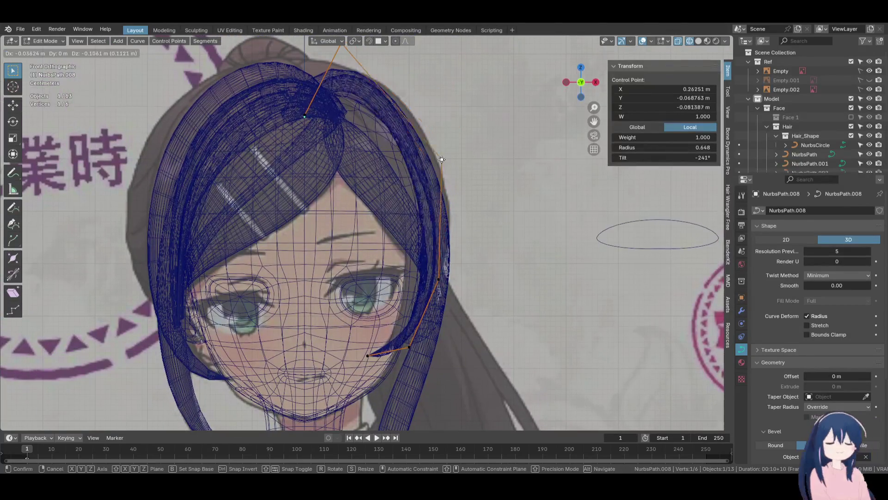
left_click(445, 192)
mouse_move(427, 164)
middle_mouse_down()
mouse_move(435, 167)
mouse_move(419, 173)
mouse_move(463, 199)
middle_mouse_up()
key("g")
left_click(481, 207)
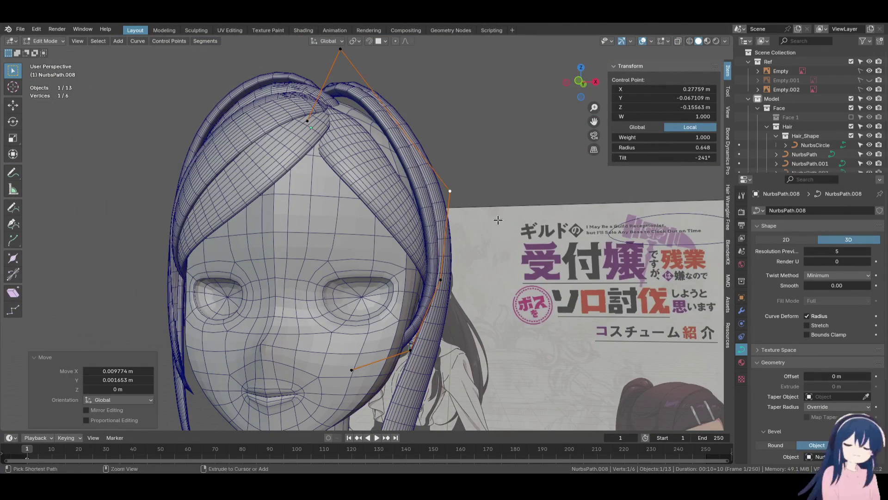
left_click(495, 178)
left_click(509, 181)
mouse_move(509, 181)
middle_mouse_down()
mouse_move(483, 180)
mouse_move(354, 339)
mouse_move(352, 314)
mouse_move(425, 296)
mouse_move(319, 277)
mouse_move(484, 284)
middle_mouse_up()
left_click(478, 200)
Select another control point and shift it sideways along X so the strand hugs the head
key("alt+a")
left_click(319, 278)
key("g")
key("x")
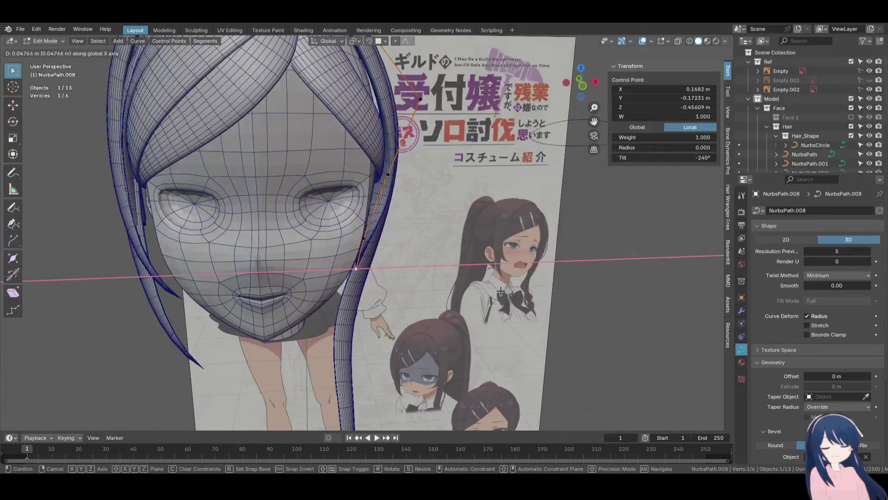
left_click(500, 291)
key("g")
key("x")
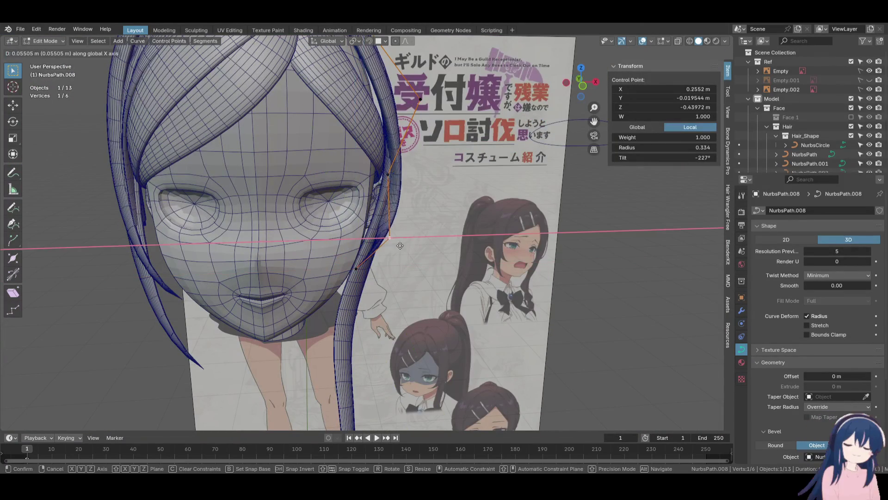
left_click(416, 249)
key("g")
key("x")
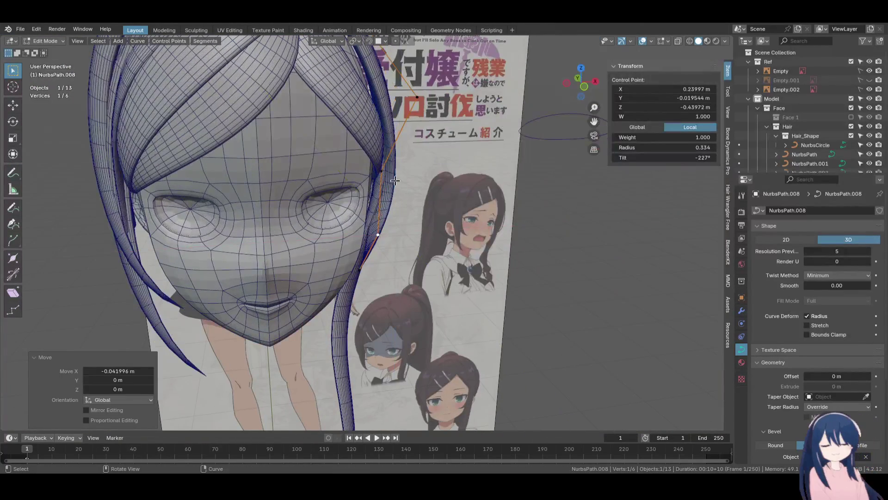
key("g")
left_click(397, 167)
Tilt the strand at that point and check the twist from around the head
middle_click_drag(397, 167, 481, 217)
key("ctrl+t")
left_click(487, 184)
mouse_move(487, 184)
middle_mouse_down()
mouse_move(374, 245)
mouse_move(443, 291)
mouse_move(490, 245)
mouse_move(407, 234)
mouse_move(366, 199)
middle_mouse_up()
left_click(380, 245)
Move another control point of the strand slightly along Y
left_click(352, 259)
key("g")
key("y")
left_click(397, 236)
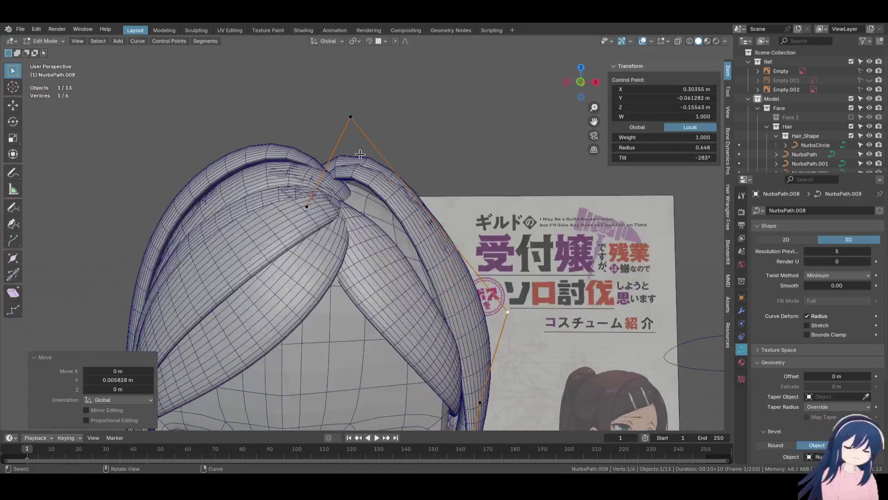
Reposition the strand's apex control point and adjust its twist, checking from above
left_click(354, 118)
key("g")
left_click(422, 188)
middle_click_drag(422, 187, 362, 171)
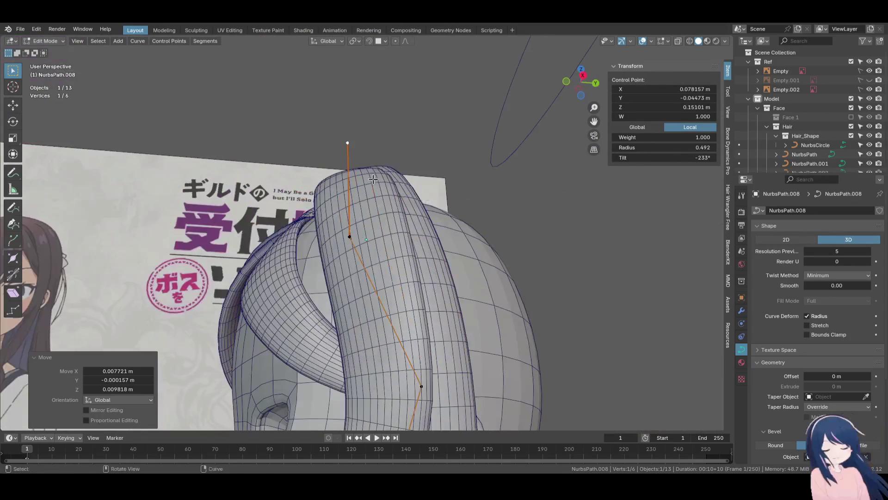
left_click(479, 158)
middle_click_drag(478, 157, 386, 248)
key("g")
left_click(573, 148)
middle_click_drag(573, 148, 488, 236)
Fine-tune the apex point's position and set its tilt to about -257°
key("g")
middle_click_drag(489, 267, 550, 280)
key("g")
left_click(556, 283)
mouse_move(503, 301)
middle_mouse_down()
mouse_move(434, 189)
mouse_move(462, 204)
mouse_move(431, 220)
mouse_move(515, 263)
mouse_move(417, 247)
mouse_move(418, 233)
mouse_move(444, 222)
mouse_move(465, 243)
middle_mouse_up()
left_click(456, 242)
Shift a different control point slightly along Y and X, then check the face from the front
left_click(431, 210)
left_click(465, 242)
key("g")
key("y")
left_click(468, 245)
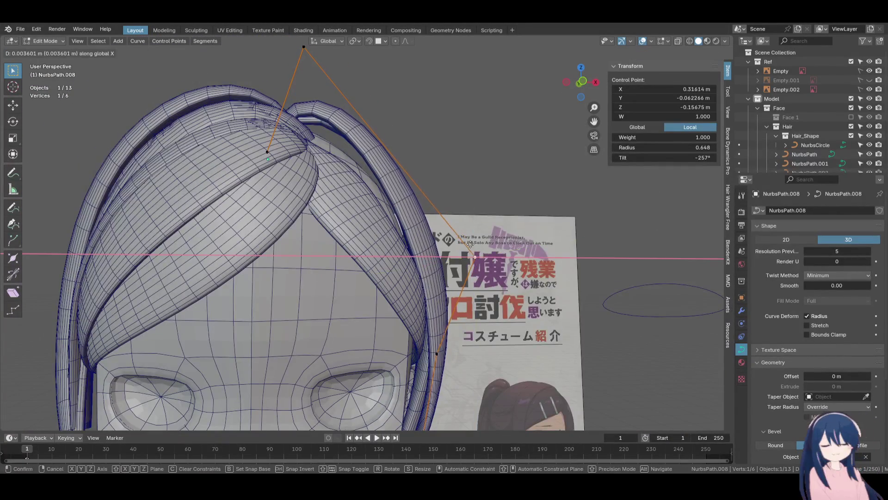
left_click(470, 244)
key("KP_1")
scroll(395, 217, "up", 3)
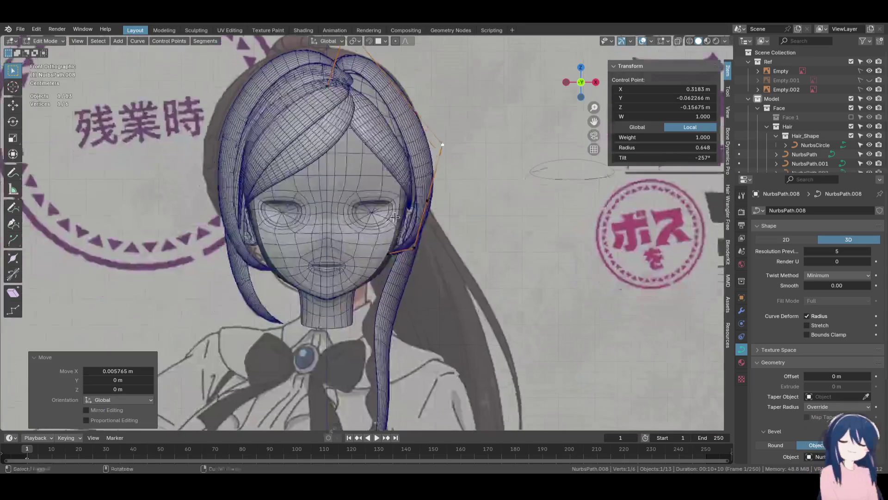
Switch to wireframe shading and reposition the strand's tip point
key("z")
left_click(319, 231)
scroll(362, 229, "up", 3)
left_click(428, 283)
key("g")
left_click(432, 283)
Move the middle and upper control points so the strand arcs toward the crown
left_click(465, 263)
key("g")
left_click(430, 249)
left_click(490, 166)
key("g")
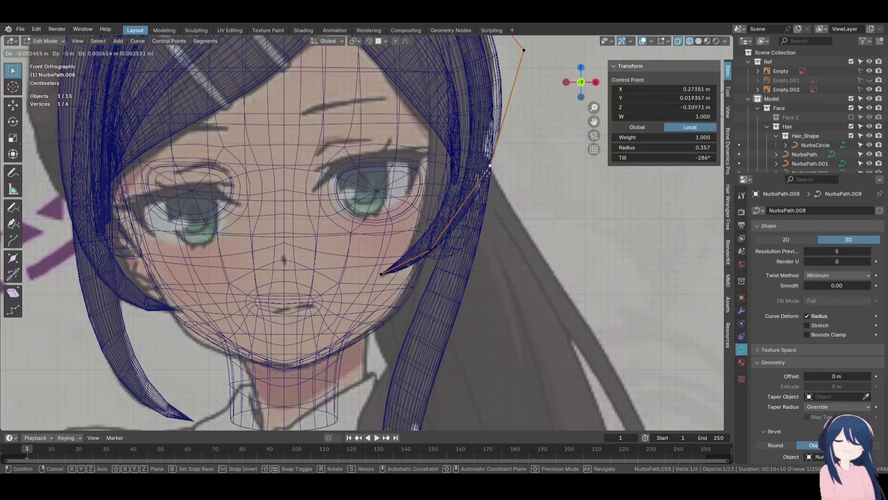
left_click(468, 166)
scroll(484, 185, "up", 5, "shift")
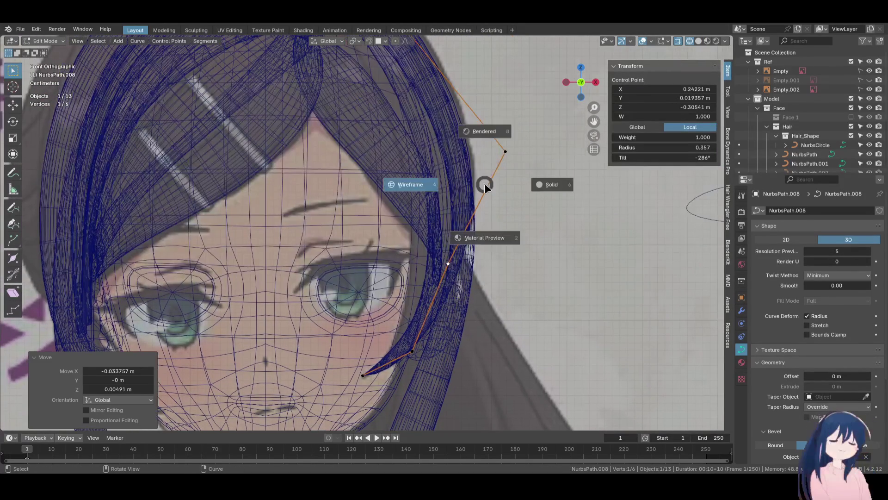
In solid shading from the right side, shift a point along Y and twist the strand there
left_click(551, 184)
middle_click_drag(509, 194, 365, 288)
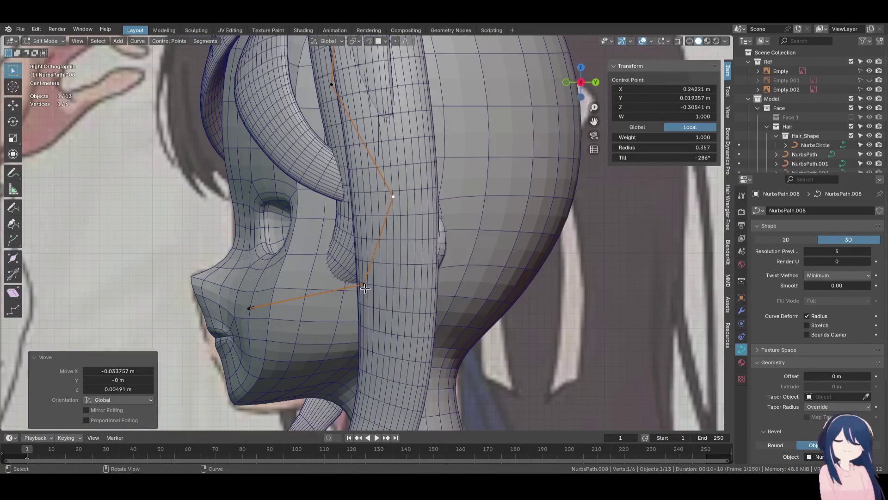
key("g")
key("y")
left_click(375, 294)
key("ctrl+t")
left_click(306, 208)
left_click(254, 302)
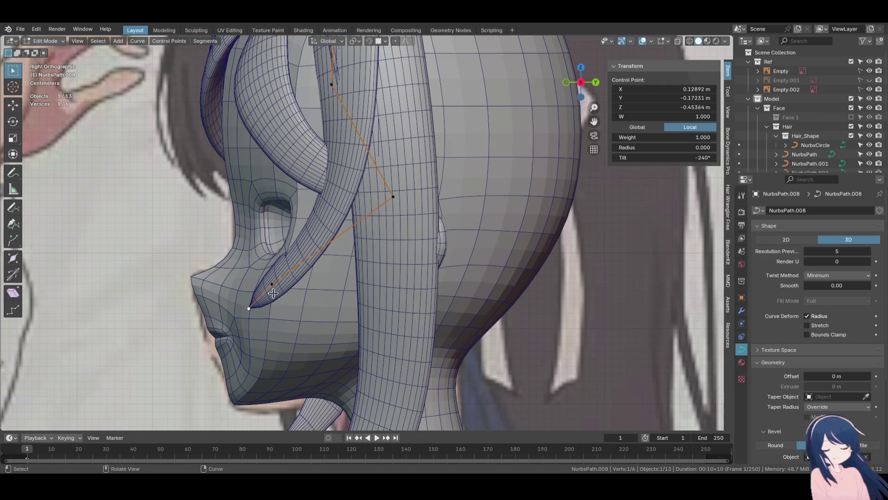
left_click(299, 200)
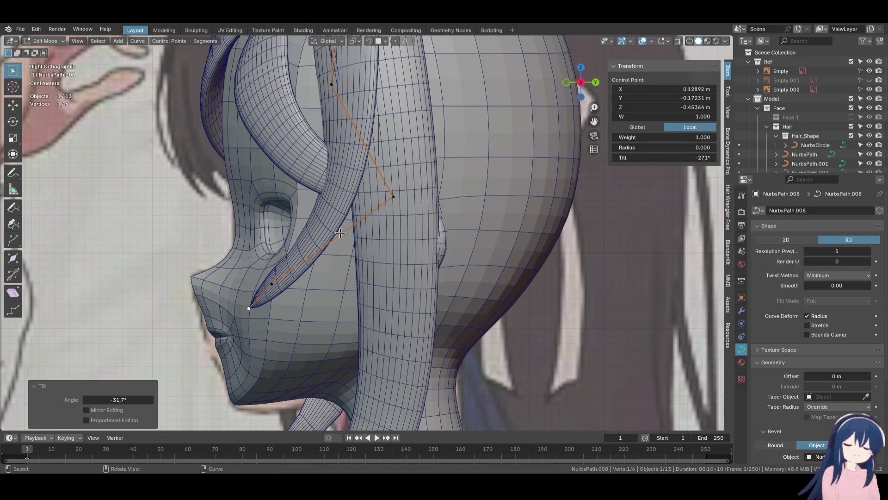
Move the corner point left, twist the strand at it, and shift the lower point
left_click(393, 197)
key("g")
left_click(377, 199)
key("ctrl+t")
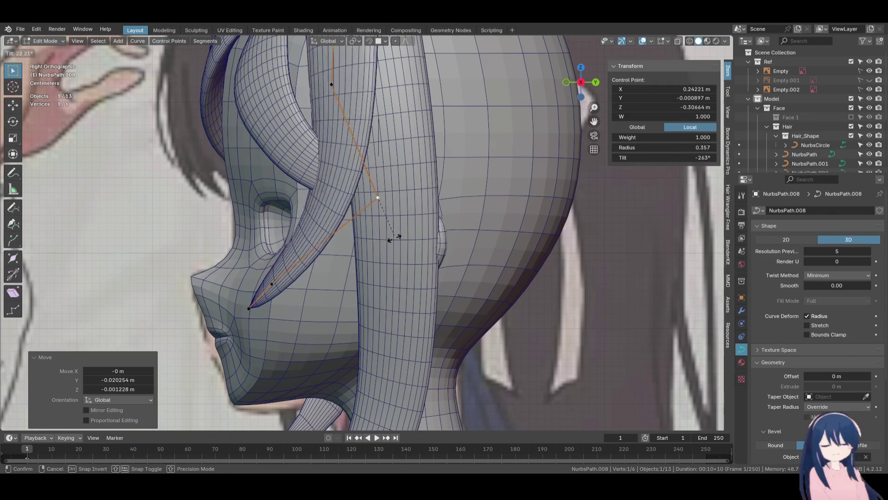
left_click(311, 256)
left_click(272, 284)
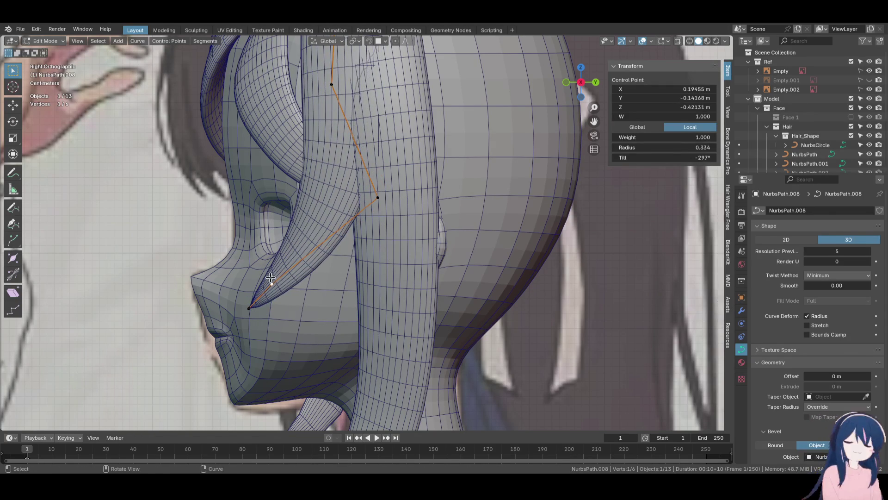
key("g")
left_click(291, 284)
From the front, thicken the strand at a point, then nudge that point right and the tip along X
key("KP_1")
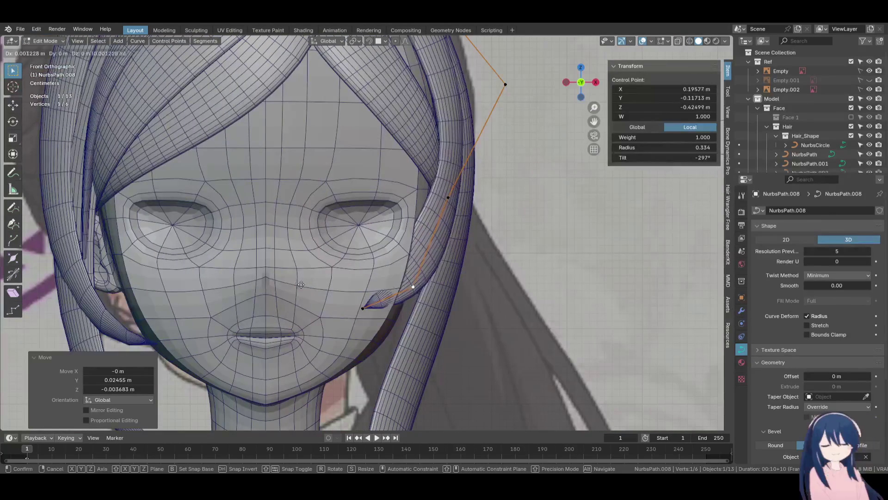
left_click(448, 333)
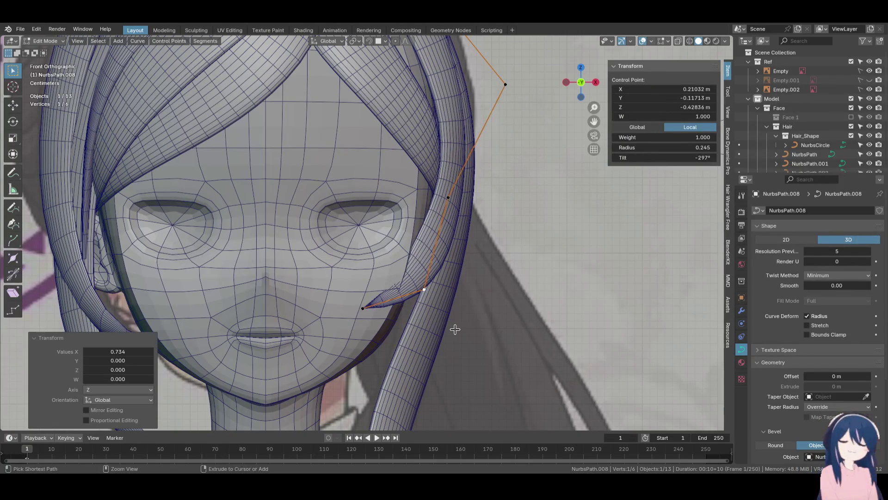
middle_click_drag(452, 330, 453, 342)
key("g")
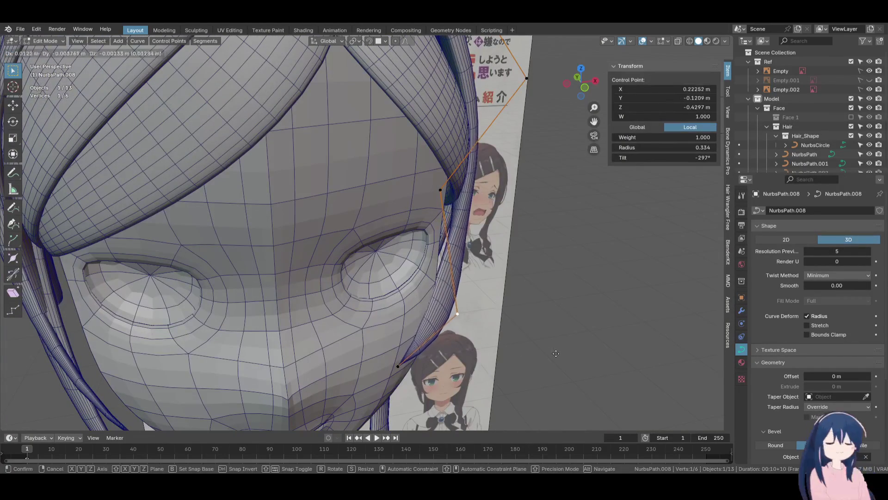
left_click(565, 352)
left_click(399, 365)
key("g")
key("x")
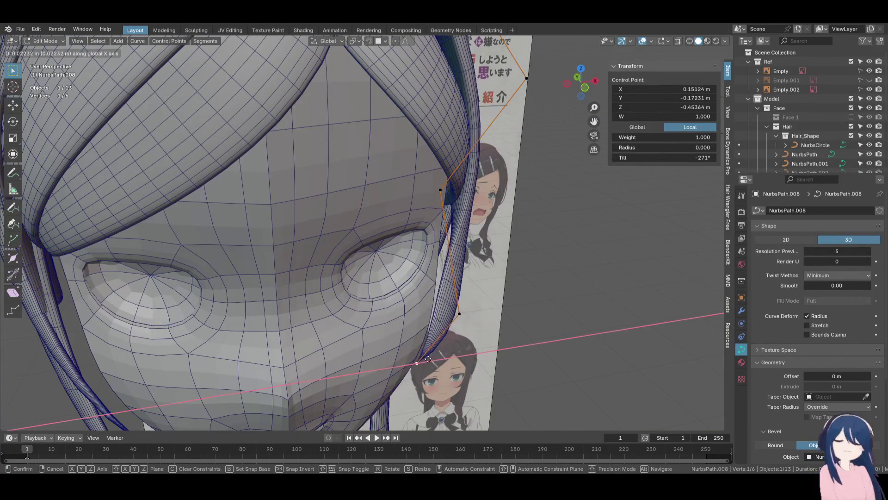
left_click(423, 358)
In front wireframe view, adjust the lower-middle point, tip, and upper point slightly left
key("KP_1")
left_click(434, 290)
key("shift+z")
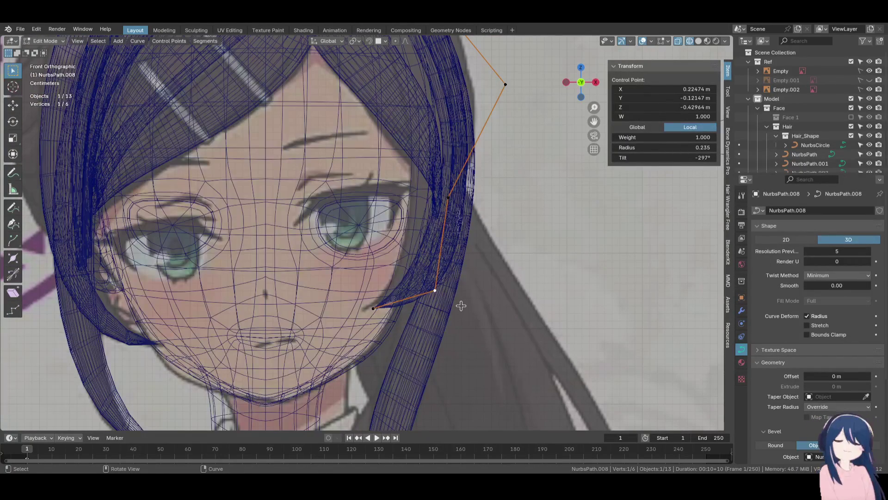
left_click(451, 296)
left_click(374, 308)
key("g")
left_click(376, 306)
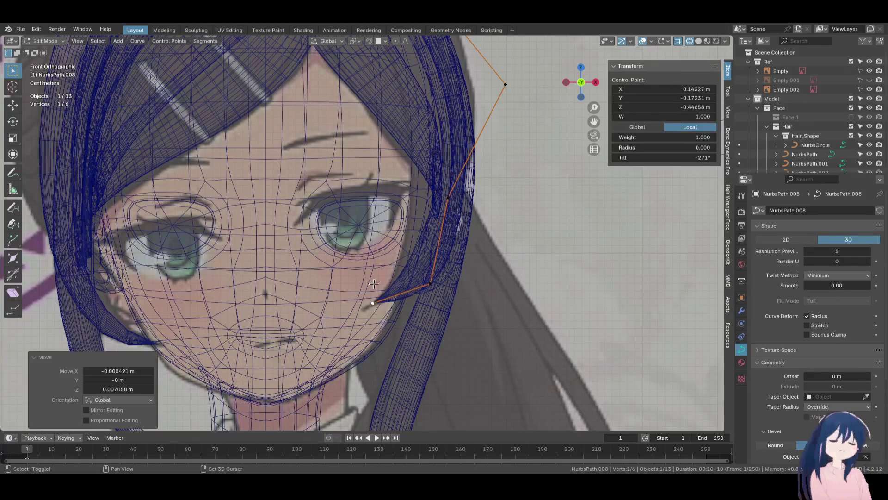
middle_click_drag(445, 211, 456, 275, "shift")
left_click(516, 153)
key("g")
left_click(511, 152)
Back in solid shading, move another point along X and twist the strand there by -238°
key("z")
left_click(515, 161)
mouse_move(545, 208)
middle_mouse_down()
mouse_move(422, 118)
mouse_move(461, 266)
middle_mouse_up()
left_click(460, 266)
scroll(460, 266, "up", 3)
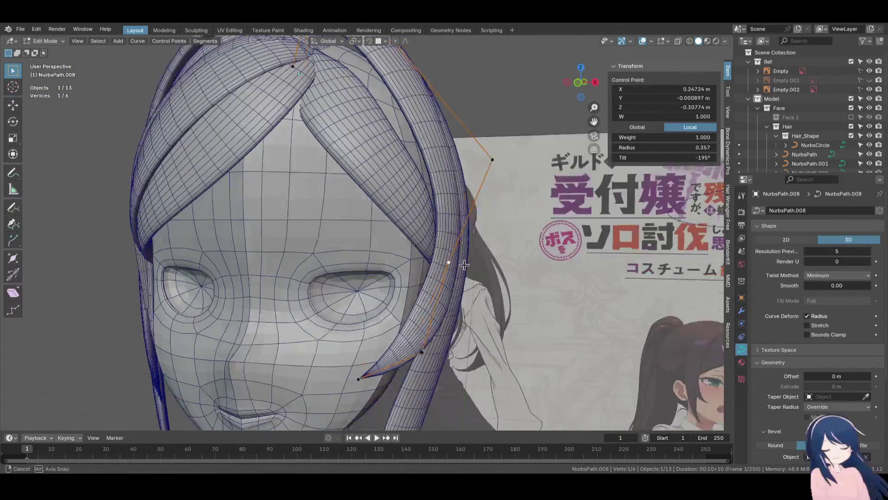
key("g")
key("x")
left_click(472, 267)
key("ctrl+t")
left_click(458, 247)
Shift a point along X and select the upper control point in solid shading
mouse_move(459, 246)
middle_mouse_down()
mouse_move(385, 248)
mouse_move(250, 176)
mouse_move(501, 237)
middle_mouse_up()
key("g")
key("x")
left_click(250, 176)
scroll(461, 240, "up", 4)
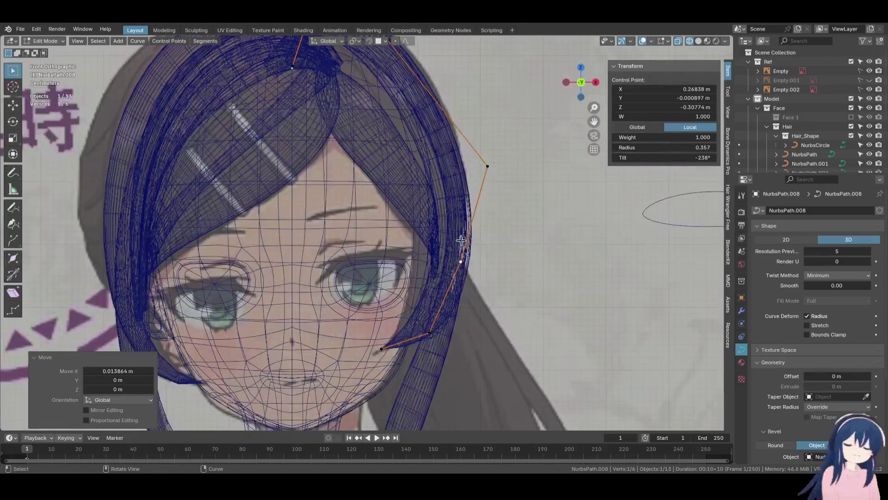
left_click(490, 168)
left_click(565, 199)
Viewing from the back of the head, reposition two control points of the strand
mouse_move(565, 199)
middle_mouse_down()
mouse_move(381, 241)
mouse_move(378, 272)
middle_mouse_up()
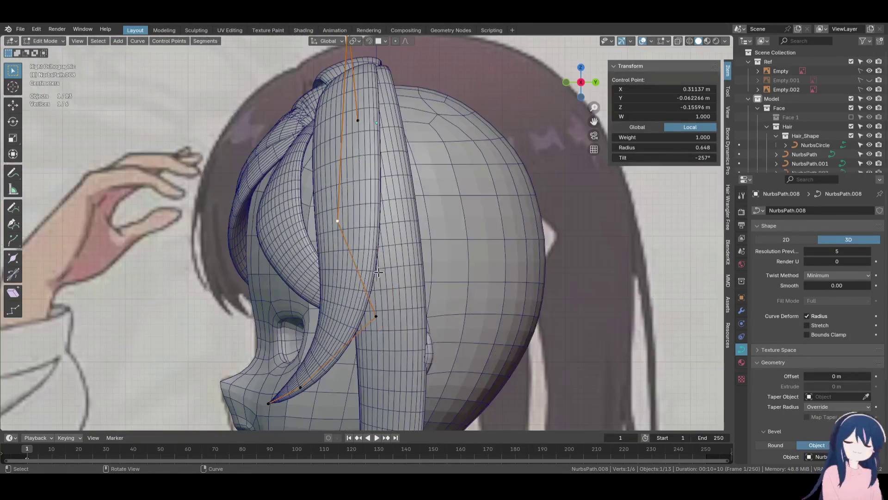
middle_click_drag(393, 324, 405, 243, "shift")
key("g")
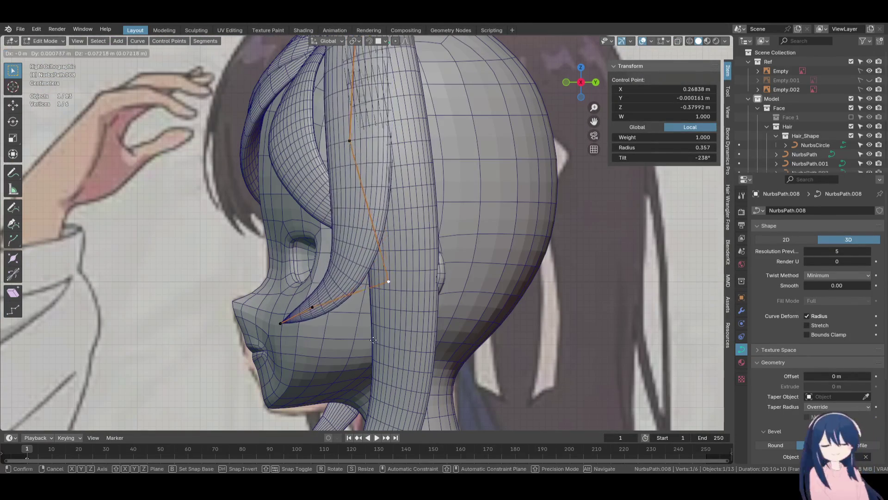
left_click(379, 335)
left_click(313, 307)
key("g")
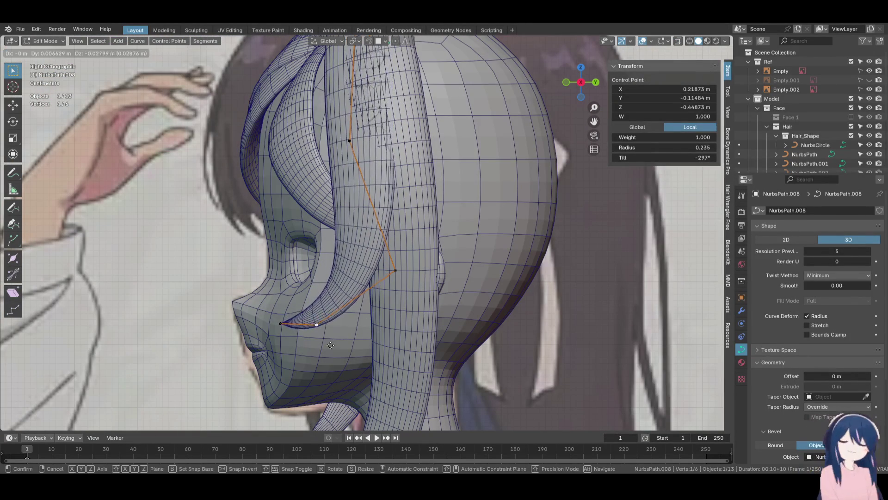
left_click(331, 344)
Adjust a point from the front view and compare the strand against the reference sheet
key("KP_1")
key("g")
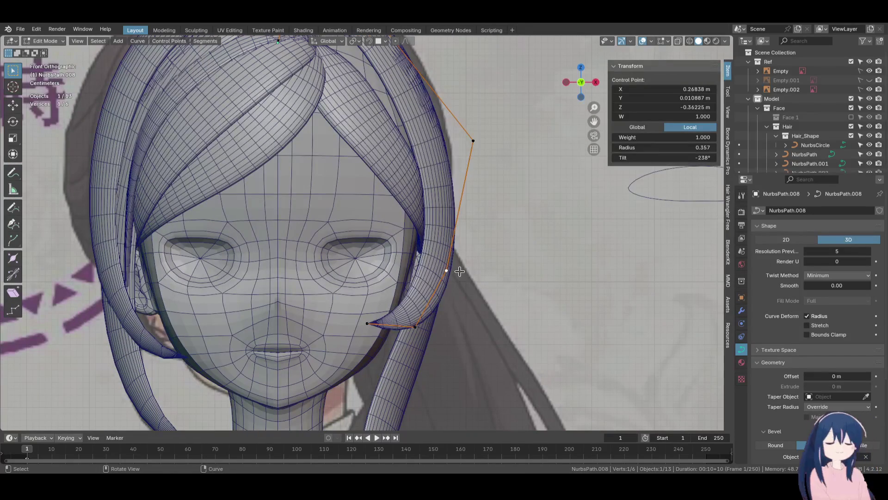
left_click(420, 326)
scroll(421, 326, "down", 5)
mouse_move(420, 326)
middle_mouse_down("shift")
mouse_move(346, 157)
mouse_move(342, 167)
mouse_move(369, 128)
middle_mouse_up("shift")
scroll(384, 176, "up", 3)
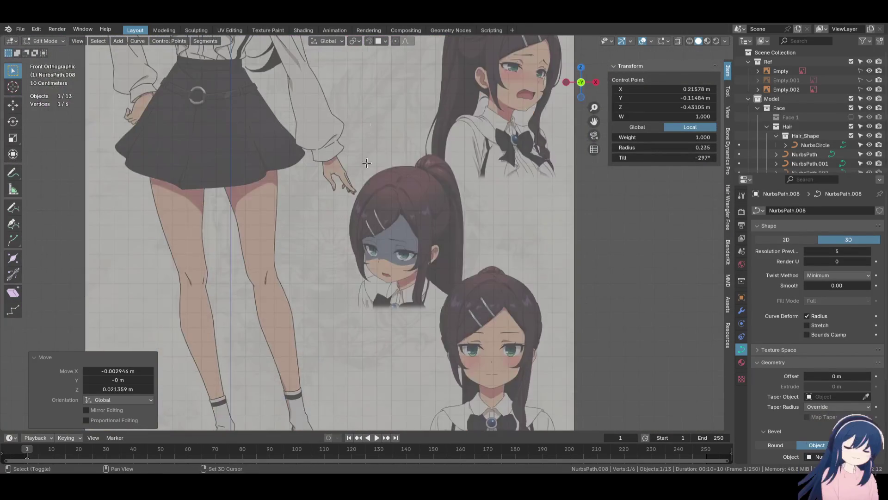
mouse_move(388, 256)
middle_mouse_down("shift")
mouse_move(366, 168)
mouse_move(416, 367)
mouse_move(396, 208)
middle_mouse_up("shift")
scroll(396, 235, "up", 4)
Hide the Empty.002 reference image, show Empty.001, and frame the face from the front
left_click(869, 90)
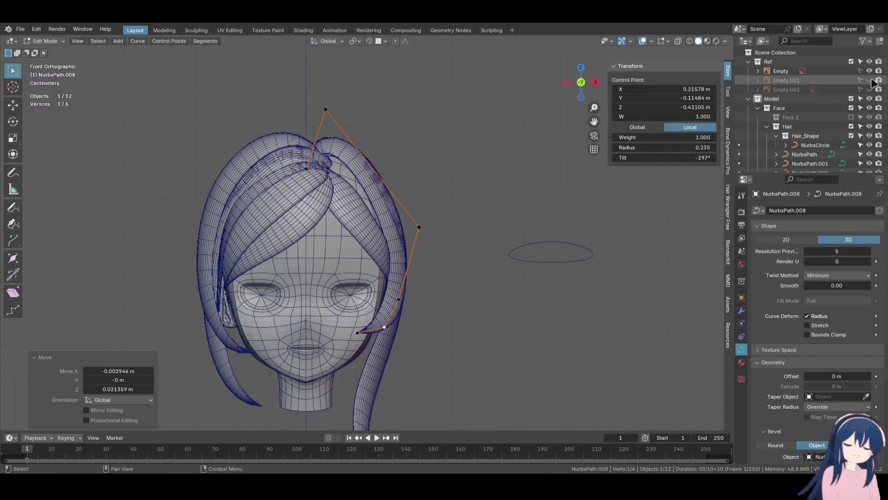
left_click(870, 80)
mouse_move(441, 322)
middle_mouse_down("shift")
mouse_move(464, 234)
mouse_move(444, 296)
middle_mouse_up("shift")
scroll(440, 222, "up", 2)
scroll(458, 230, "down", 5)
middle_click_drag(458, 230, 442, 242)
key("KP_1")
scroll(435, 238, "up", 3)
key("z")
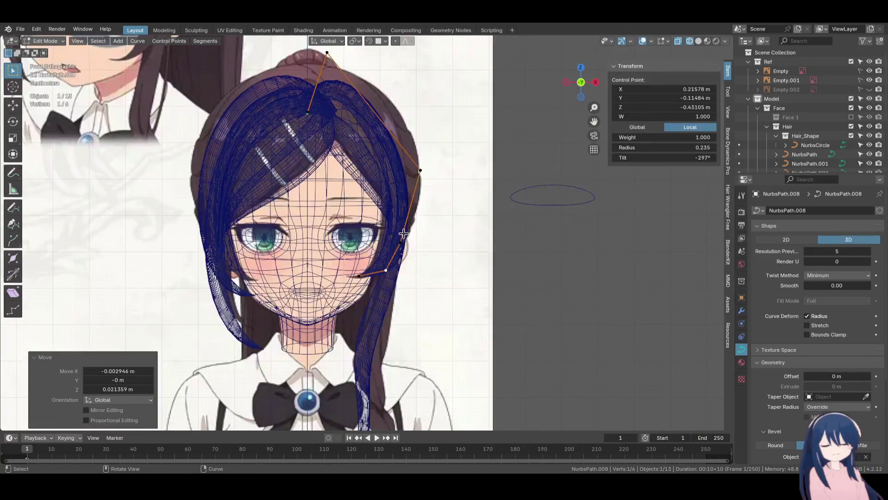
scroll(851, 125, "down", 5)
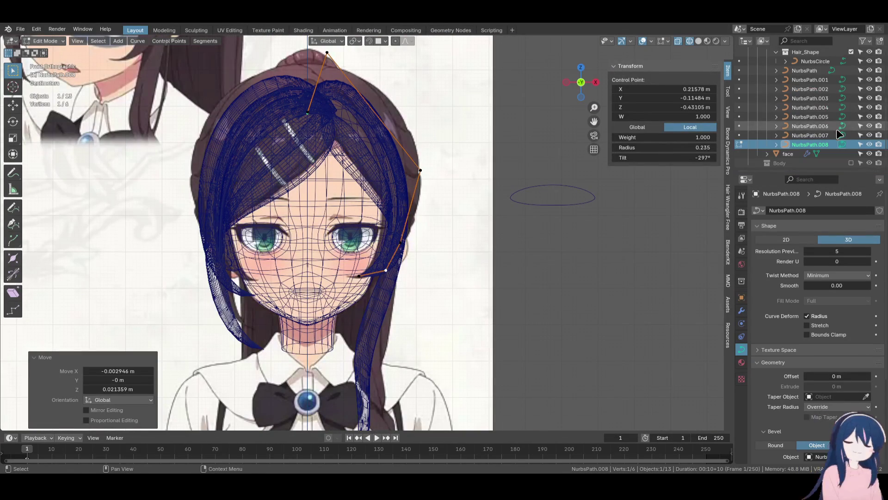
Hide the face mesh and all other hair strands to isolate NurbsPath.008
left_click(870, 153)
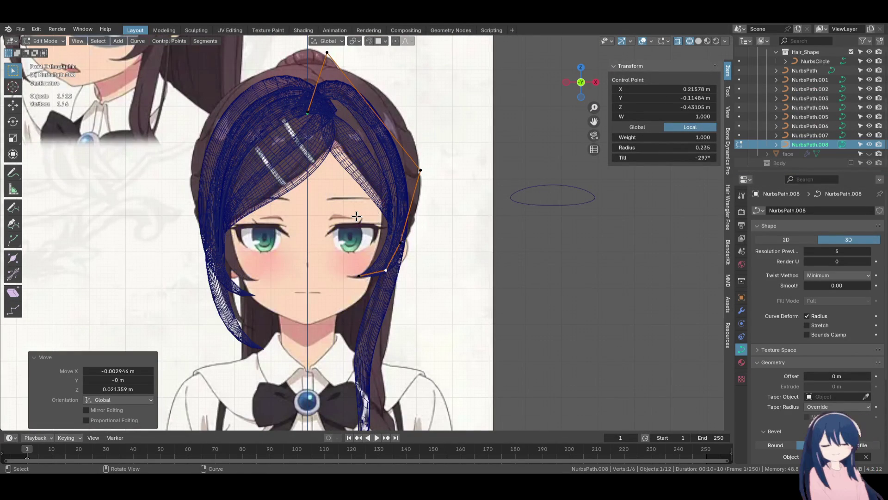
scroll(356, 216, "up", 2)
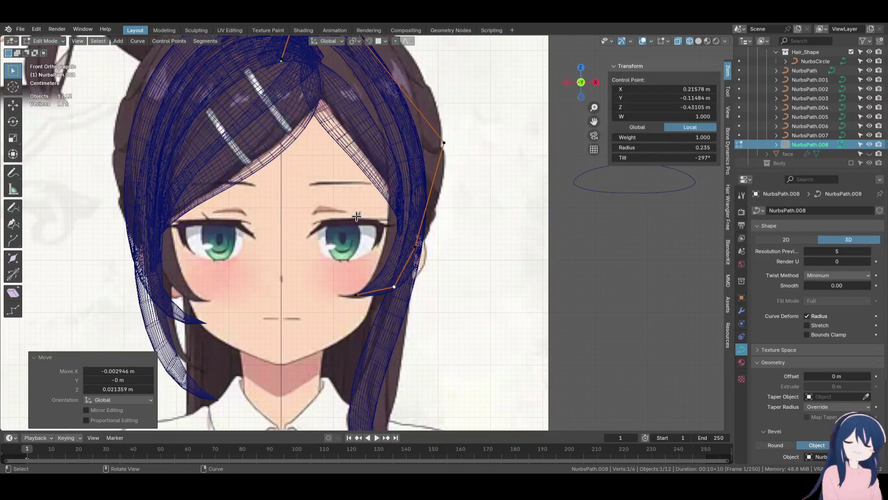
left_click_drag(869, 135, 869, 71)
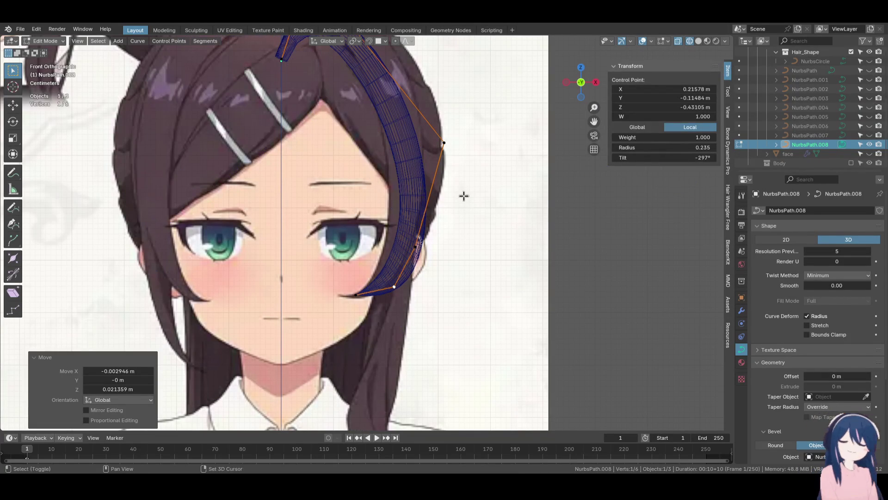
middle_click_drag(464, 195, 452, 252, "shift")
Move the strand's top point and thicken the lower middle point to radius 0.375
left_click(433, 222)
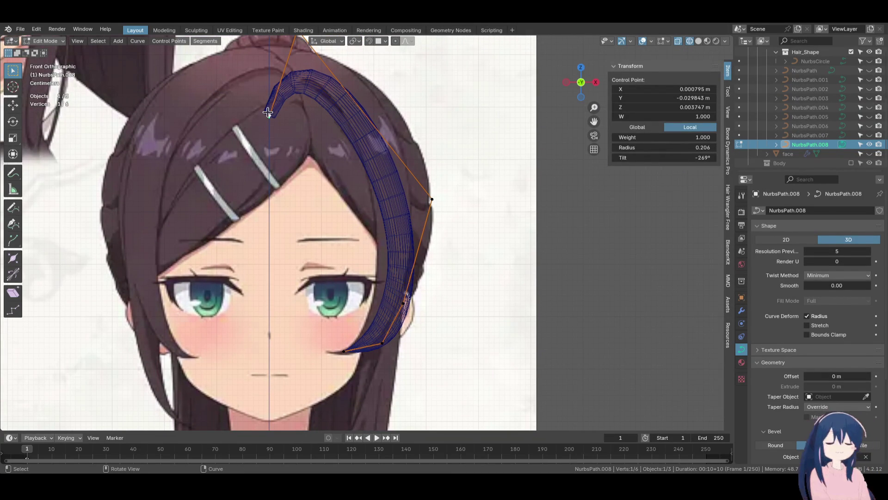
left_click(308, 106)
middle_click_drag(308, 107, 309, 130)
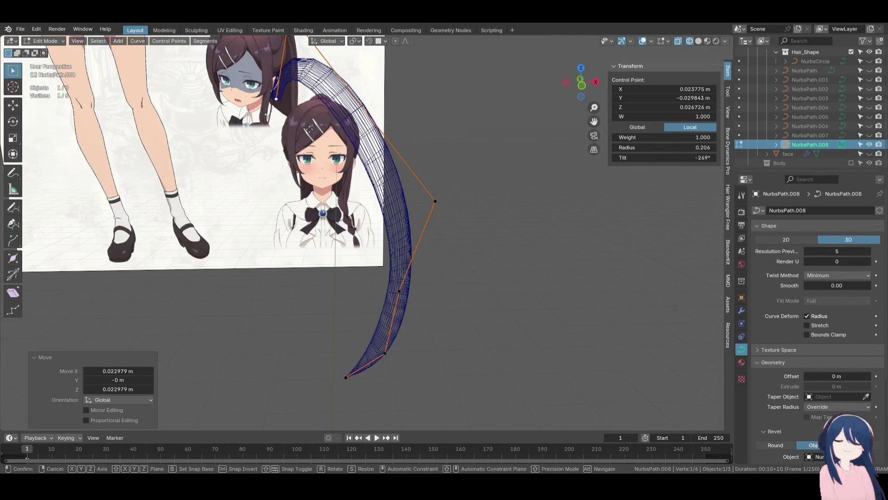
key("KP_1")
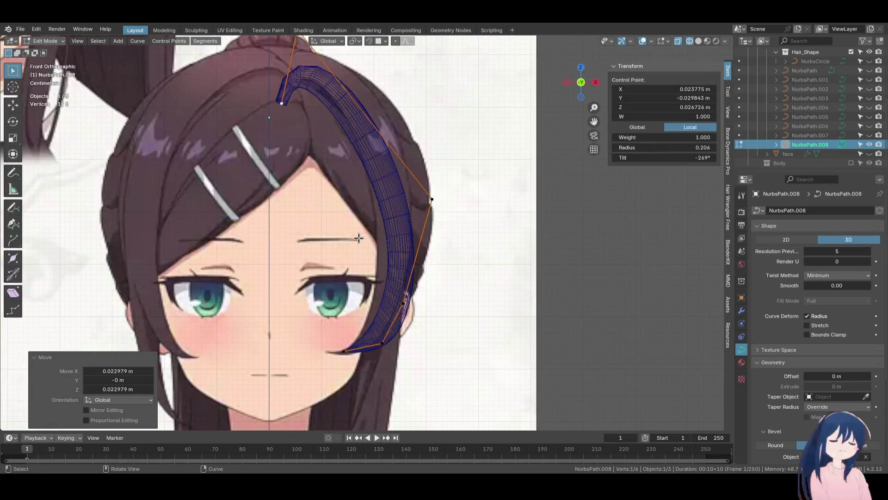
left_click(404, 303)
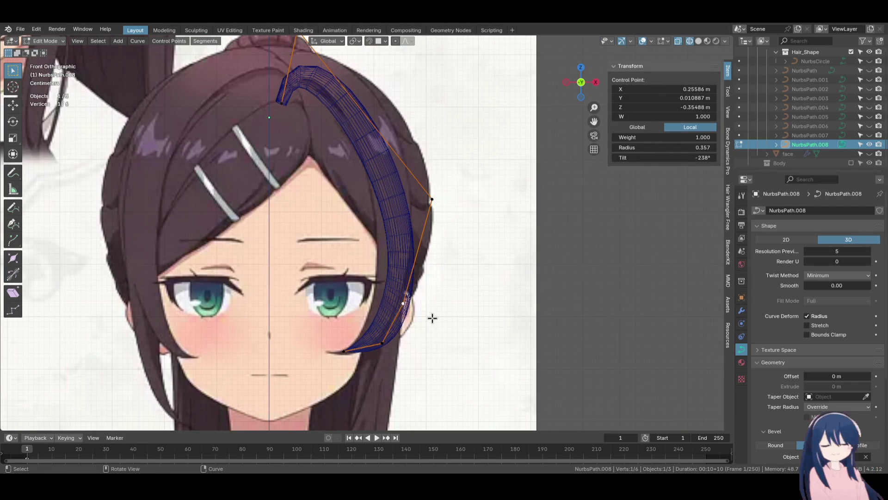
left_click(460, 314)
key("KP_3")
In side view, lower the strand tip near the nose along the Z axis
key("g")
key("Escape")
middle_click_drag(442, 311, 437, 240, "shift")
left_click(300, 280)
key("g")
key("z")
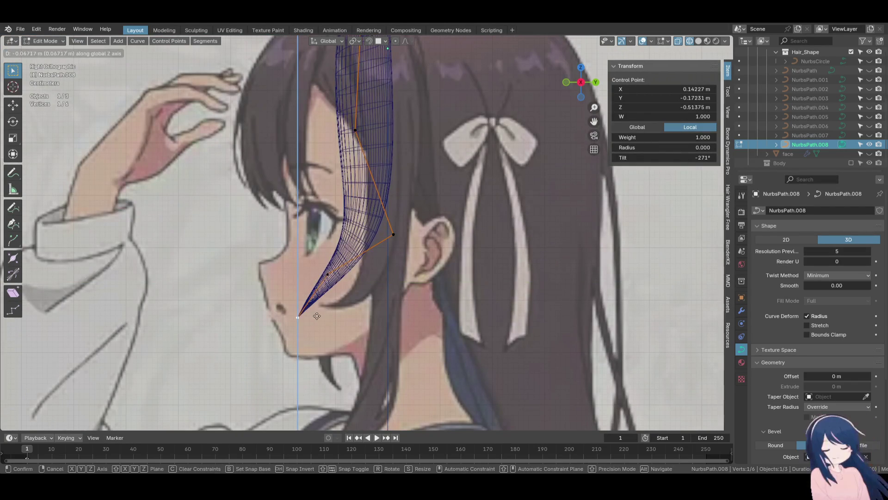
left_click(317, 316)
Place the next point beside the cheek, the upper point near the ear, and adjust thickness
left_click(329, 275)
key("g")
left_click(388, 278)
left_click(393, 234)
key("g")
left_click(419, 236)
key("alt+s")
left_click(462, 291)
Push the upper control point further back and refine the point beside the ear
key("g")
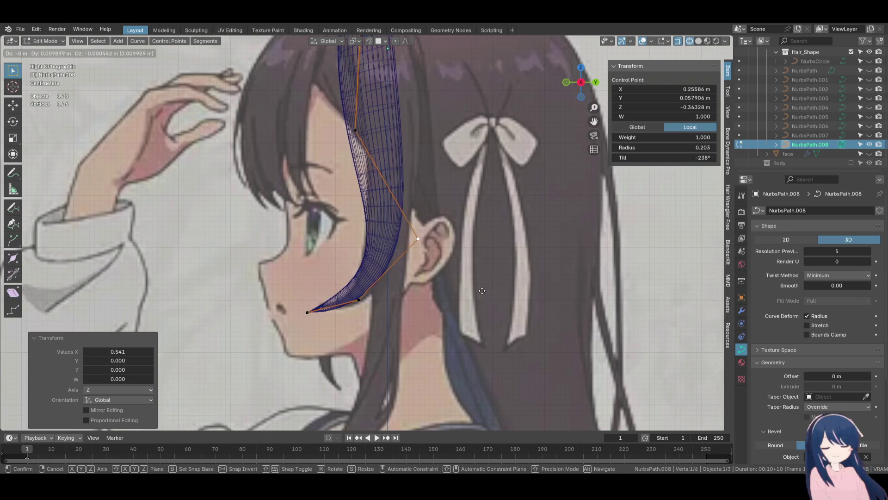
left_click(472, 291)
middle_click_drag(472, 290, 486, 360, "shift")
left_click(370, 204)
key("g")
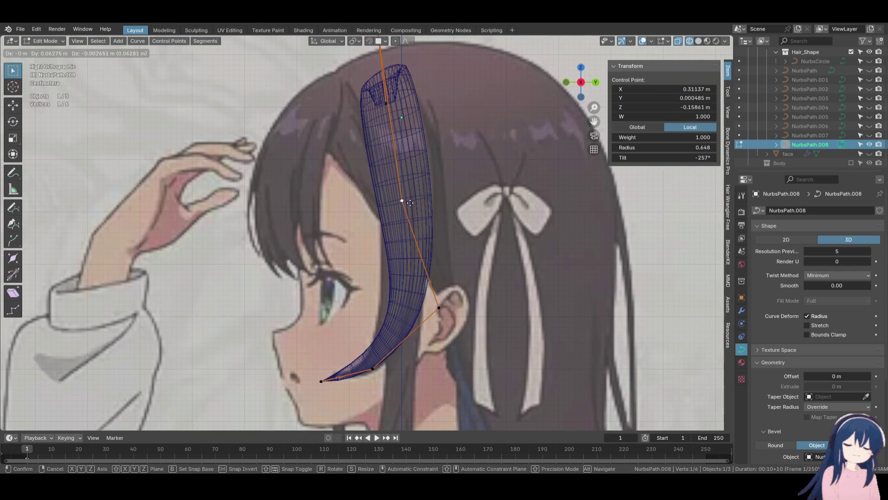
left_click(412, 202)
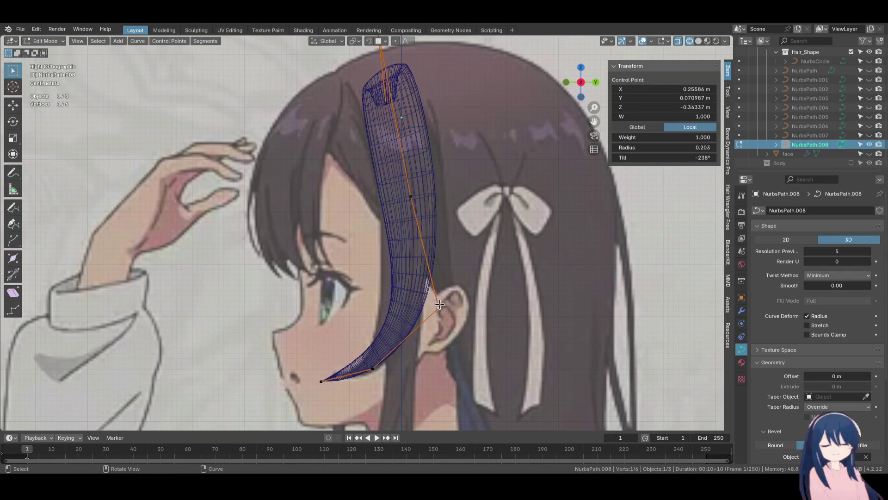
left_click(439, 304)
key("g")
left_click(440, 305)
Unhide the other hair strands, switch to solid shading, and return to the front view
left_click_drag(869, 137, 872, 61)
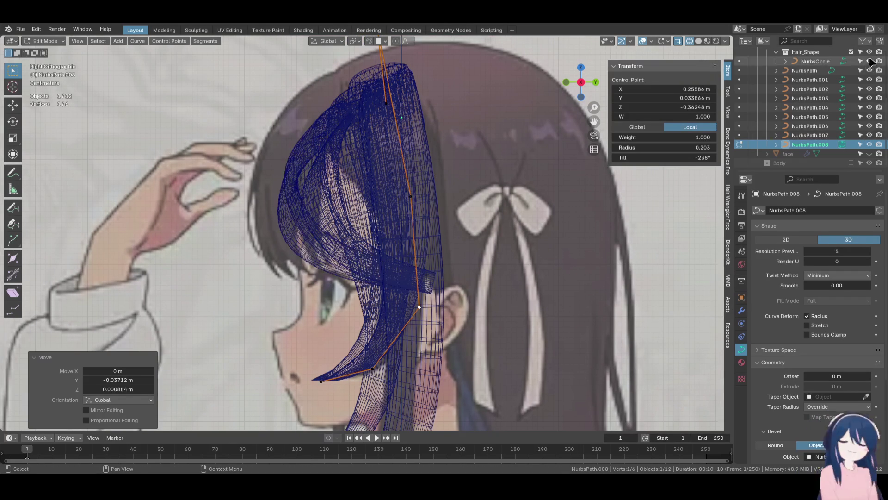
mouse_move(463, 317)
middle_mouse_down("shift")
mouse_move(453, 269)
mouse_move(431, 276)
middle_mouse_up("shift")
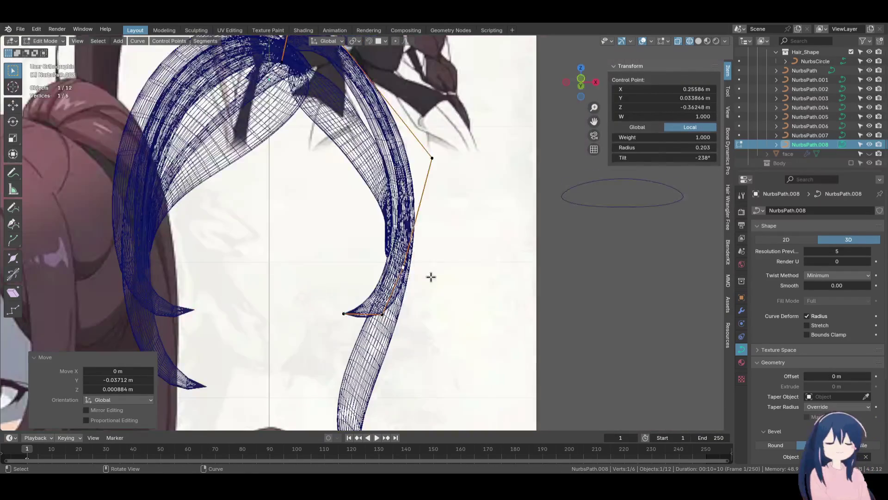
left_click(464, 276)
key("KP_3")
key("ctrl+z")
key("KP_1")
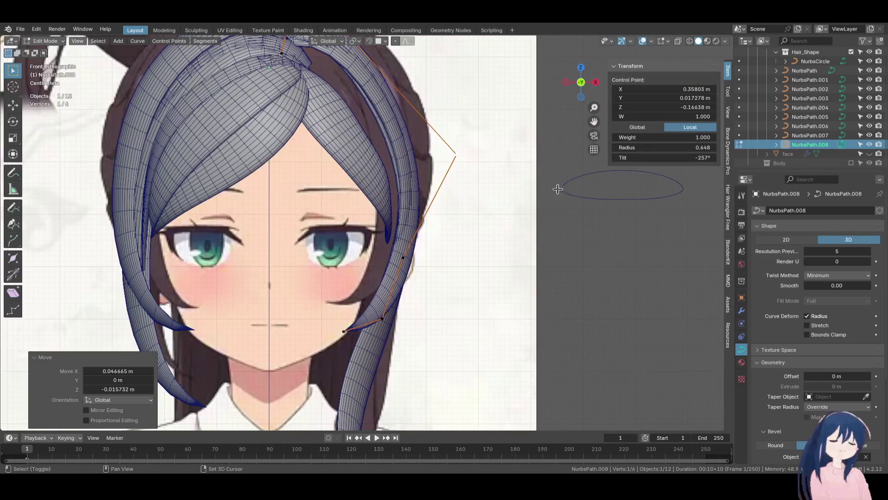
Twist the selected NurbsPath.008 point, then reposition it in side view
scroll(557, 188, "up", 2, "shift")
key("ctrl+t")
left_click(457, 258)
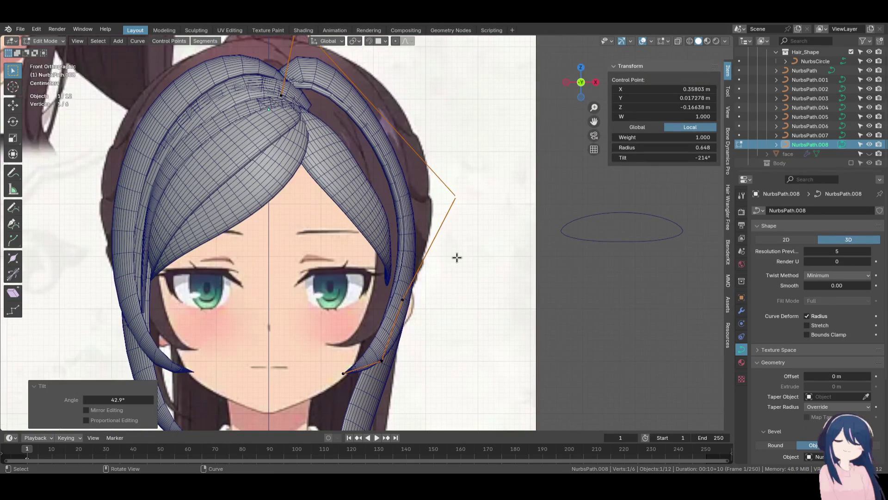
key("KP_3")
key("g")
left_click(354, 205)
key("g")
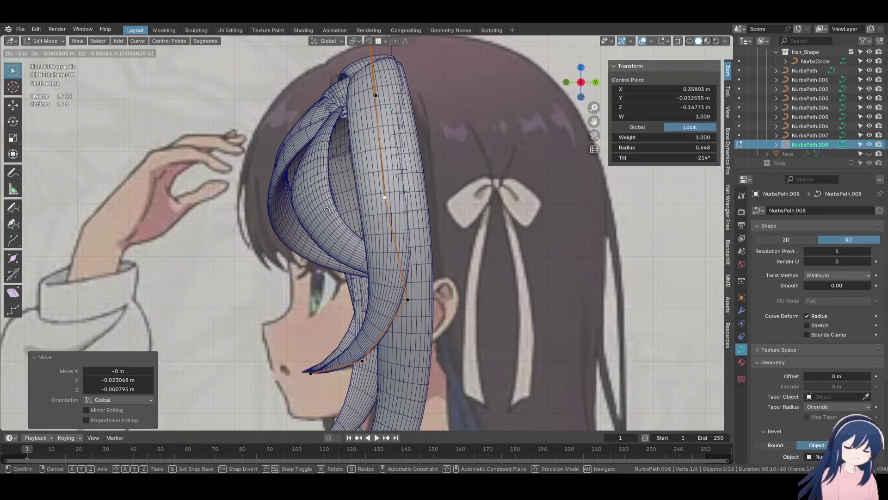
left_click(353, 205)
Move the side lock's top tip, then adjust another point in front view
scroll(352, 205, "up", 2, "shift")
left_click(373, 71)
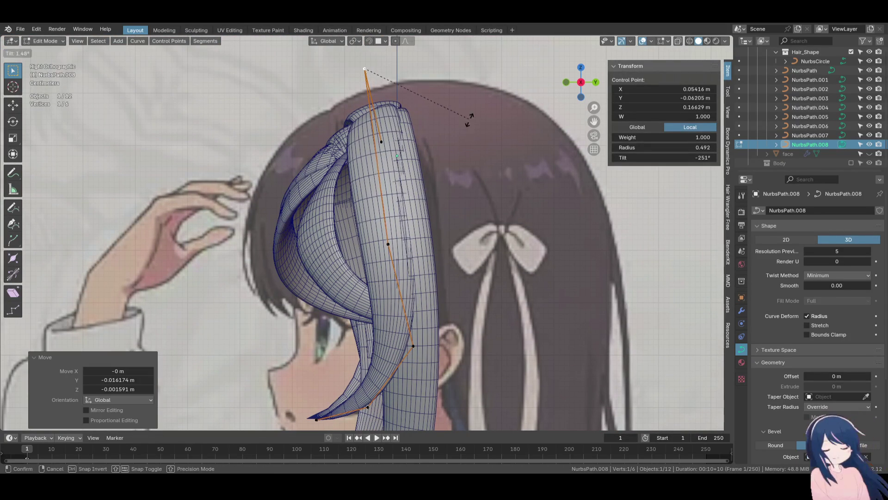
key("g")
left_click(482, 157)
key("KP_1")
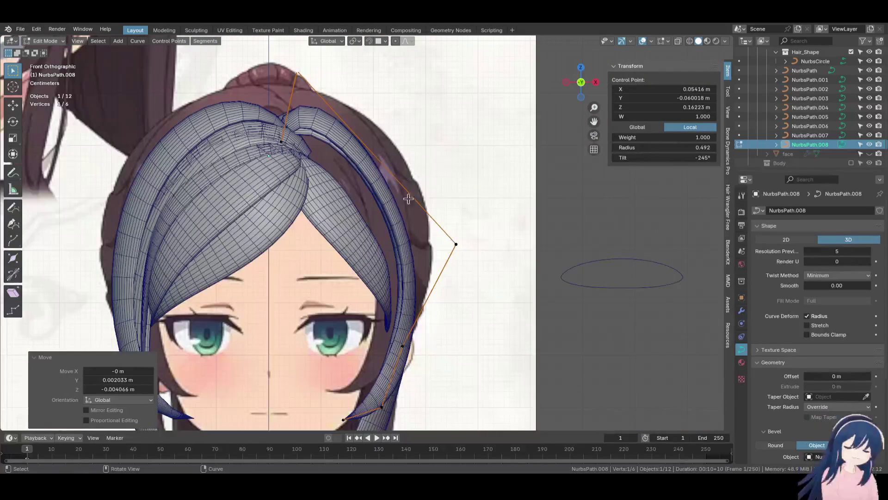
key("g")
left_click(457, 200)
scroll(456, 201, "down", 3, "shift")
middle_click_drag(451, 189, 352, 188)
key("KP_1")
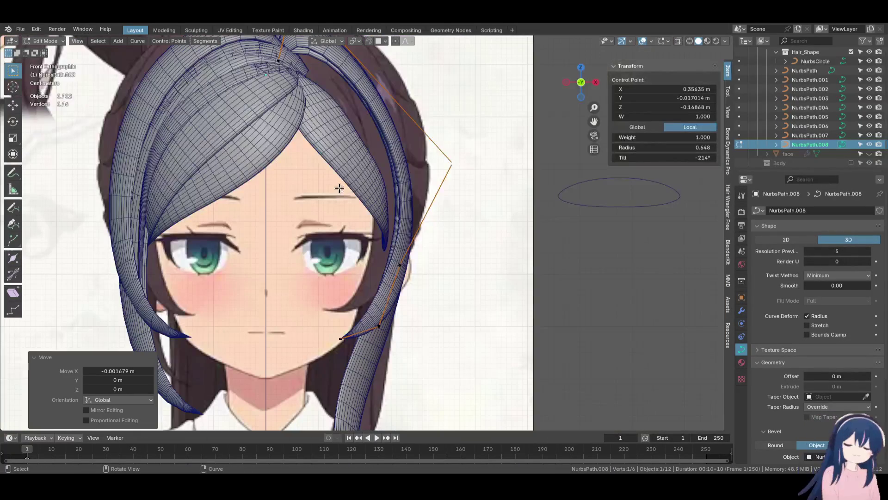
Unhide the face mesh and pull the jaw and upper outer points in toward the head
left_click(870, 153)
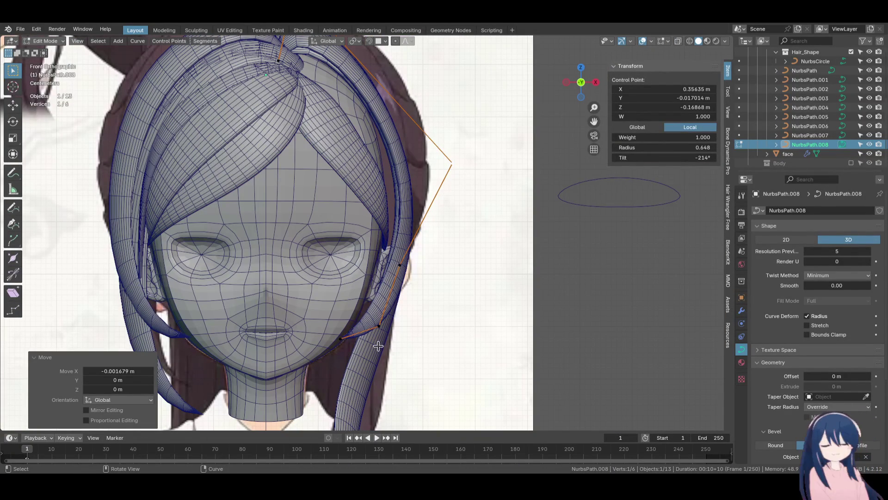
left_click(348, 341)
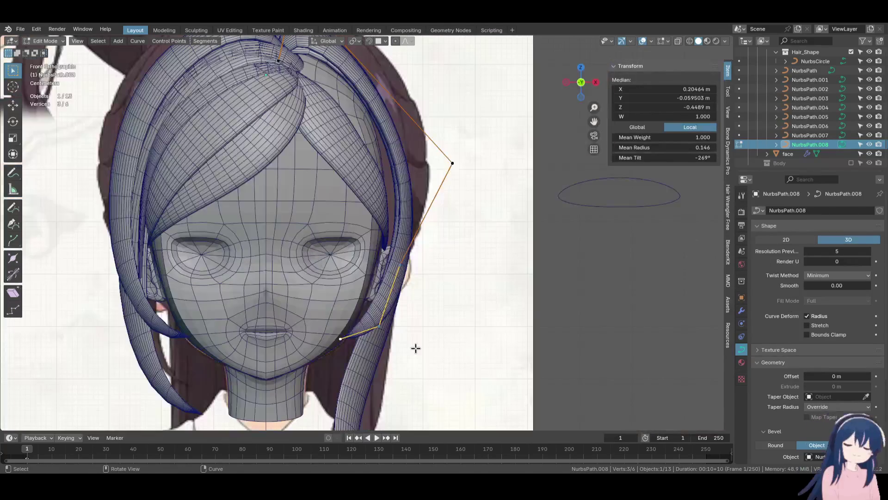
key("g")
key("x")
left_click(397, 347)
left_click(442, 166)
key("g")
left_click(430, 167)
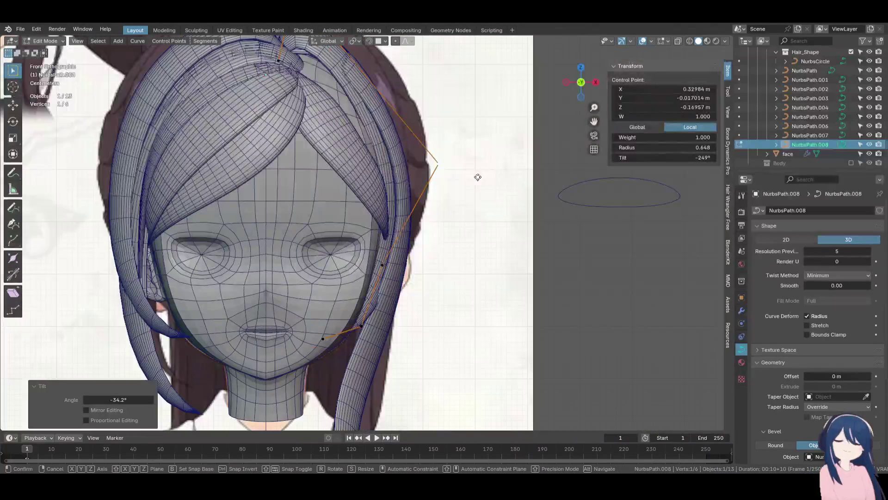
In side view, shift the lock's upper control points forward to follow the cheek
key("KP_3")
key("g")
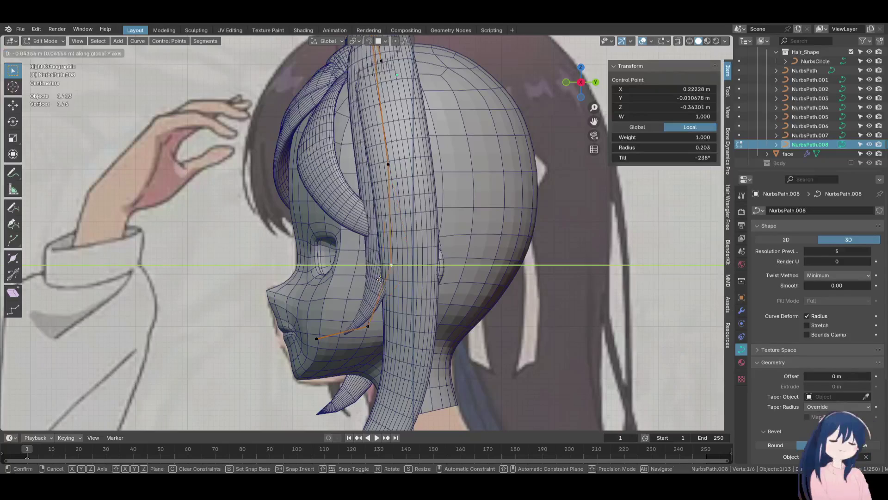
left_click(356, 288)
key("alt+a")
middle_click_drag(392, 164, 402, 217)
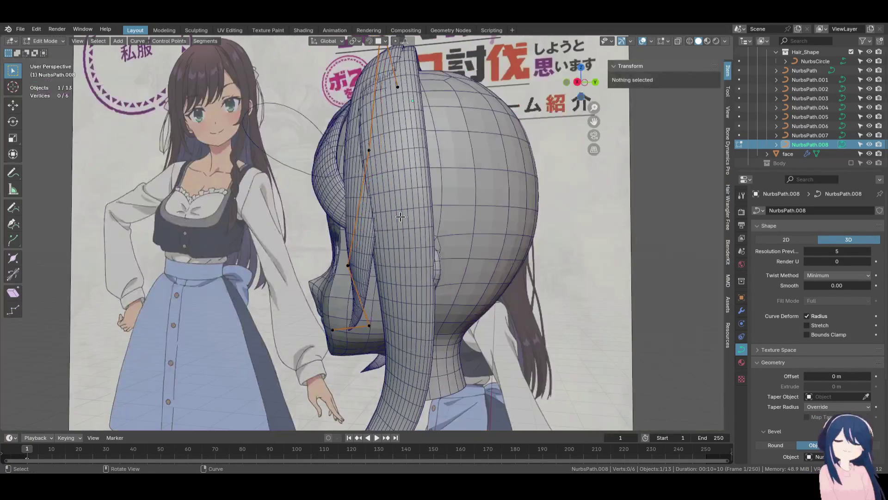
key("KP_3")
left_click(393, 168)
key("g")
left_click(385, 170)
Push the two lower control points back along Y so the lock follows the jaw
left_click(352, 265)
key("g")
left_click(368, 260)
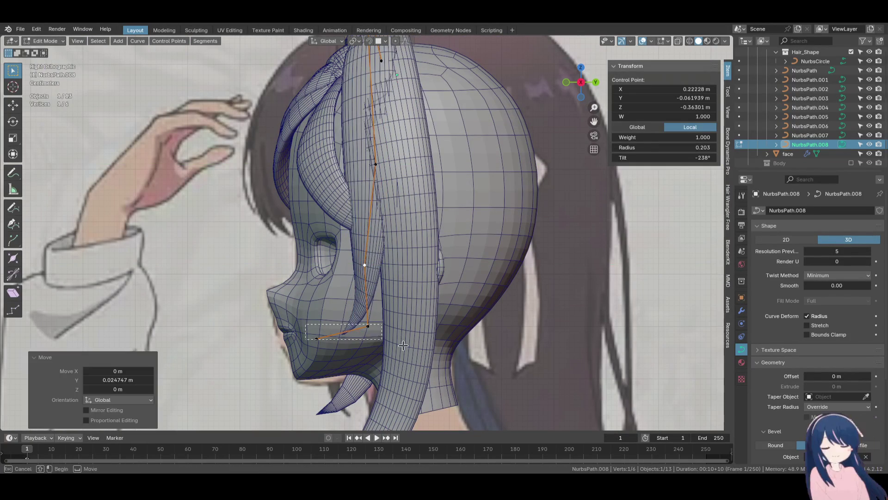
left_click_drag(381, 339, 306, 323)
key("g")
key("y")
left_click(385, 342)
scroll(388, 278, "down", 3)
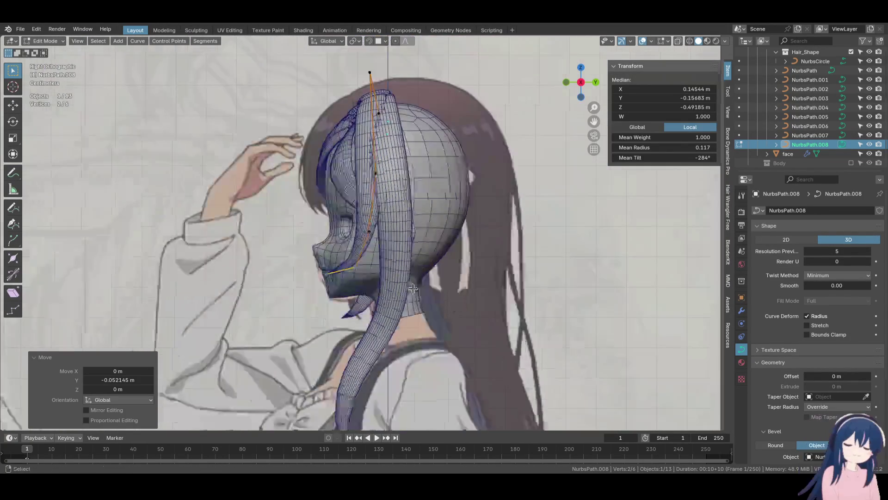
scroll(398, 247, "up", 3)
key("alt+q")
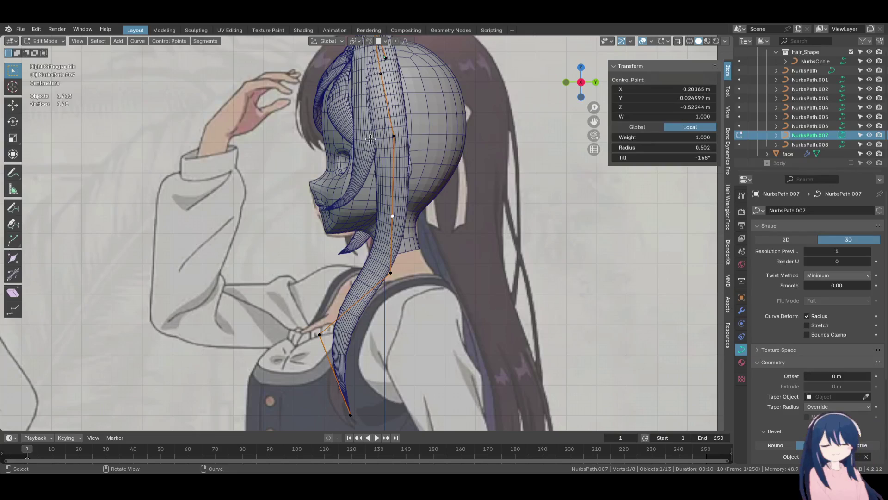
Nudge NurbsPath.007's lower side-lock points along the Y axis toward the face
left_click(446, 311)
key("g")
key("y")
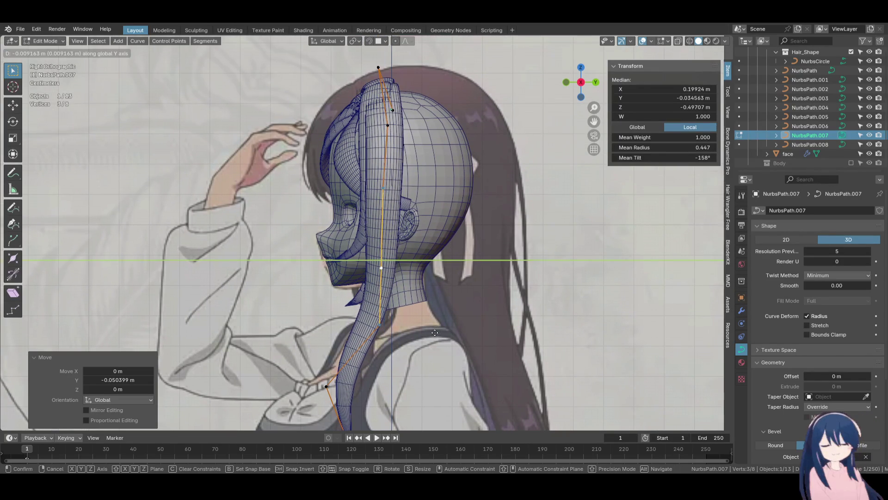
left_click(444, 333)
left_click(379, 323)
key("g")
key("y")
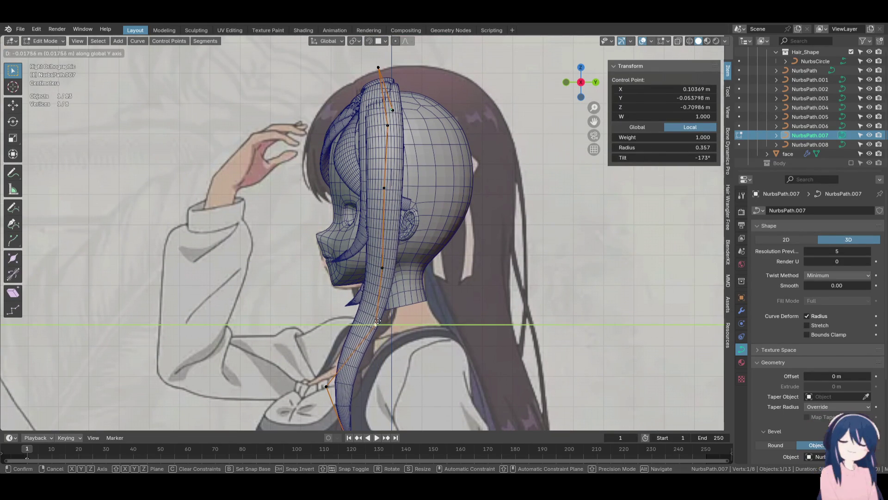
left_click(351, 317)
left_click(390, 194)
key("g")
key("y")
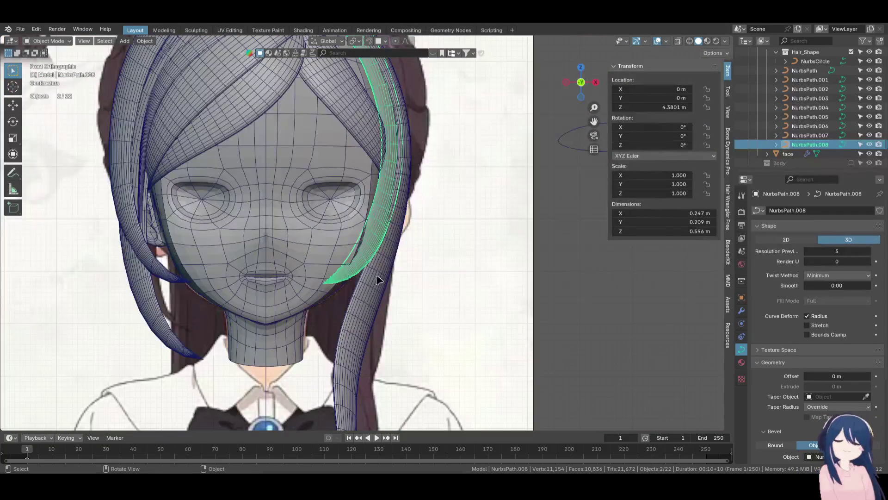
On NurbsPath.008, tilt a control point 15.4° and reposition it against the face
key("Tab")
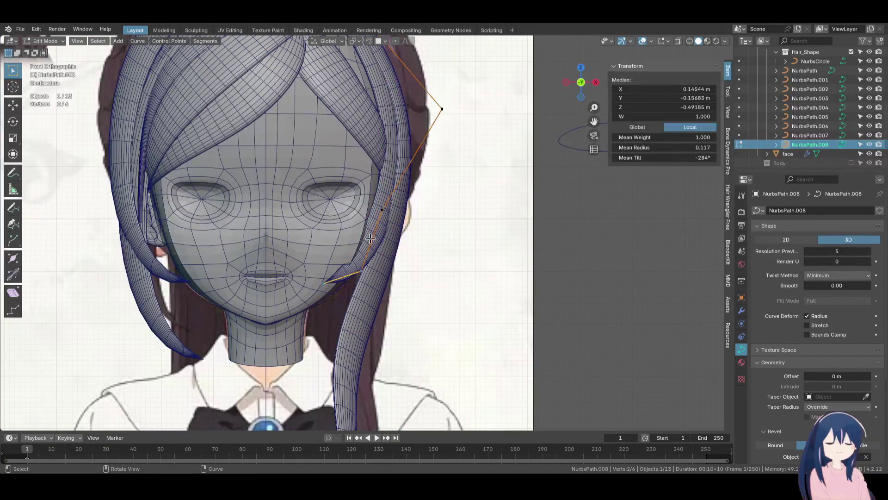
left_click(421, 283)
left_click(360, 271)
key("ctrl+t")
left_click(405, 318)
middle_click_drag(406, 318, 481, 351)
key("g")
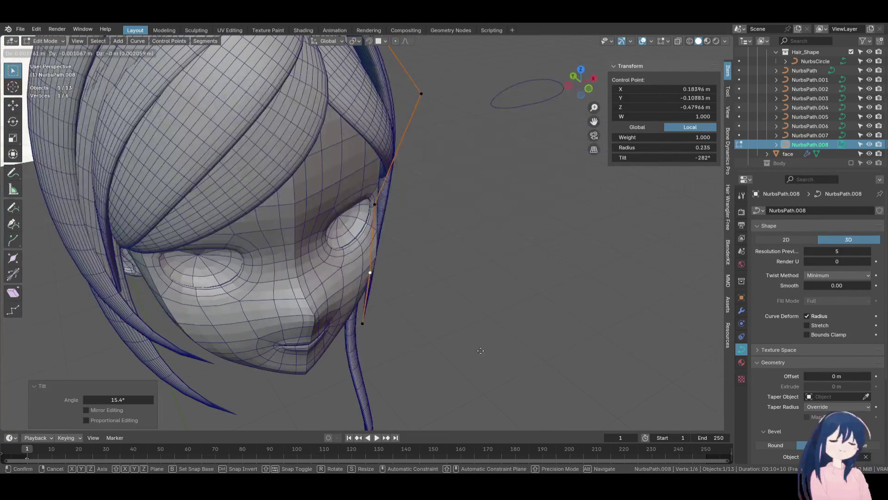
mouse_move(586, 351)
middle_mouse_down()
mouse_move(479, 345)
mouse_move(448, 301)
mouse_move(388, 279)
middle_mouse_up()
left_click(374, 201)
Set a NurbsPath.008 point's radius to 0.218 and shift it along X
left_click(377, 200)
mouse_move(377, 200)
middle_mouse_down()
mouse_move(324, 278)
mouse_move(318, 307)
mouse_move(405, 329)
middle_mouse_up()
left_click(411, 329)
key("g")
key("x")
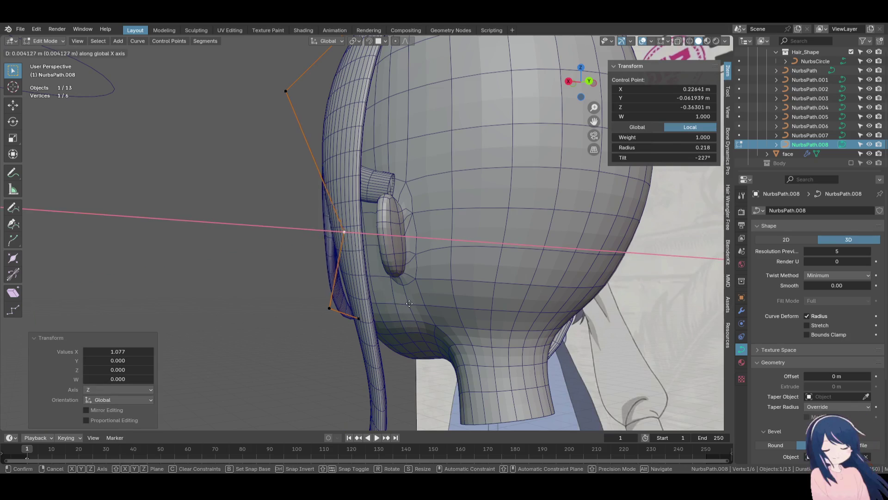
left_click(407, 304)
mouse_move(407, 304)
middle_mouse_down()
mouse_move(537, 314)
mouse_move(506, 276)
middle_mouse_up()
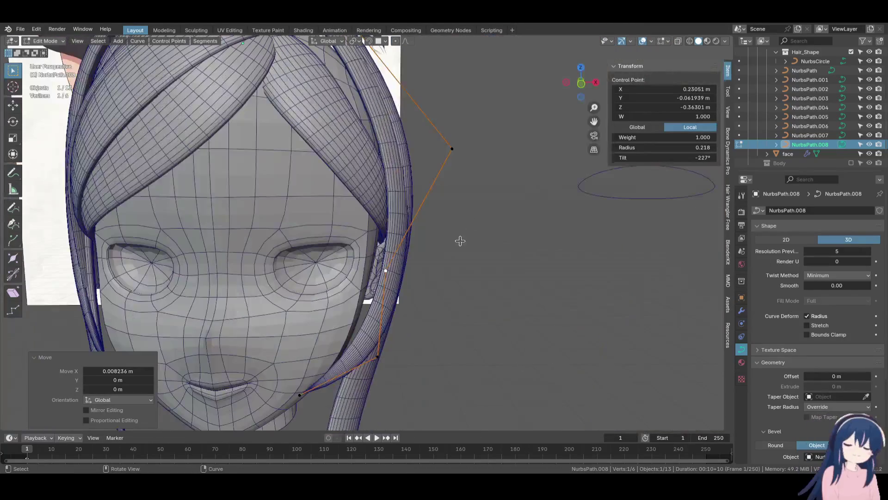
key("KP_1")
Nudge a point sideways in front view and tilt the strand's top point to -7.92°
scroll(496, 297, "up", 2)
key("g")
key("x")
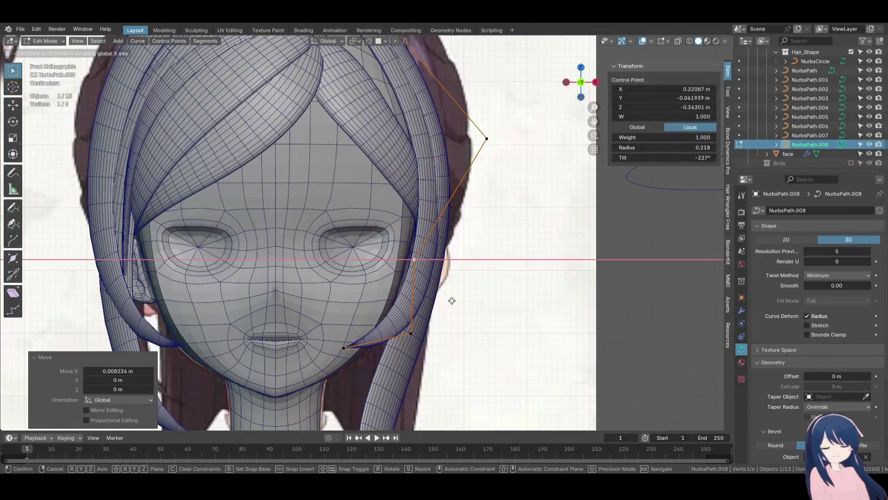
left_click(452, 301)
left_click(495, 139)
key("ctrl+t")
left_click(530, 224)
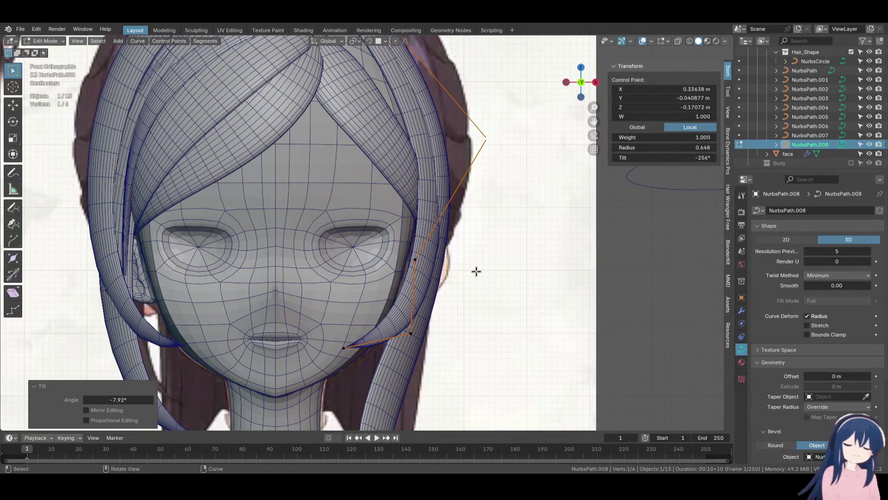
scroll(477, 271, "down", 2)
key("g")
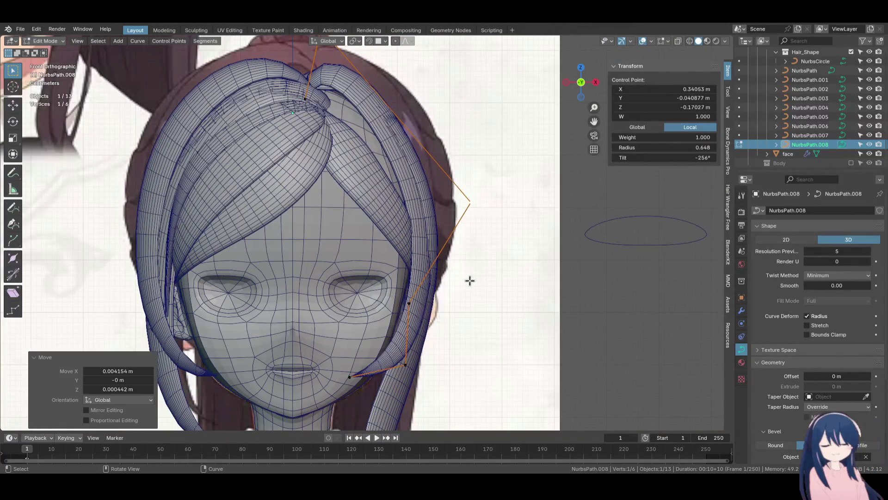
left_click(486, 301)
left_click(383, 175)
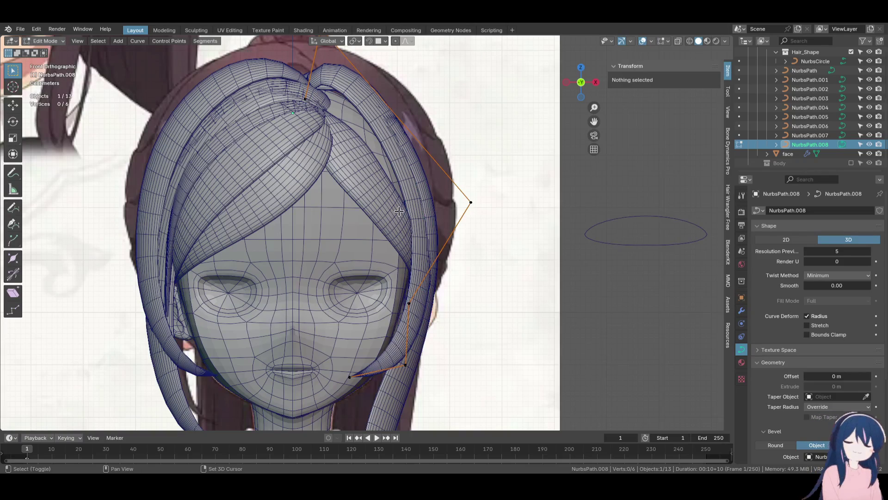
middle_click_drag(366, 190, 386, 224, "shift")
key("alt+q")
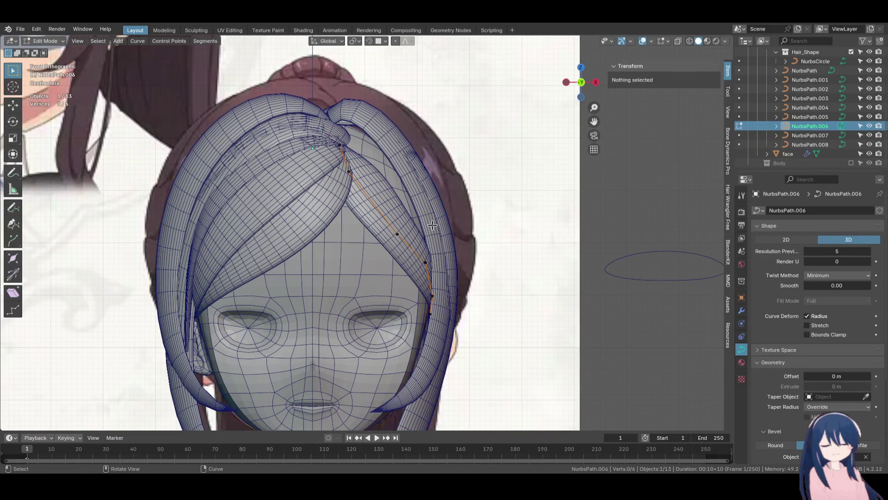
Move the new NurbsPath.009 strand's first point down-left and adjust its tilt
mouse_move(431, 225)
middle_mouse_down()
mouse_move(399, 217)
mouse_move(365, 286)
middle_mouse_up()
left_click(356, 297)
left_click_drag(366, 287, 364, 284)
mouse_move(363, 285)
middle_mouse_down()
mouse_move(379, 273)
mouse_move(359, 253)
mouse_move(426, 258)
middle_mouse_up()
key("g")
left_click(360, 253)
key("KP_1")
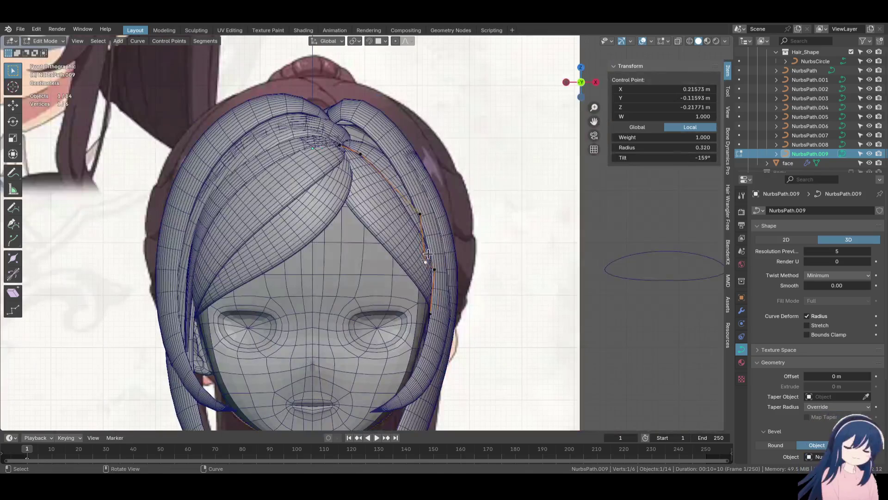
left_click(425, 240)
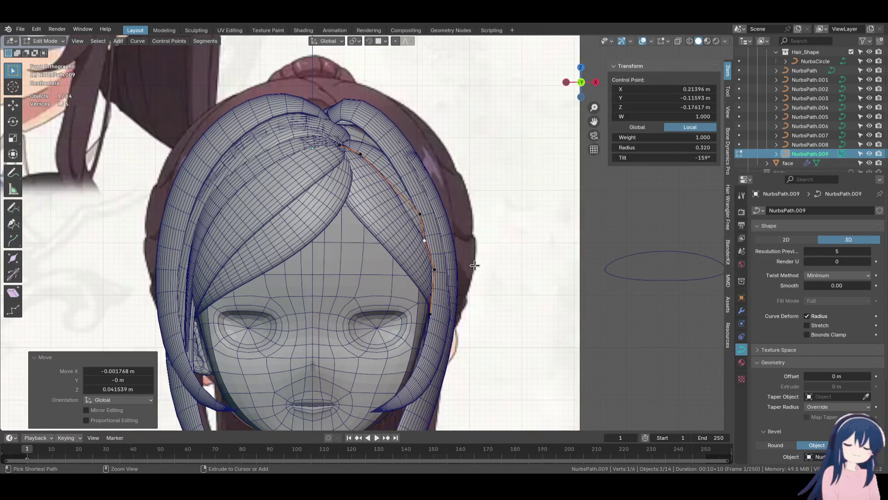
left_click(475, 228)
Reposition two more control points and tilt one 39.1° to follow the forehead
mouse_move(475, 229)
middle_mouse_down()
mouse_move(466, 333)
mouse_move(365, 232)
middle_mouse_up()
left_click(372, 216)
key("g")
left_click(371, 230)
left_click(428, 231)
middle_click_drag(463, 259, 489, 312)
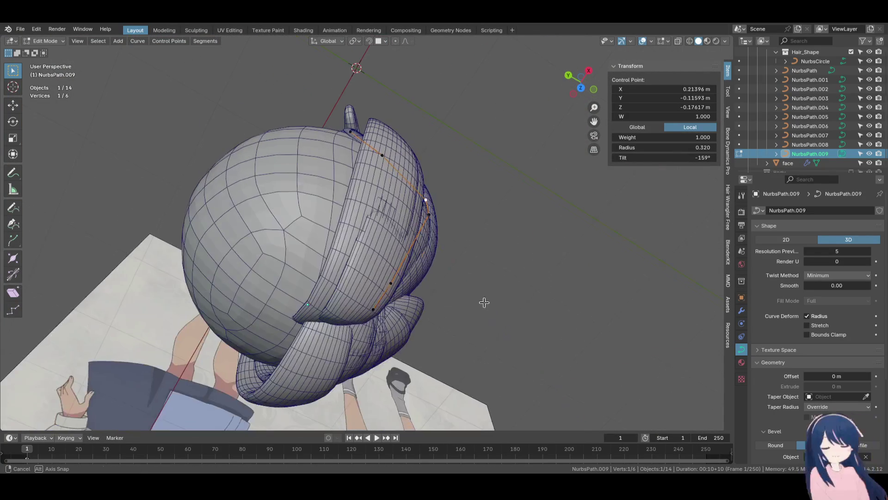
mouse_move(438, 234)
middle_mouse_down()
mouse_move(434, 194)
mouse_move(407, 231)
mouse_move(417, 211)
mouse_move(458, 221)
mouse_move(421, 213)
mouse_move(352, 242)
mouse_move(424, 279)
middle_mouse_up()
key("g")
left_click(419, 208)
key("g")
left_click(458, 196)
Push the strand's top point back along Y and set its tilt to -154°
left_click(424, 280)
left_click(428, 315)
mouse_move(429, 315)
middle_mouse_down()
mouse_move(361, 194)
mouse_move(343, 259)
mouse_move(356, 189)
mouse_move(419, 284)
mouse_move(419, 222)
middle_mouse_up()
left_click(328, 161)
key("g")
key("z")
left_click(337, 271)
key("ctrl+z")
key("g")
key("y")
left_click(419, 279)
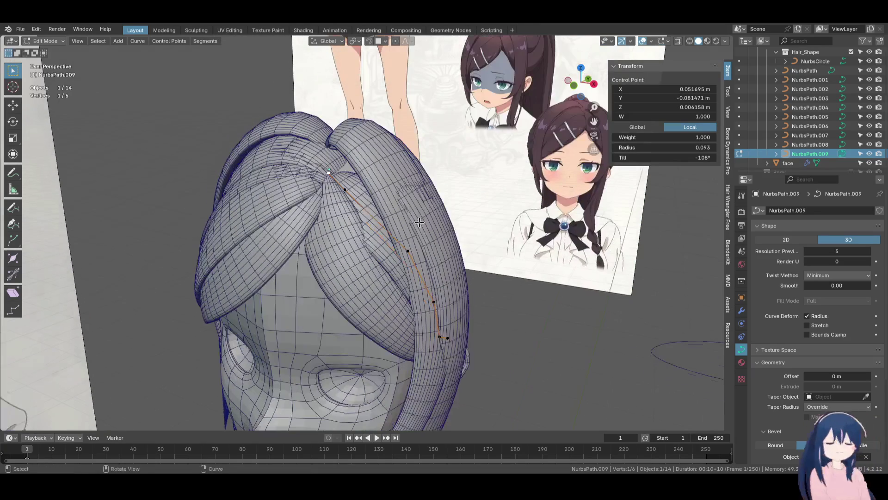
left_click(451, 262)
Refine the remaining points in front view, then duplicate the strand as NurbsPath.010
mouse_move(451, 263)
middle_mouse_down()
mouse_move(440, 327)
mouse_move(387, 177)
mouse_move(336, 233)
mouse_move(391, 264)
mouse_move(384, 273)
mouse_move(381, 256)
mouse_move(319, 245)
middle_mouse_up()
key("g")
left_click(393, 183)
key("g")
left_click(381, 256)
key("KP_1")
key("g")
key("g")
key("g")
left_click(331, 214)
middle_click_drag(331, 214, 419, 269)
key("KP_1")
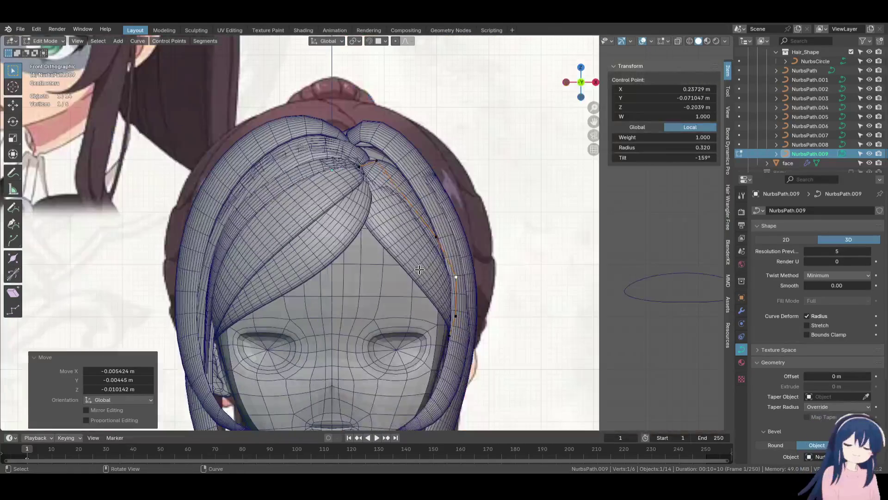
key("shift+d")
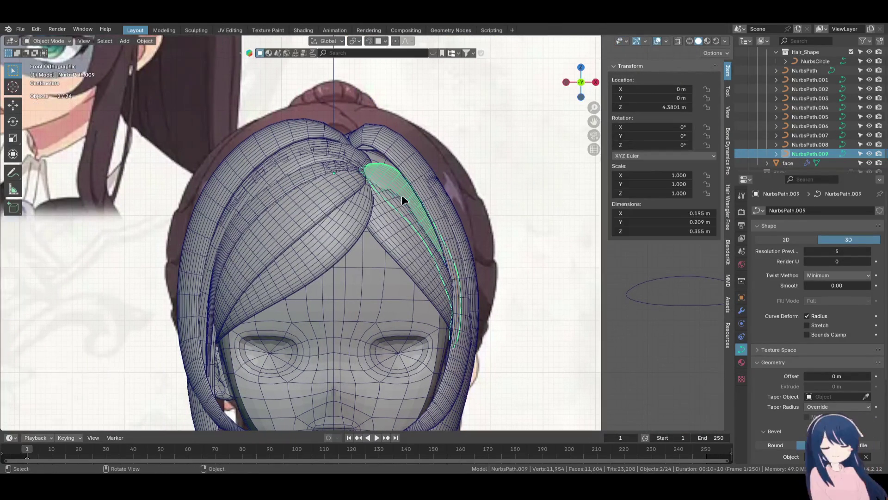
middle_click_drag(381, 183, 384, 217)
Push the duplicated NurbsPath.010 points along Y and reposition another control point
key("g")
key("y")
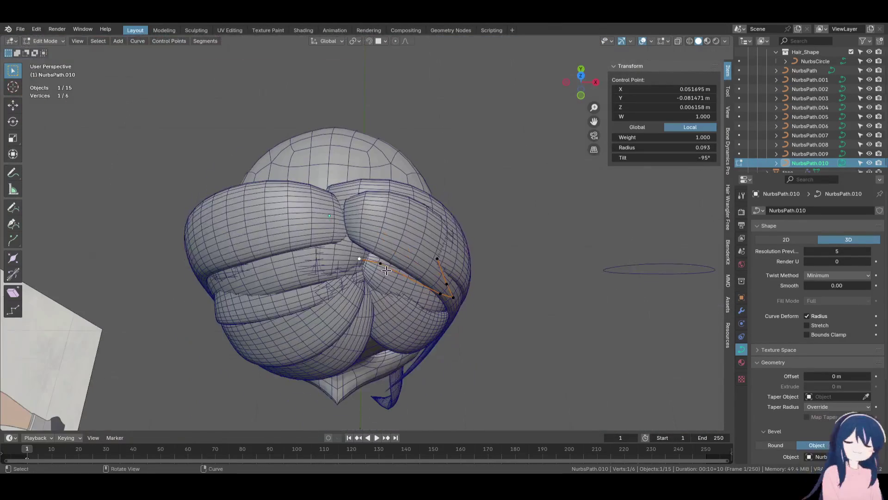
left_click(387, 248)
mouse_move(388, 248)
middle_mouse_down()
mouse_move(381, 201)
mouse_move(345, 250)
middle_mouse_up()
key("g")
left_click(345, 287)
mouse_move(344, 286)
middle_mouse_down()
mouse_move(404, 192)
mouse_move(421, 190)
middle_mouse_up()
key("g")
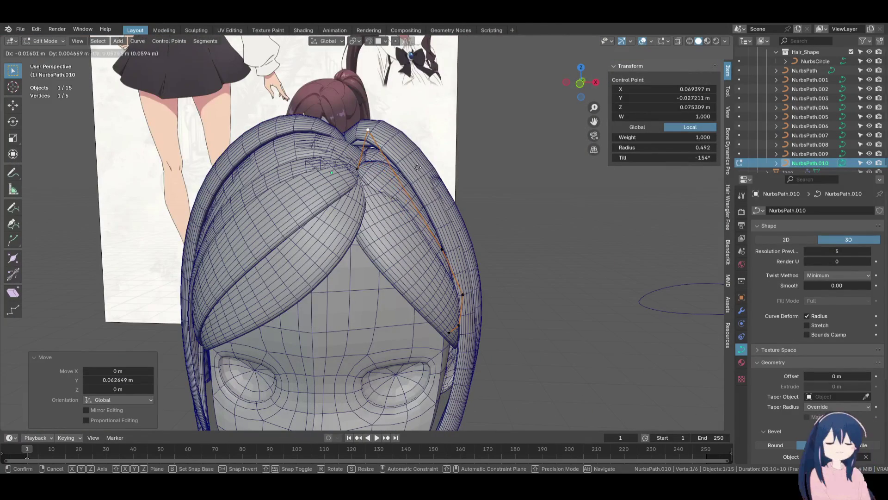
left_click_drag(354, 162, 340, 160)
mouse_move(340, 159)
middle_mouse_down()
mouse_move(295, 197)
mouse_move(346, 266)
middle_mouse_up()
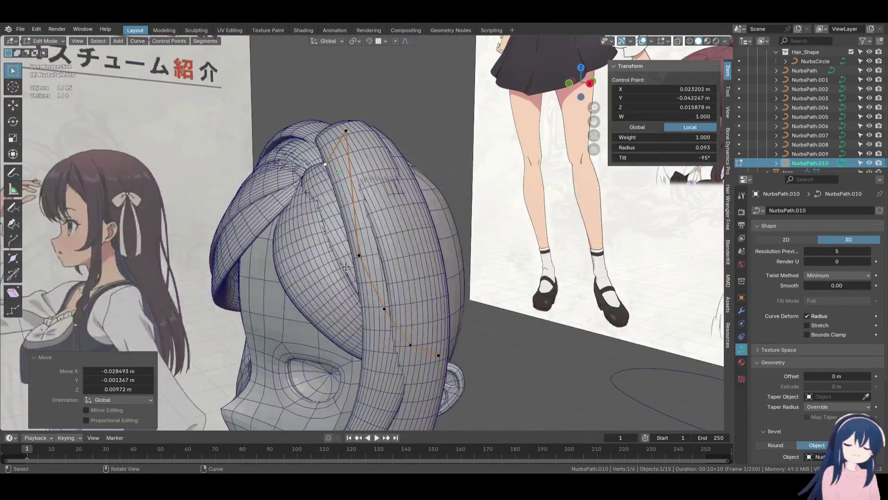
Hide NurbsPath.007 and .008, then move and tilt a point, setting its thickness to 0.503
left_click(869, 145)
left_click(869, 135)
middle_click_drag(352, 222, 379, 194)
left_click_drag(409, 259, 416, 259)
mouse_move(417, 259)
middle_mouse_down()
mouse_move(430, 222)
mouse_move(418, 204)
middle_mouse_up()
key("g")
left_click(421, 198)
left_click(407, 134)
mouse_move(408, 135)
middle_mouse_down()
mouse_move(466, 219)
mouse_move(421, 189)
middle_mouse_up()
key("alt+s")
left_click(466, 219)
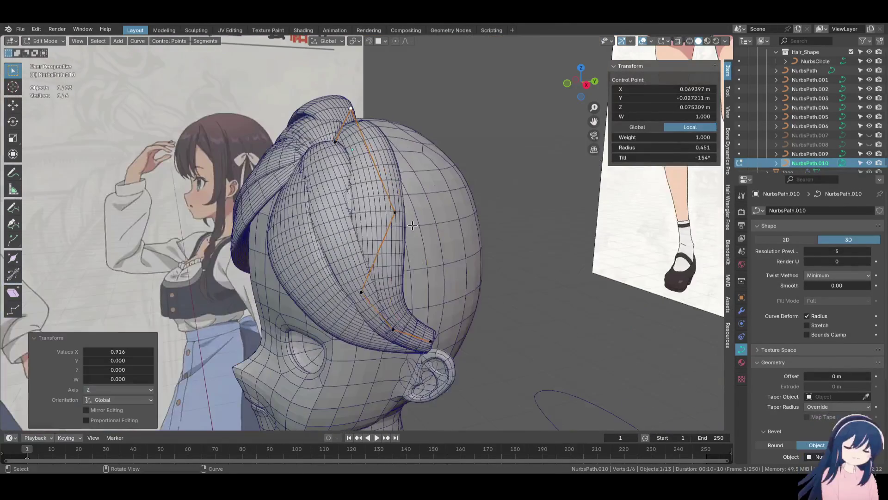
Reposition and tilt the next point down the NurbsPath.010 strand
left_click(406, 221)
middle_click_drag(406, 221, 428, 214)
left_click(327, 253)
middle_click_drag(327, 253, 370, 225)
key("g")
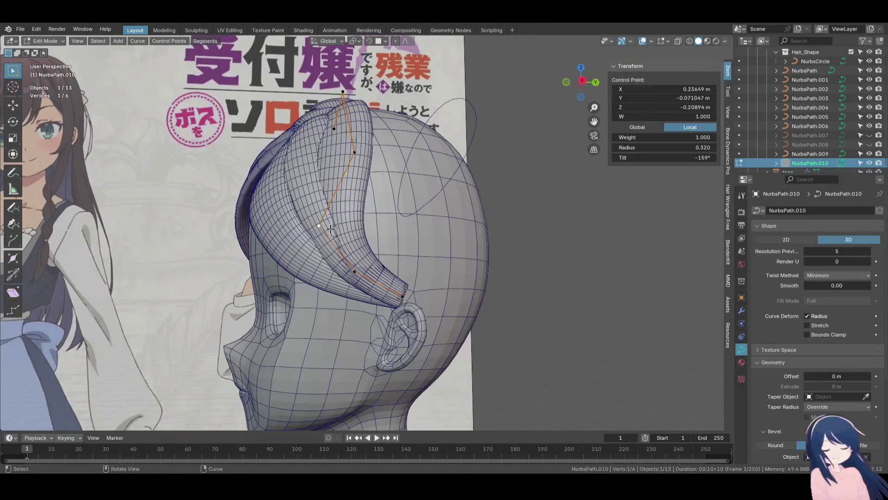
left_click(380, 222)
left_click(428, 240)
mouse_move(427, 239)
middle_mouse_down()
mouse_move(491, 281)
mouse_move(434, 238)
mouse_move(472, 263)
mouse_move(459, 268)
mouse_move(486, 259)
mouse_move(422, 230)
middle_mouse_up()
Move a NurbsPath.009 point 0.00959 m along X and tilt it -32.6°
key("Tab")
left_click(413, 221)
key("Tab")
key("g")
key("x")
left_click(476, 267)
key("ctrl+t")
left_click(459, 250)
key("g")
left_click(503, 263)
Back on NurbsPath.010, move one point along X and reposition another, tilting it -19.4°
key("alt+q")
mouse_move(377, 190)
middle_mouse_down()
mouse_move(404, 270)
mouse_move(424, 217)
mouse_move(427, 268)
mouse_move(421, 242)
mouse_move(333, 250)
mouse_move(370, 241)
mouse_move(412, 250)
middle_mouse_up()
left_click(424, 217)
key("g")
key("x")
left_click(466, 279)
left_click(320, 250)
key("g")
left_click(327, 231)
key("ctrl+t")
left_click(370, 203)
Tilt another NurbsPath.010 point -33.3° and move further points along Y and X
mouse_move(370, 203)
middle_mouse_down()
mouse_move(324, 194)
mouse_move(352, 185)
mouse_move(340, 150)
middle_mouse_up()
left_click(340, 151)
key("ctrl+t")
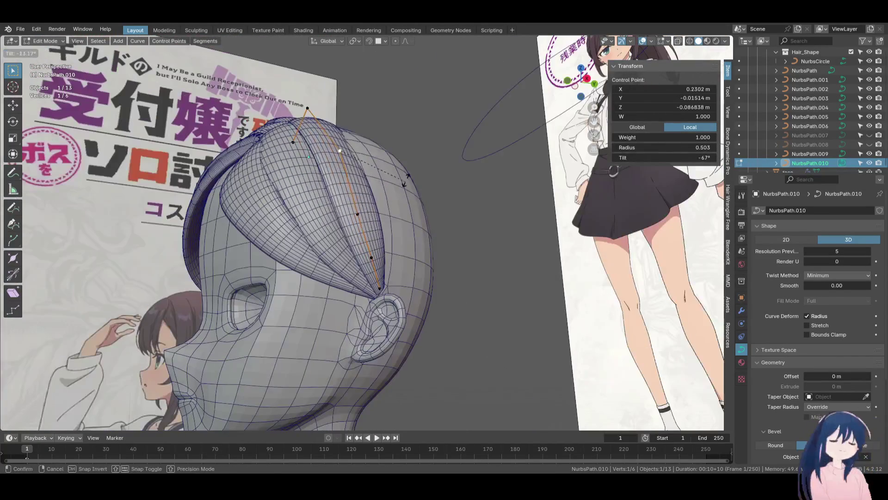
left_click(399, 157)
middle_click_drag(400, 158, 419, 225)
left_click(328, 144)
mouse_move(328, 145)
middle_mouse_down()
mouse_move(416, 222)
mouse_move(373, 176)
middle_mouse_up()
key("g")
key("y")
left_click(417, 222)
key("g")
key("g")
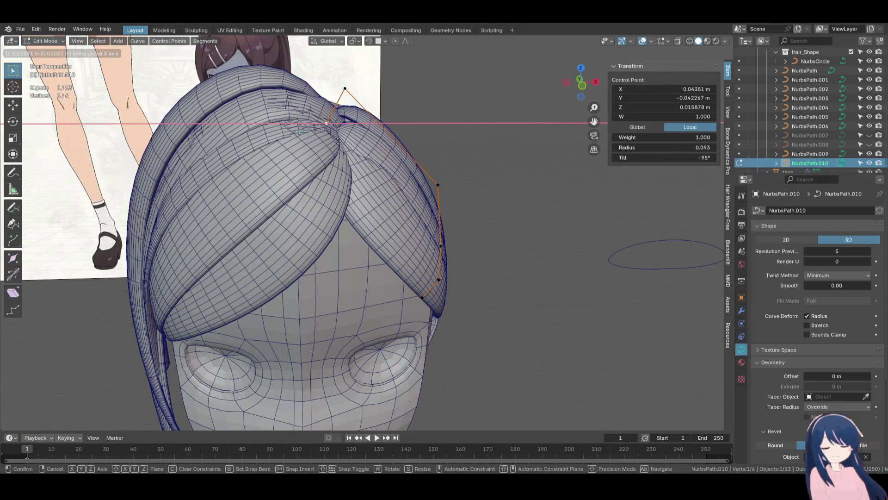
left_click(336, 139)
In front view, nudge the strand's points left, then unhide NurbsPath.007 and .008
key("KP_1")
scroll(327, 161, "up", 3)
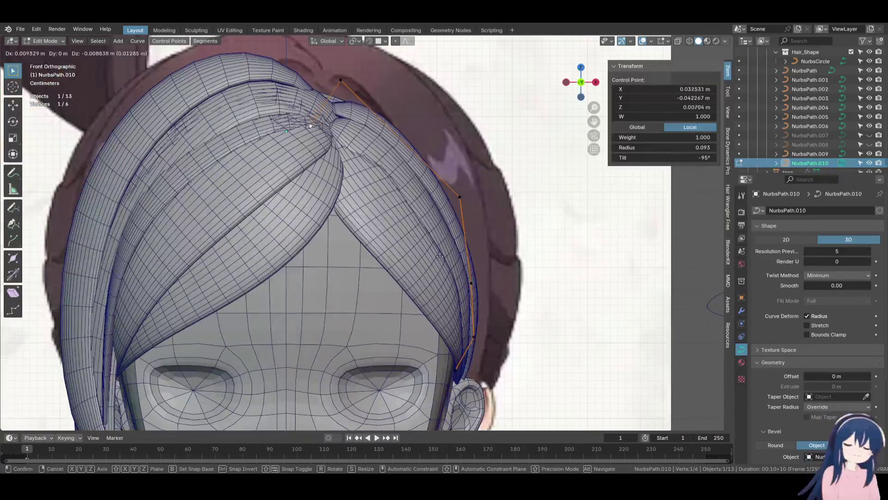
left_click(514, 333)
left_click_drag(345, 81, 345, 78)
left_click_drag(869, 135, 869, 145)
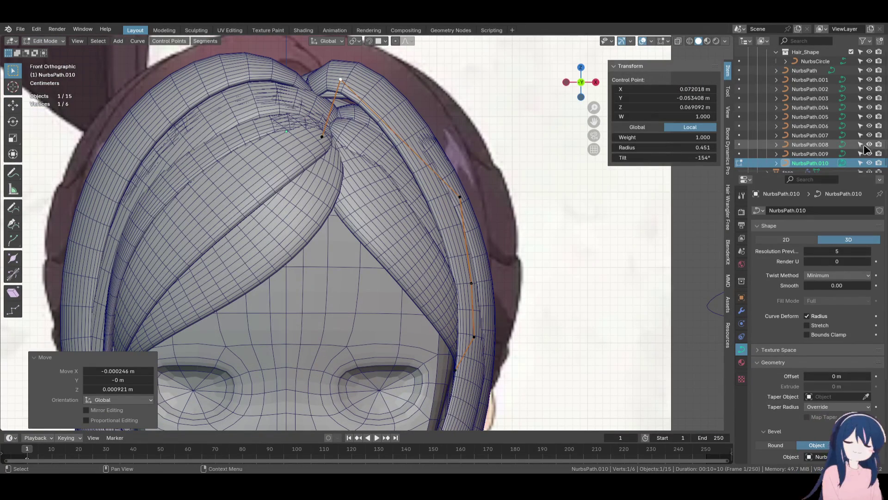
middle_click_drag(427, 180, 441, 209, "shift")
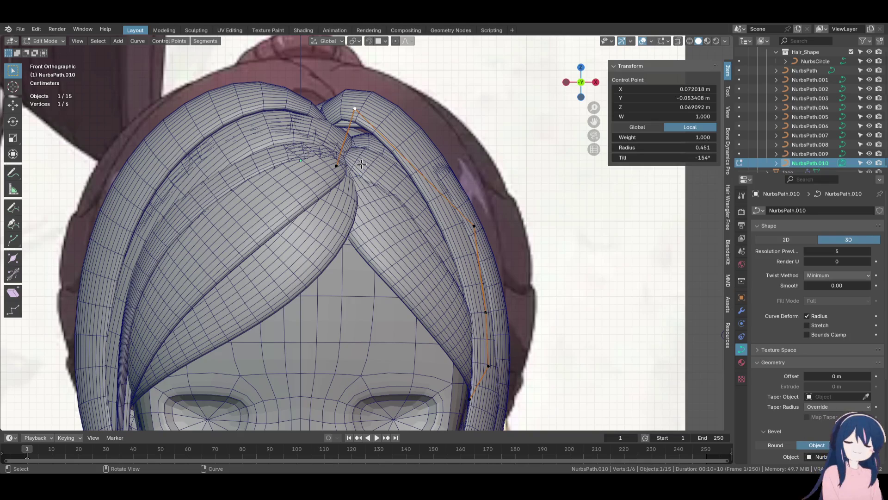
Move a lower NurbsPath.010 point, then pull NurbsPath.009's root point left into the parting
left_click(337, 163)
key("g")
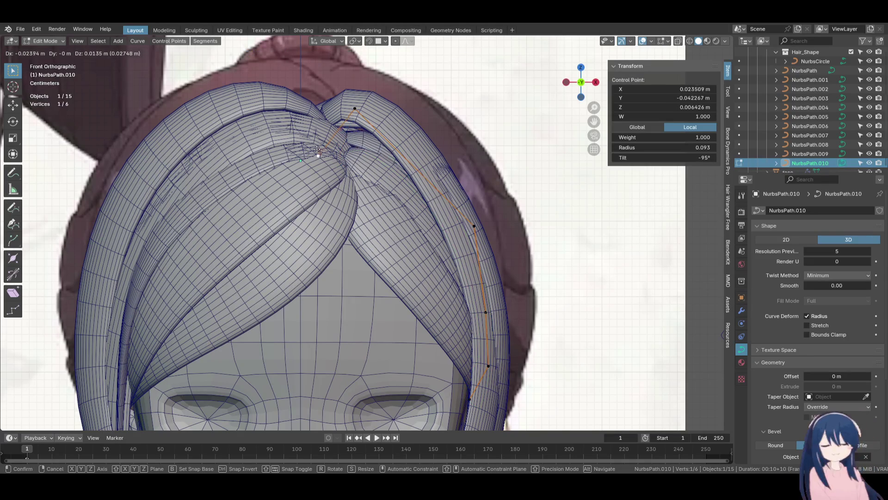
left_click(306, 141)
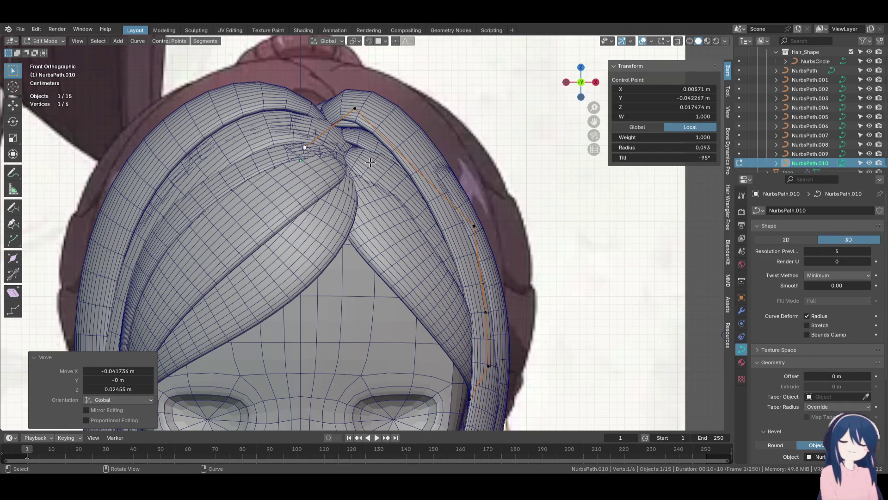
key("alt+q")
left_click(341, 159)
left_click(327, 155)
middle_click_drag(327, 155, 391, 211)
Finish the last point move, return to Object Mode in front view, and frame the hair
key("g")
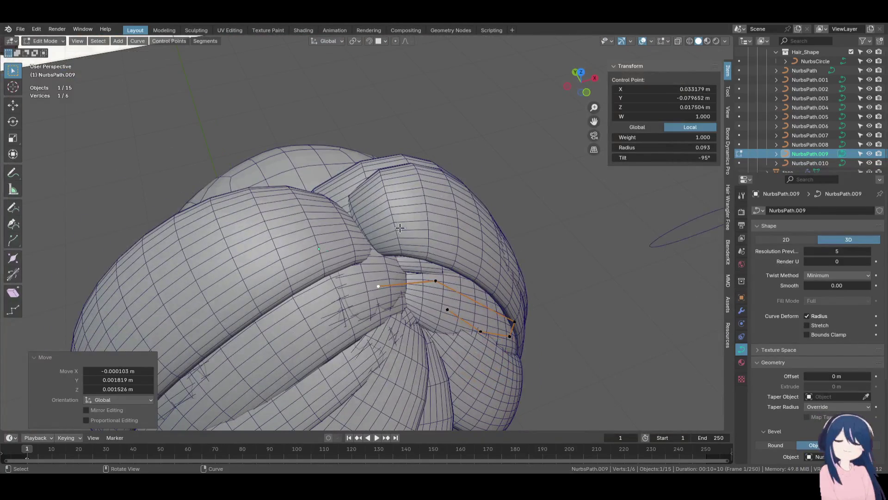
key("KP_1")
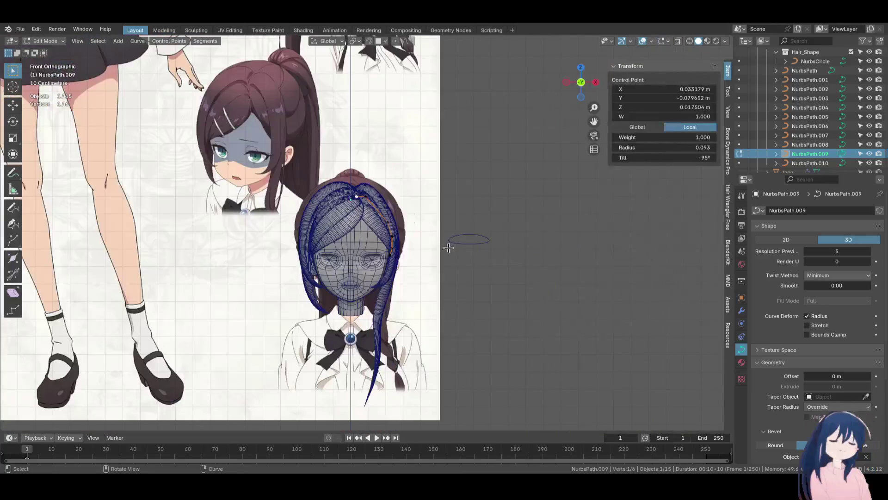
key("alt+a")
key("Tab")
key("KP_Decimal")
left_click(529, 176)
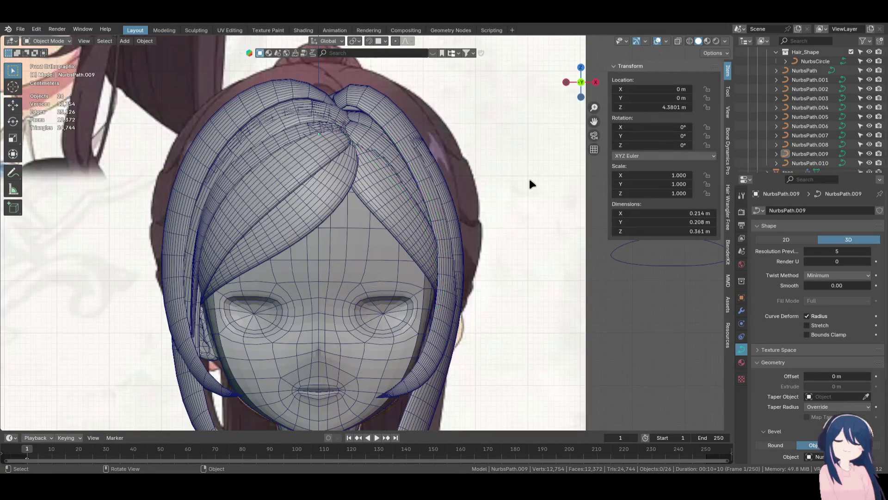
scroll(396, 268, "down", 4)
scroll(807, 142, "up", 5)
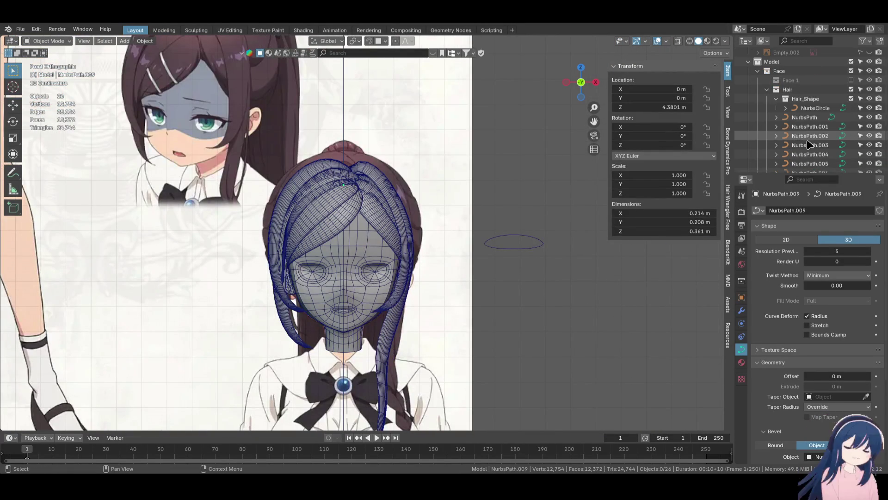
Create a Hair 2 collection inside Hair and move all NurbsPath strands into it
right_click(808, 90)
left_click(807, 87)
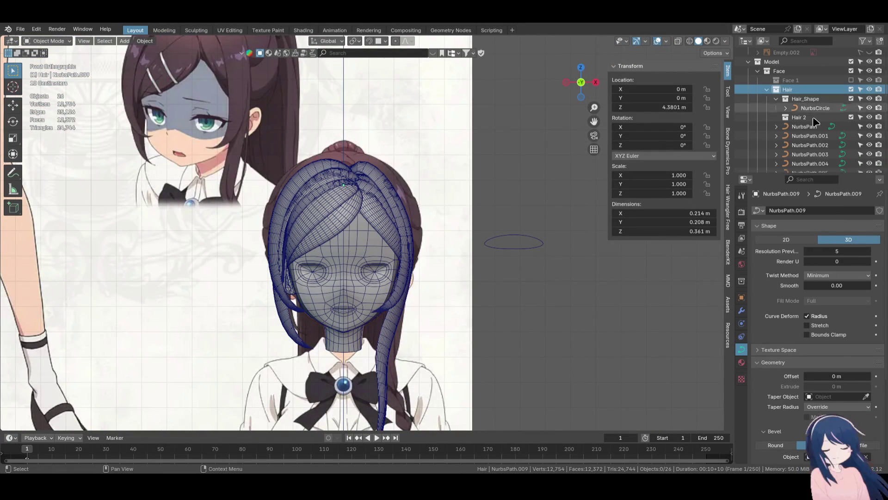
left_click(810, 126)
scroll(815, 133, "down", 5)
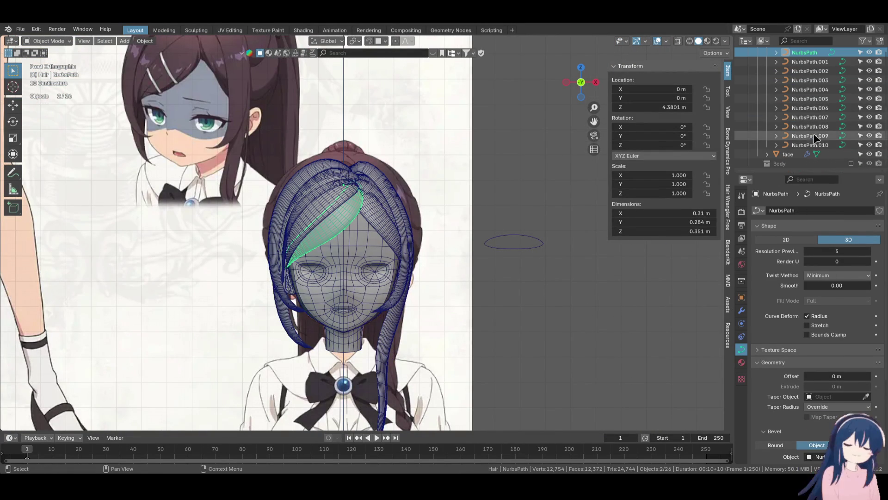
left_click(813, 134, "shift")
scroll(818, 129, "up", 5)
mouse_move(809, 118)
left_mouse_down()
mouse_move(808, 126)
mouse_move(775, 118)
left_mouse_up()
Select Hair for the Hair 3 subcollection, reposition the head view, and switch to wireframe shading
left_click(796, 119)
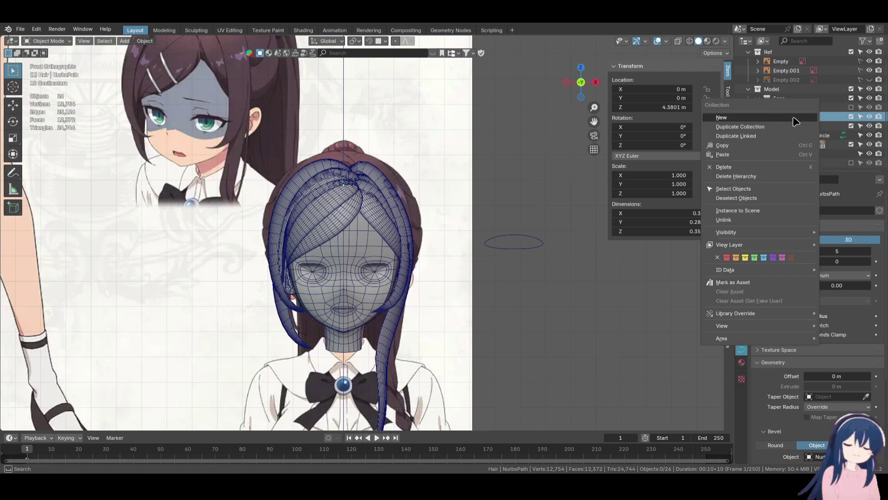
scroll(799, 140, "down", 1)
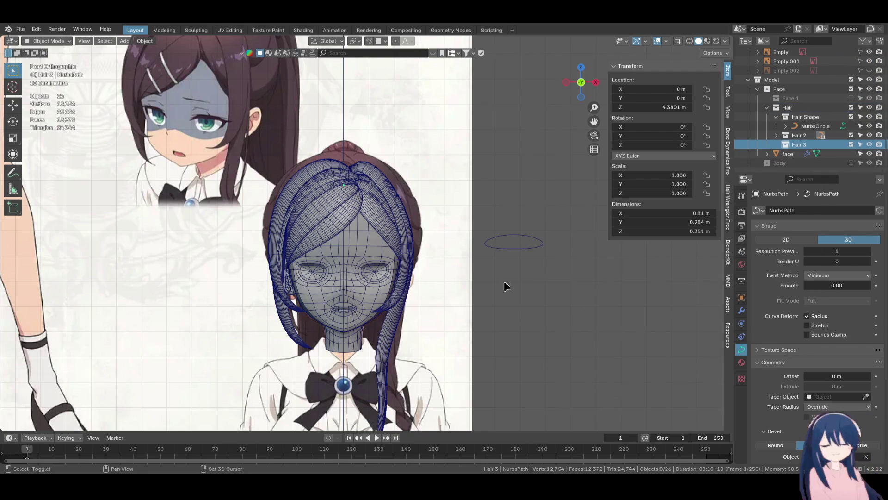
middle_click_drag(507, 286, 501, 225, "shift")
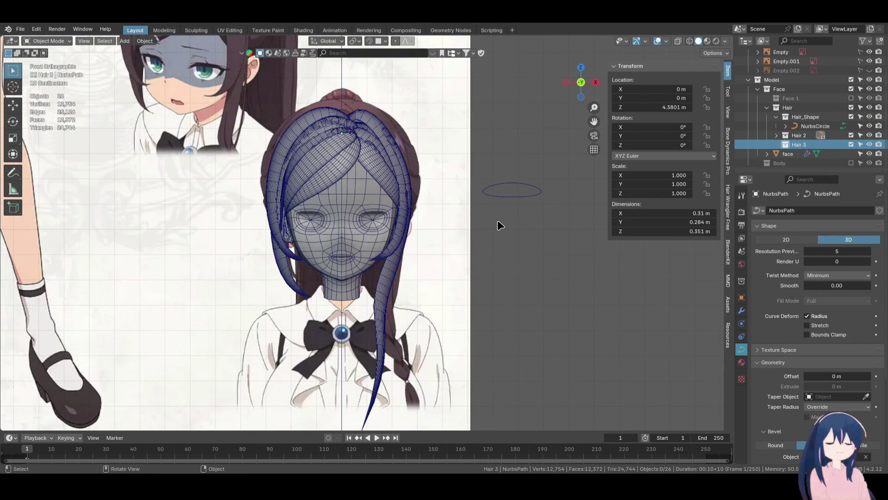
scroll(374, 246, "up", 3)
key("z")
left_click(324, 264)
scroll(324, 263, "up", 2)
Select the side-lock strand NurbsPath.004 beside the left cheek in solid shading
key("z")
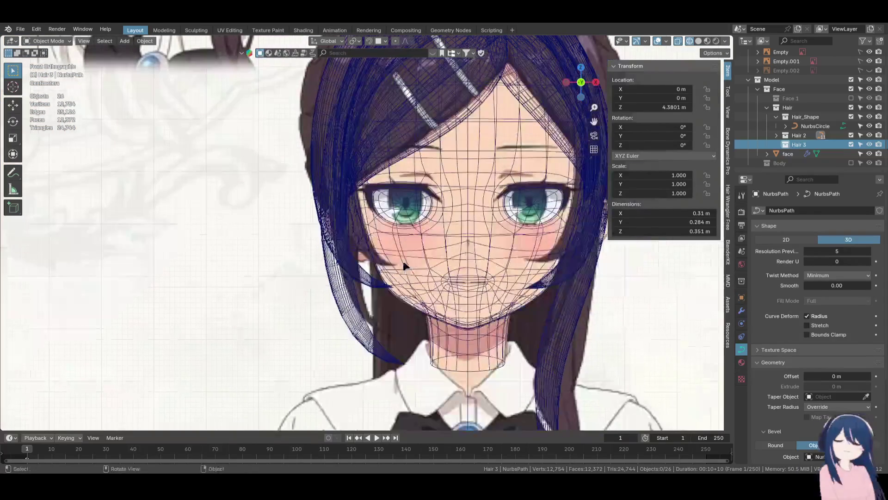
left_click(456, 268)
left_click(377, 297)
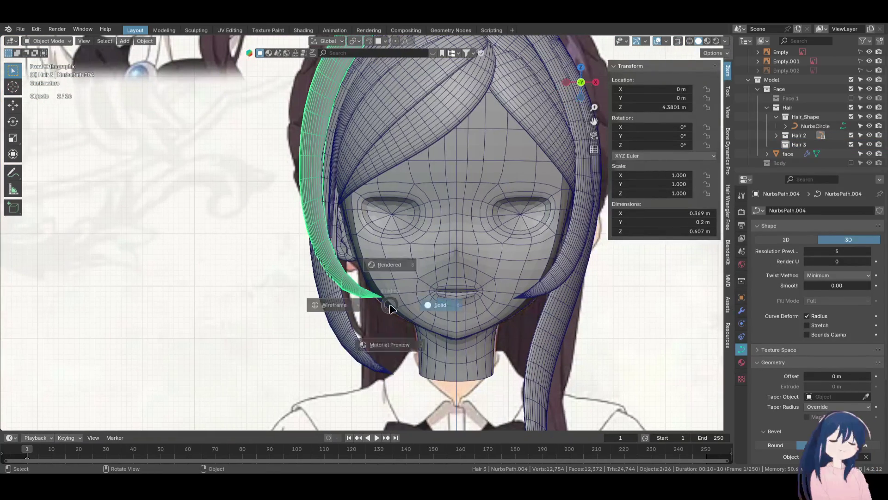
key("shift+z")
middle_click_drag(384, 303, 371, 311, "shift")
left_click(411, 309)
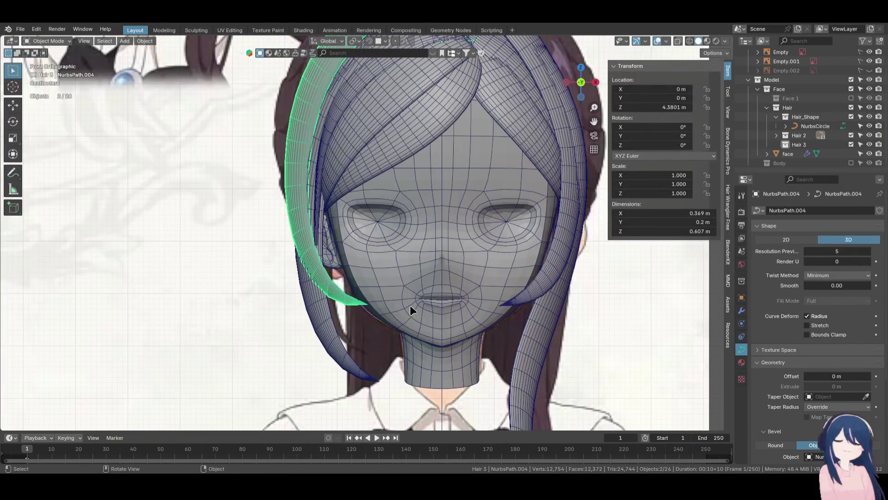
In wireframe edit mode, move NurbsPath.004's control points to sit beside the cheek
key("Tab")
key("shift+z")
key("g")
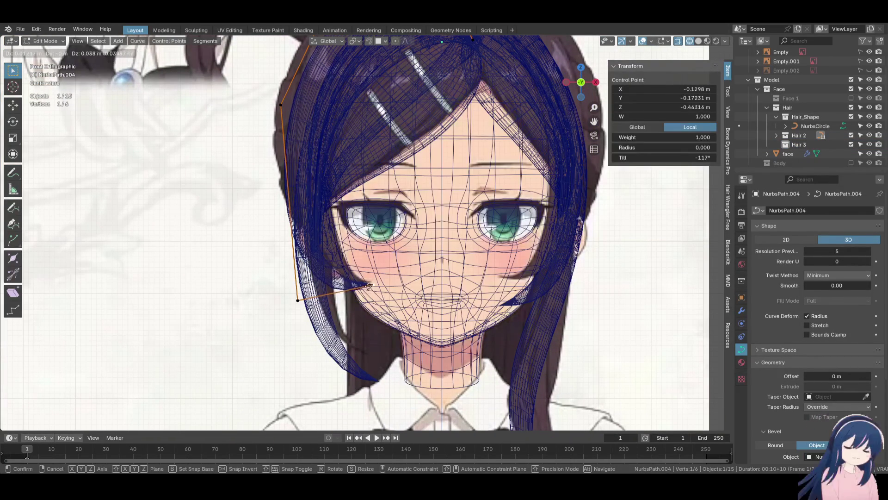
left_click(370, 282)
left_click(298, 299)
key("g")
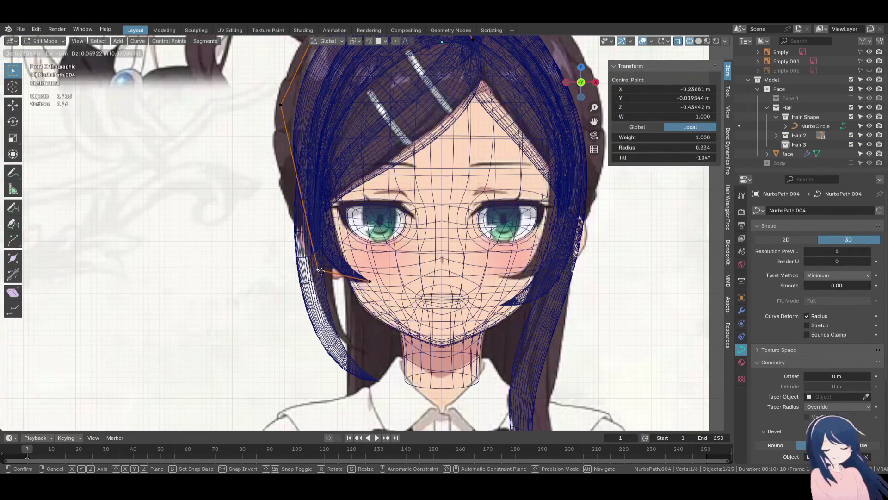
left_click(321, 270)
Push NurbsPath.004's corner control point back in depth along Y
key("shift+z")
mouse_move(373, 275)
middle_mouse_down("shift")
mouse_move(375, 290)
mouse_move(407, 298)
mouse_move(423, 289)
mouse_move(432, 306)
middle_mouse_up("shift")
left_click(372, 293)
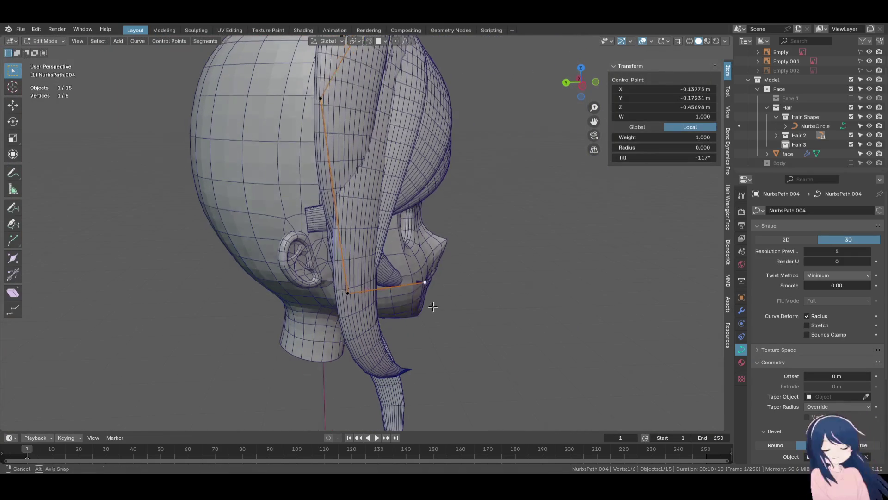
left_click(348, 293)
key("g")
key("y")
key("y")
key("y")
key("y")
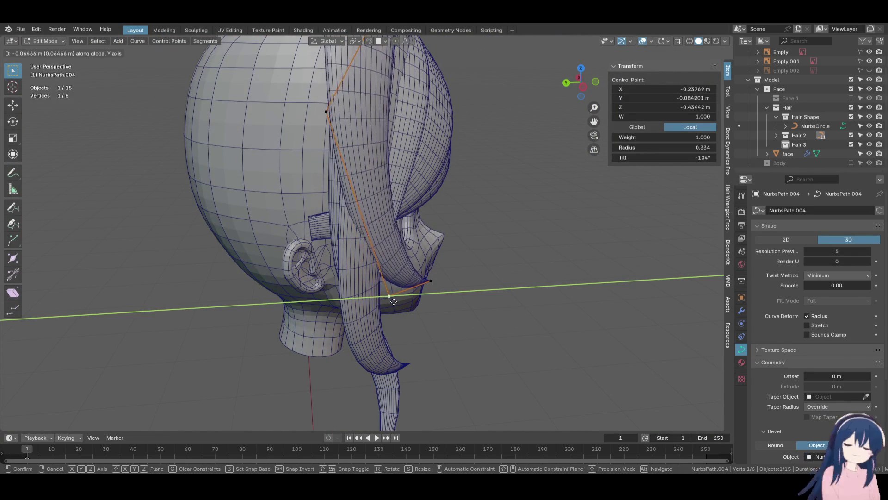
left_click(393, 301)
Compare the strand in front and side views and twist it by 12.5°
key("KP_1")
key("KP_3")
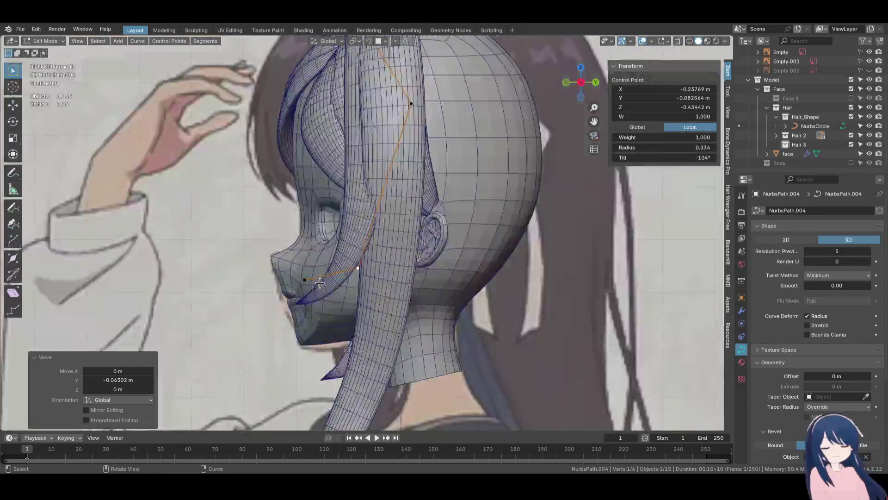
key("KP_1")
left_click(379, 301)
Shift NurbsPath.004's lower and upper control points sideways along X
key("g")
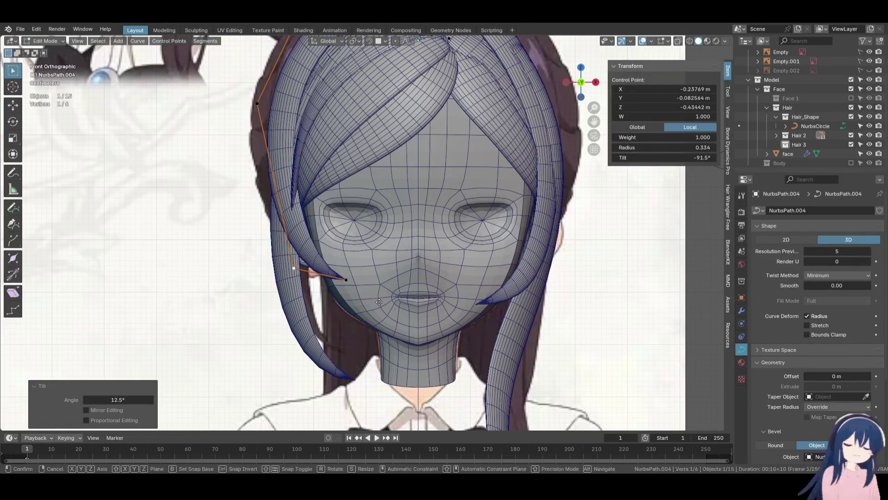
key("x")
left_click(417, 300)
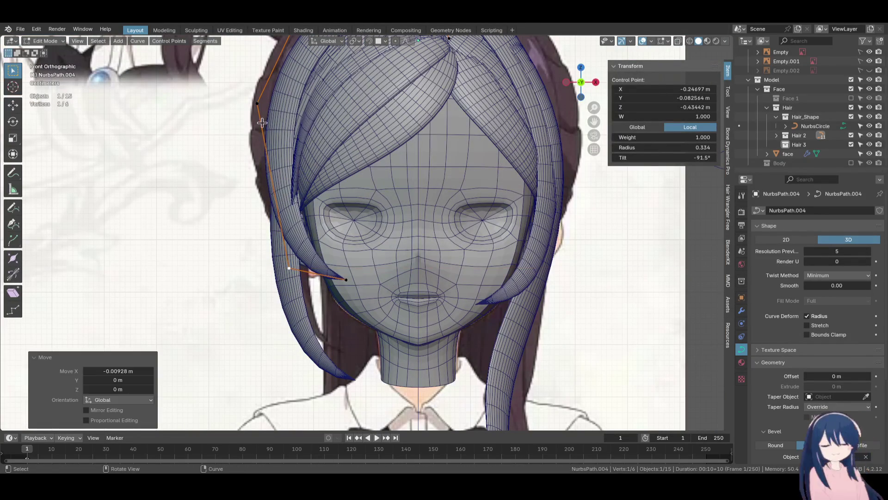
left_click(259, 107)
left_click(306, 164)
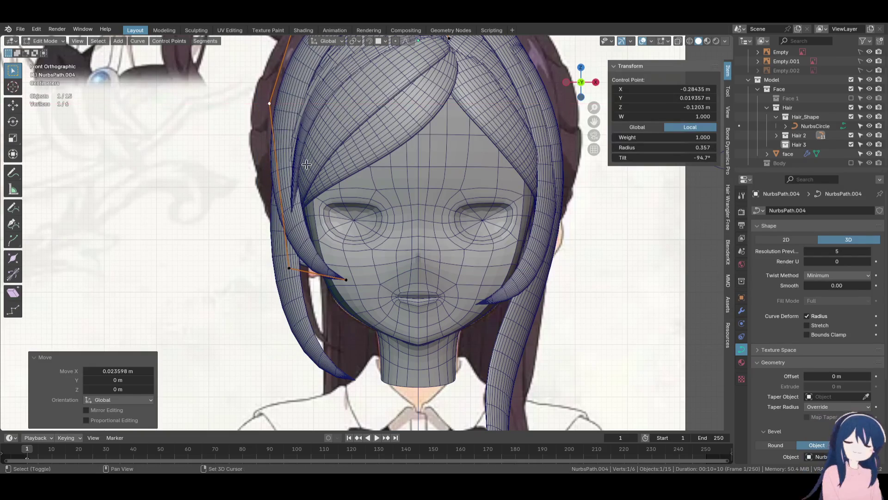
Reposition NurbsPath.005's tip and middle control points to tuck it near the jaw
key("Tab")
key("Tab")
left_click(343, 374)
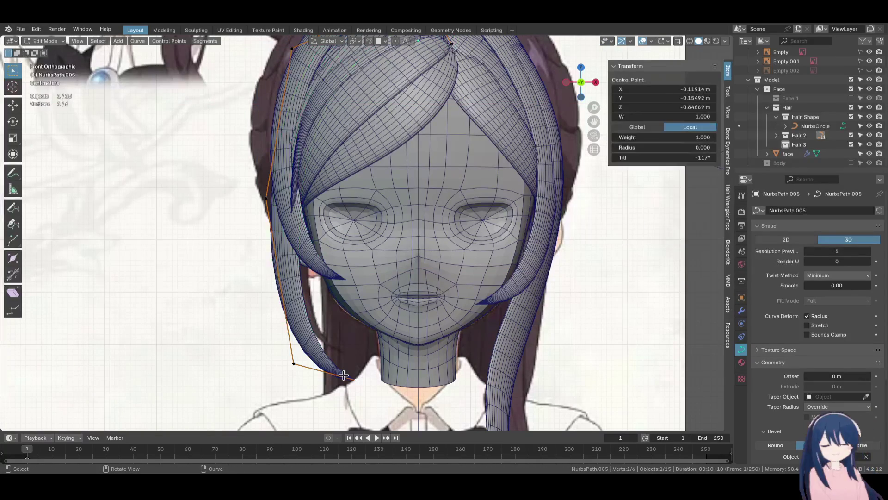
key("g")
left_click(297, 363)
left_click(297, 363)
key("g")
left_click(311, 347)
key("g")
Check both side-lock strands from the side and front, and save Alina.blend
mouse_move(282, 293)
middle_mouse_down()
mouse_move(369, 353)
mouse_move(444, 282)
middle_mouse_up()
key("KP_1")
key("ctrl+s")
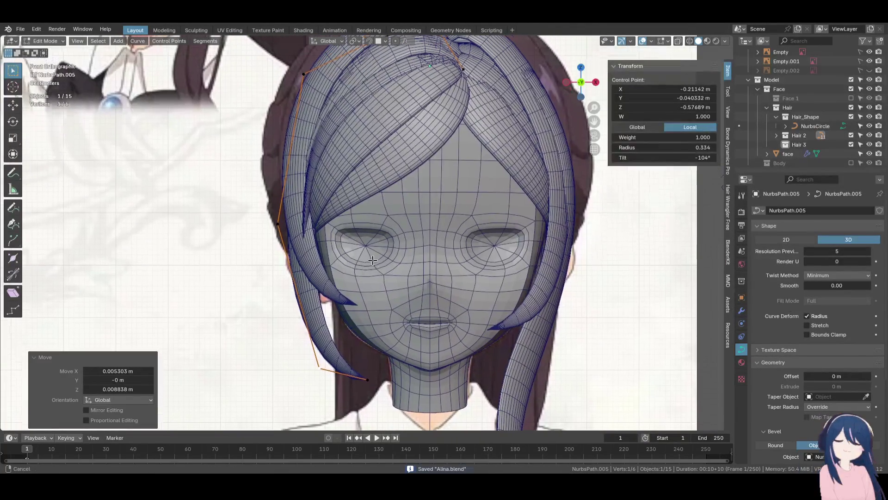
key("Tab")
left_click(332, 272, "shift")
mouse_move(351, 287)
middle_mouse_down()
mouse_move(370, 296)
mouse_move(407, 252)
mouse_move(387, 273)
middle_mouse_up()
key("KP_1")
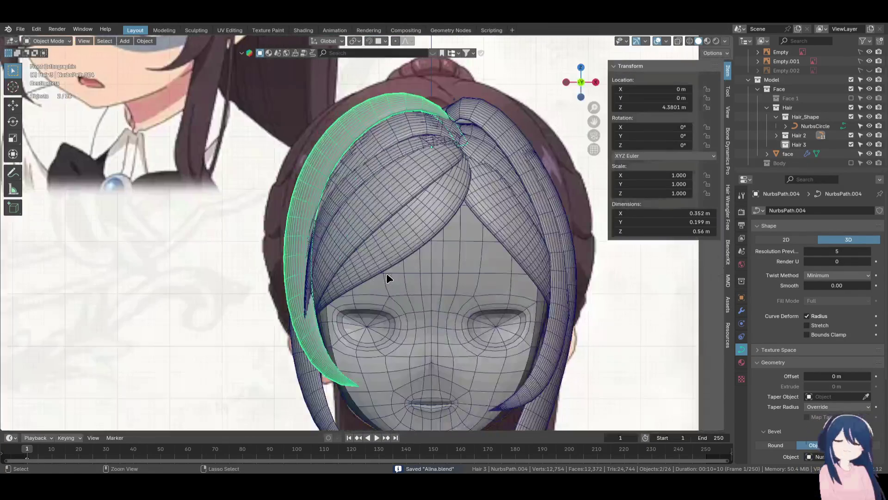
scroll(389, 251, "down", 3)
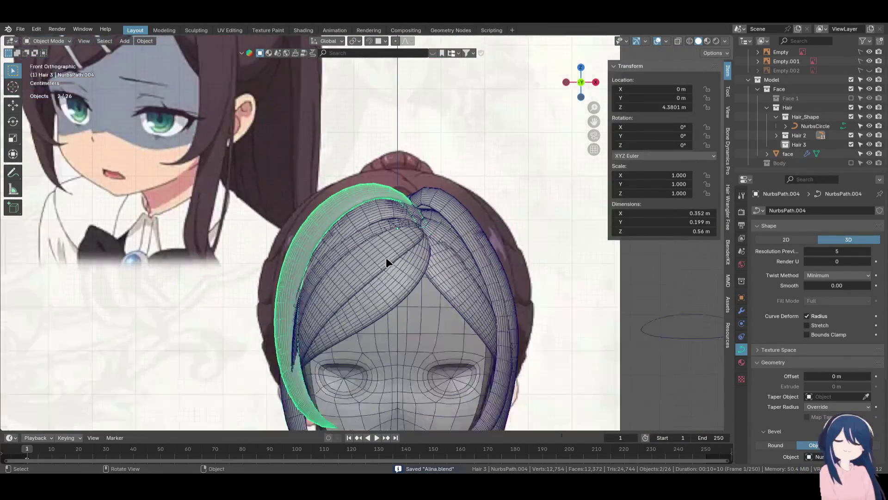
scroll(386, 258, "down", 2)
mouse_move(396, 245)
middle_mouse_down()
mouse_move(467, 257)
mouse_move(415, 232)
mouse_move(526, 277)
middle_mouse_up()
key("KP_1")
scroll(526, 277, "down", 2)
scroll(480, 228, "up", 4)
scroll(397, 208, "down", 4)
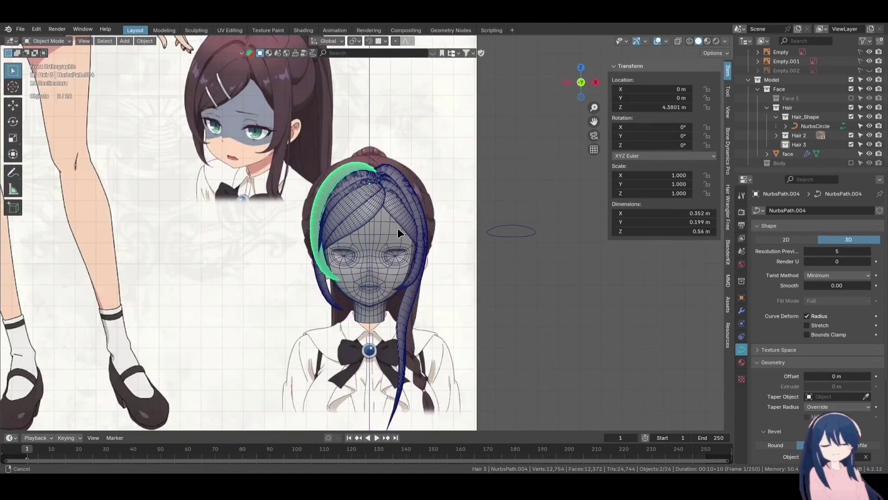
scroll(398, 227, "down", 6)
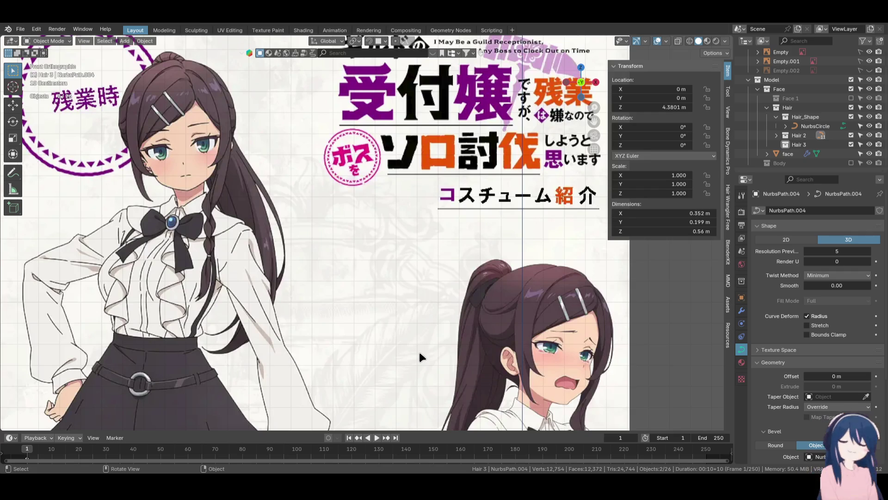
Make Hair 3 the active collection in the Outliner and open the Add > Curve menu
mouse_move(420, 352)
middle_mouse_down("shift")
mouse_move(296, 259)
mouse_move(312, 207)
middle_mouse_up("shift")
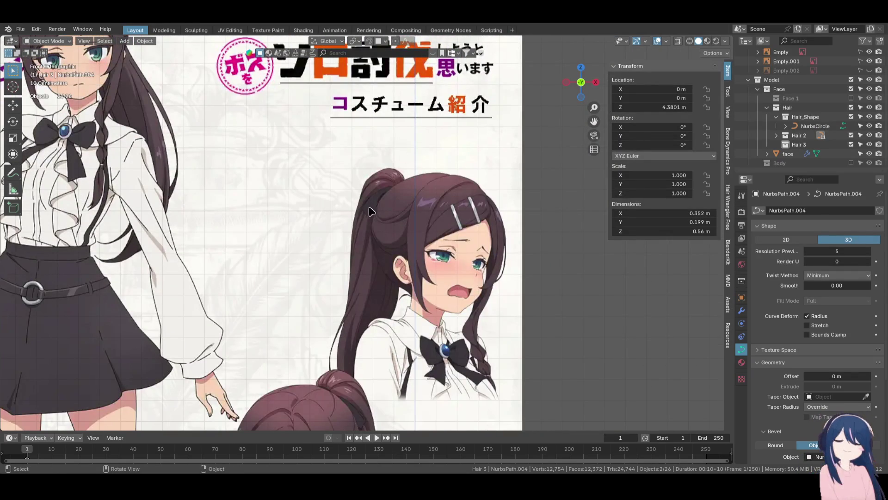
scroll(457, 300, "down", 4)
scroll(480, 223, "up", 4)
left_click(800, 135)
left_click(804, 144)
scroll(419, 208, "up", 3)
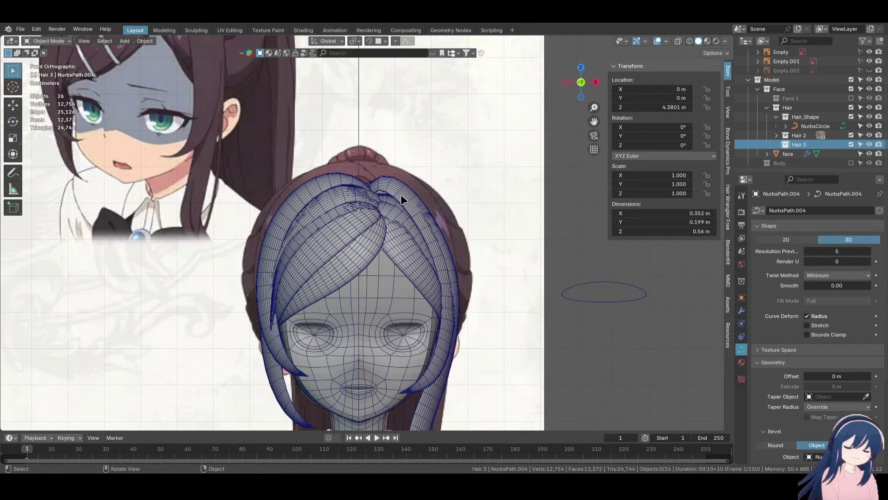
scroll(401, 195, "down", 3)
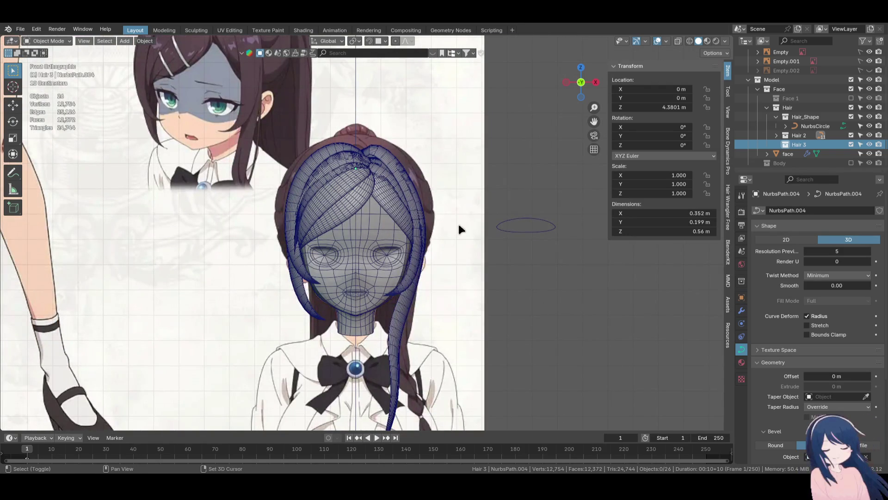
key("shift+a")
mouse_move(460, 227)
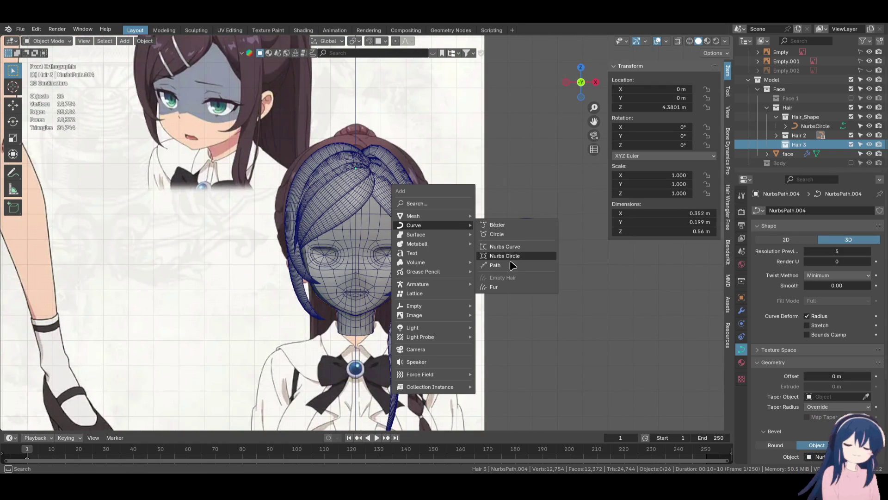
Add a NURBS path and raise it along Z to the top of the head
left_click(508, 264)
key("Home")
scroll(487, 313, "down", 4)
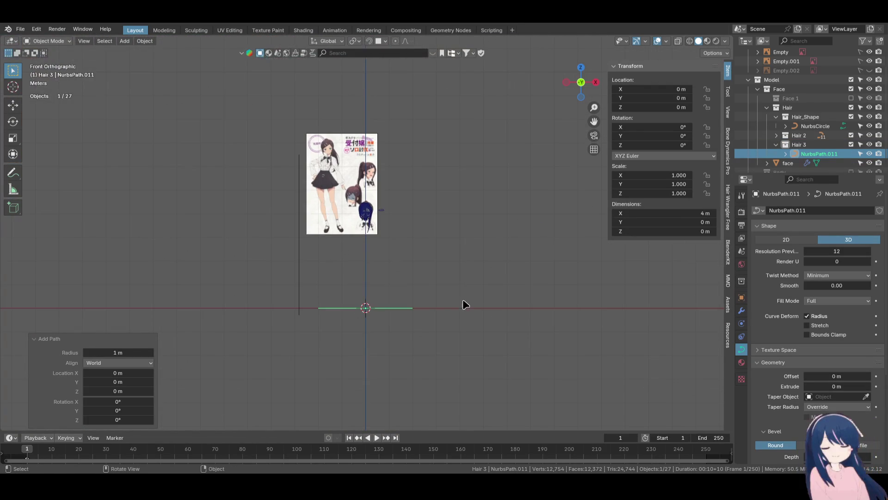
key("g")
key("z")
left_click(464, 204)
scroll(465, 204, "up", 10)
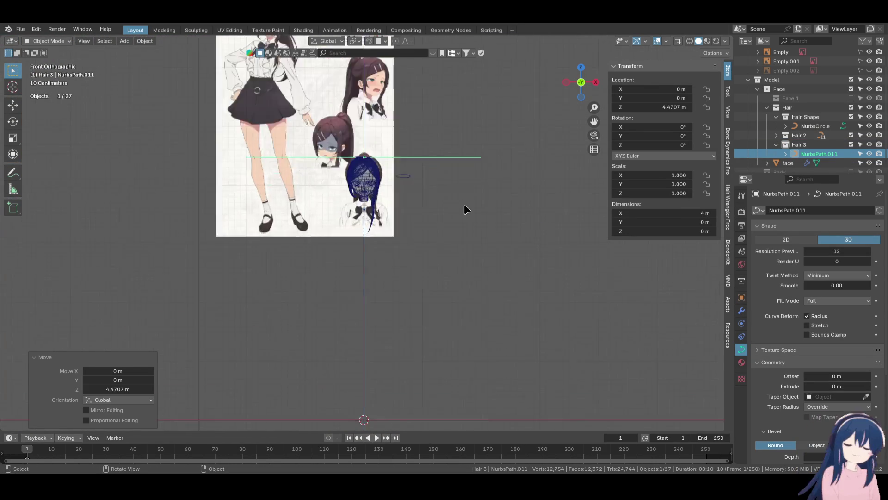
scroll(441, 322, "up", 3)
key("g")
key("z")
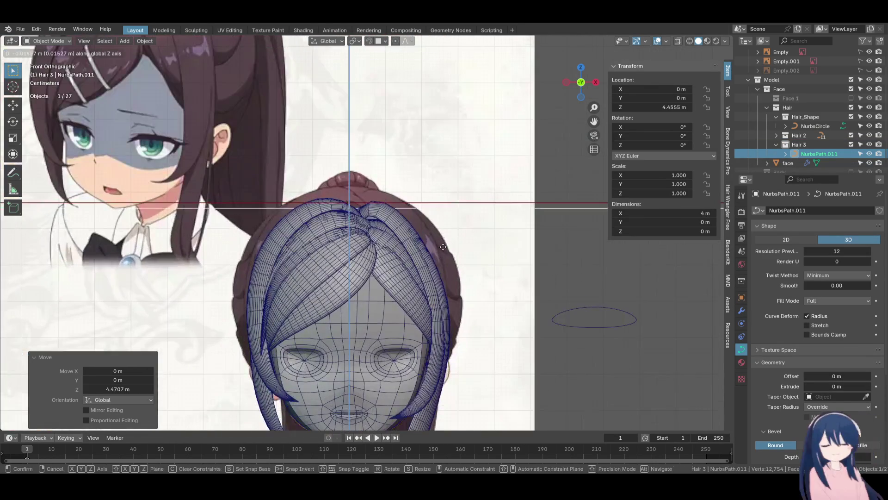
left_click(448, 231)
In edit mode, scale the path to 0.165 and rotate it 90° to run front-to-back
key("Tab")
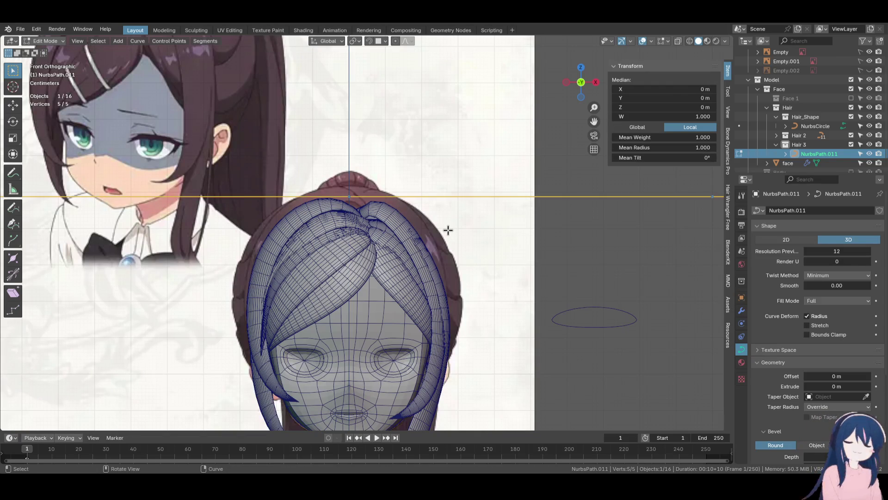
key("KP_7")
scroll(448, 230, "down", 8)
key("s")
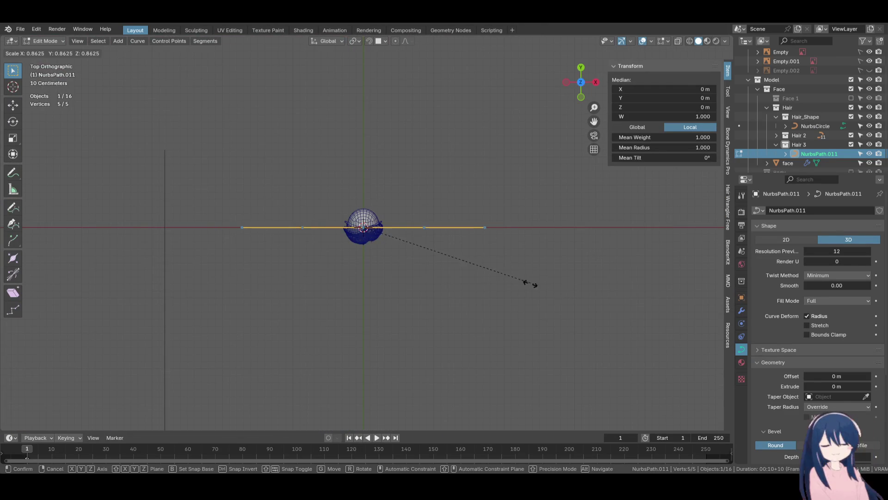
left_click(432, 286)
scroll(432, 285, "up", 3)
key("r")
key("r")
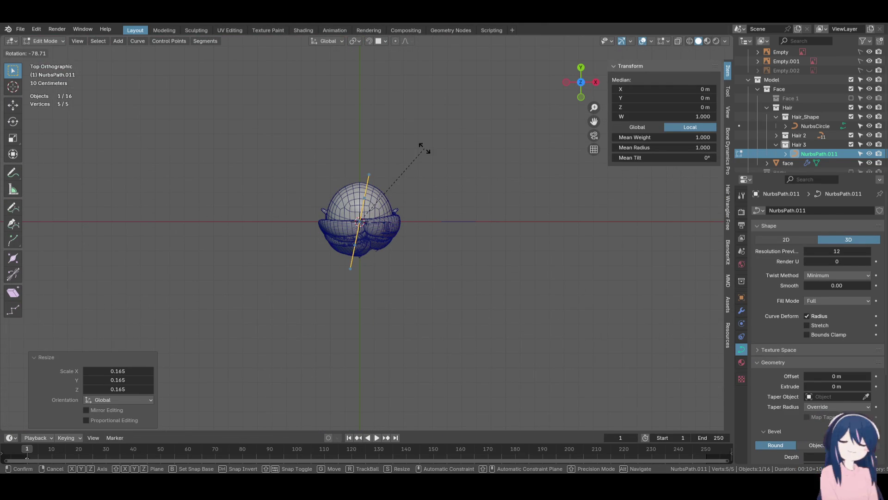
key("Escape")
type("r90")
key("Return")
key("Tab")
key("KP_1")
mouse_move(423, 146)
middle_mouse_down()
mouse_move(339, 187)
mouse_move(398, 236)
mouse_move(509, 273)
middle_mouse_up()
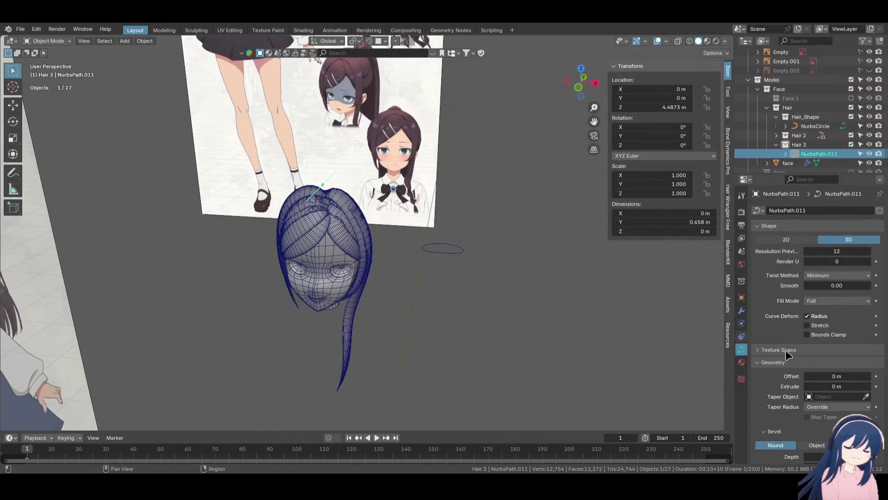
Set the path's bevel to Object, using NurbsCircle as the profile
scroll(825, 361, "down", 5)
left_click(822, 353)
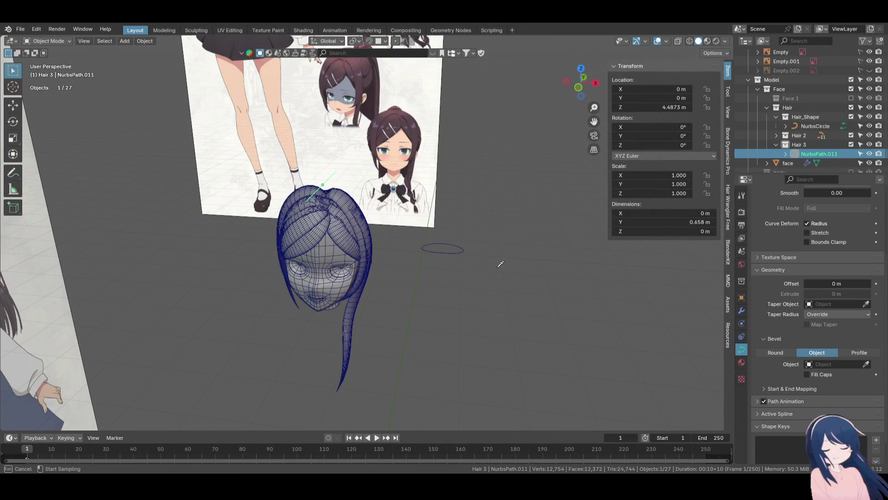
left_click(472, 252)
From the side view, move the strip's end and left control points to arch it over the head
key("Tab")
key("KP_3")
scroll(360, 209, "up", 2)
left_click(432, 171)
key("g")
left_click(419, 243)
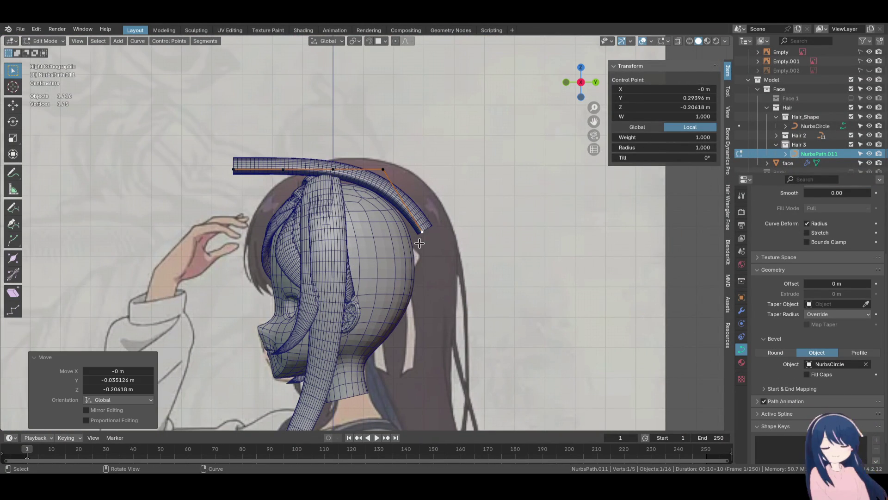
left_click(245, 174)
key("g")
left_click(348, 215)
left_click(364, 182)
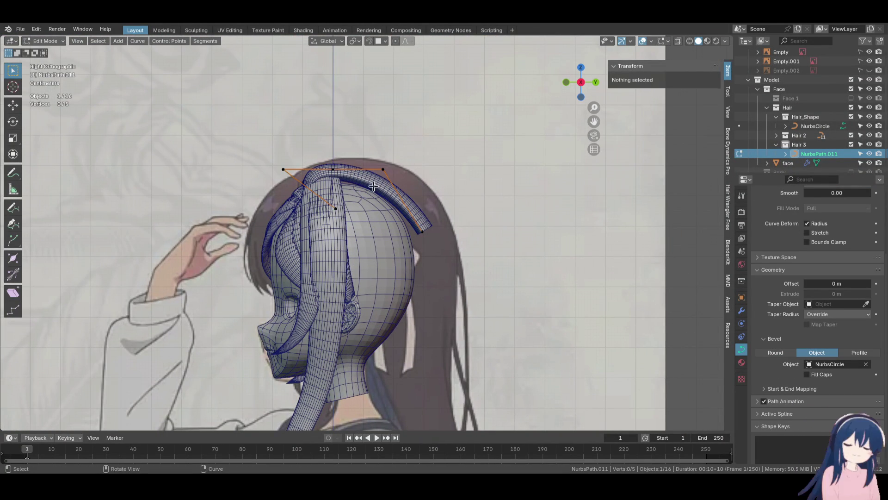
left_click(283, 169)
key("g")
left_click(283, 168)
Refine the end control point's position so the strip hugs the crown
mouse_move(284, 168)
middle_mouse_down()
mouse_move(404, 254)
mouse_move(437, 239)
mouse_move(452, 208)
mouse_move(454, 215)
middle_mouse_up()
key("g")
left_click(400, 264)
key("g")
left_click(402, 249)
mouse_move(402, 249)
middle_mouse_down()
mouse_move(394, 199)
mouse_move(452, 218)
mouse_move(490, 218)
mouse_move(397, 183)
middle_mouse_up()
key("KP_1")
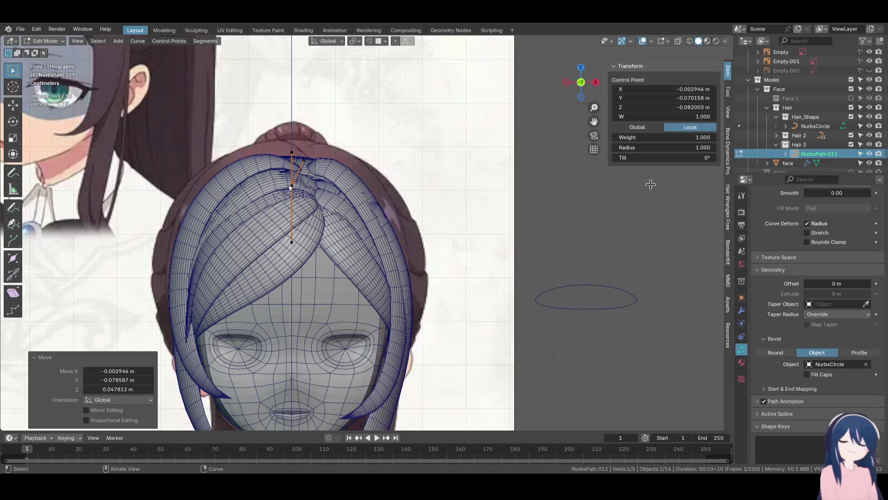
Hide Hair 2, align the upper point with the centre line, and select NurbsCircle
left_click(852, 135)
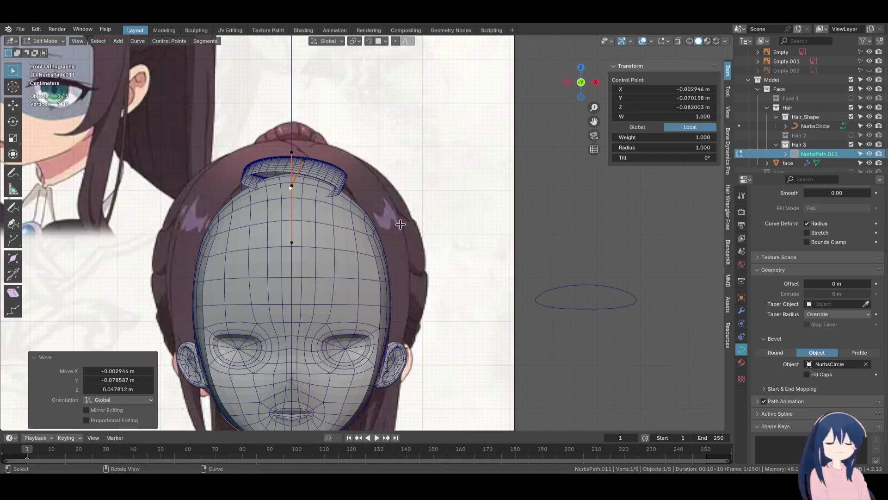
left_click_drag(304, 163, 291, 157)
mouse_move(552, 294)
middle_mouse_down("shift")
mouse_move(468, 252)
mouse_move(479, 249)
mouse_move(421, 265)
middle_mouse_up("shift")
left_click(507, 248)
key("Tab")
left_click(481, 236)
scroll(484, 267, "down", 2)
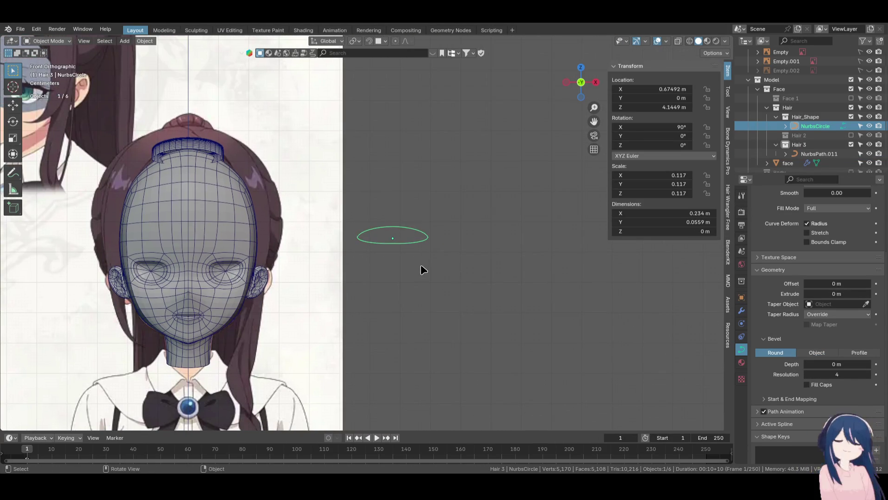
Duplicate NurbsCircle sideways along X and raise one point of the copy along Z
key("shift+d")
key("x")
left_click(497, 269)
key("Tab")
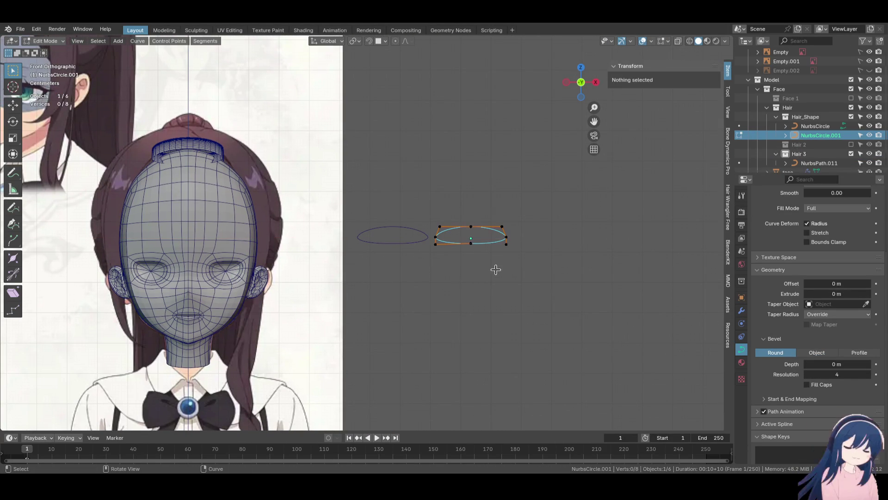
left_click(467, 243)
key("g")
key("z")
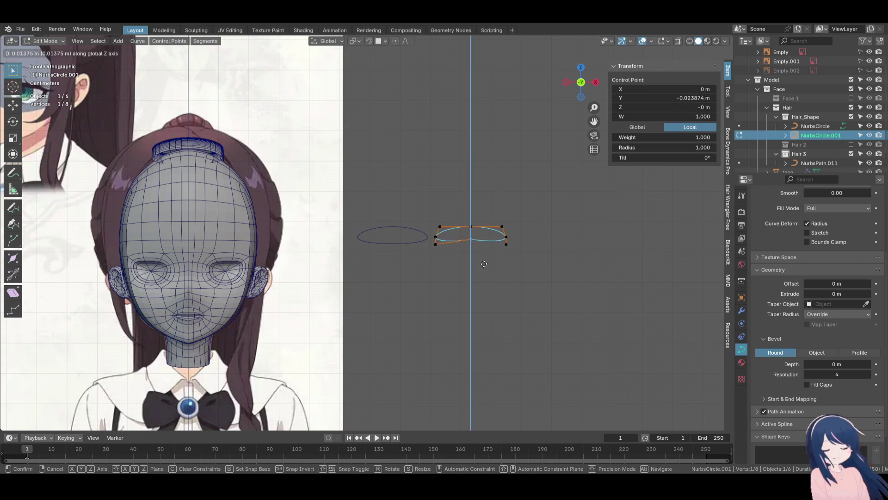
left_click(483, 258)
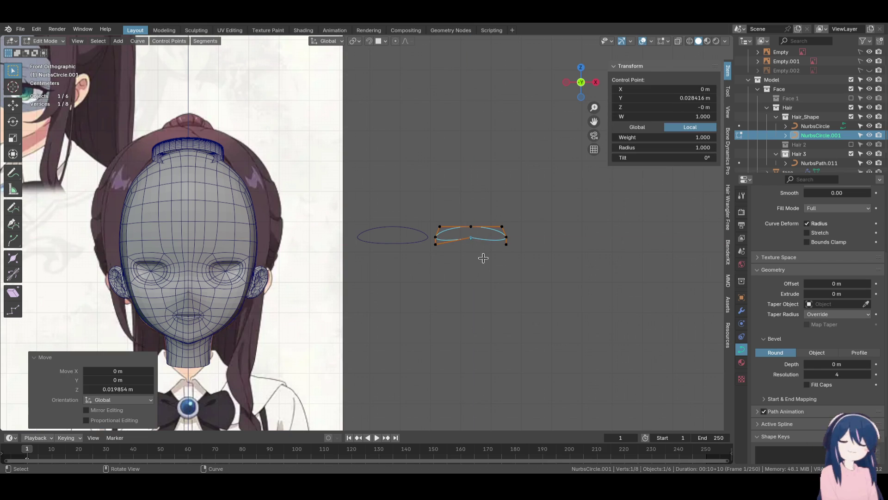
Move the copy's lower-left point and six bottom points vertically to pinch the profile
left_click(443, 251)
key("g")
key("z")
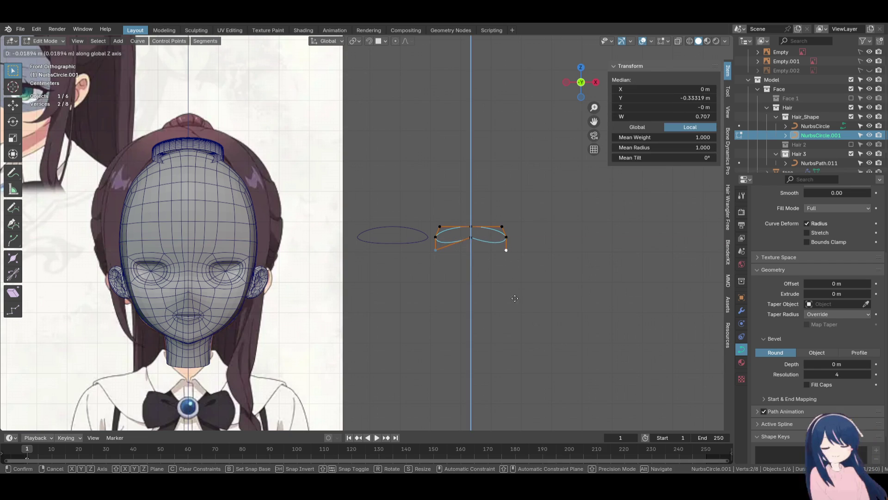
left_click(518, 259)
left_click(504, 231, "shift")
left_click_drag(416, 206, 460, 278, "shift")
key("g")
key("x")
key("z")
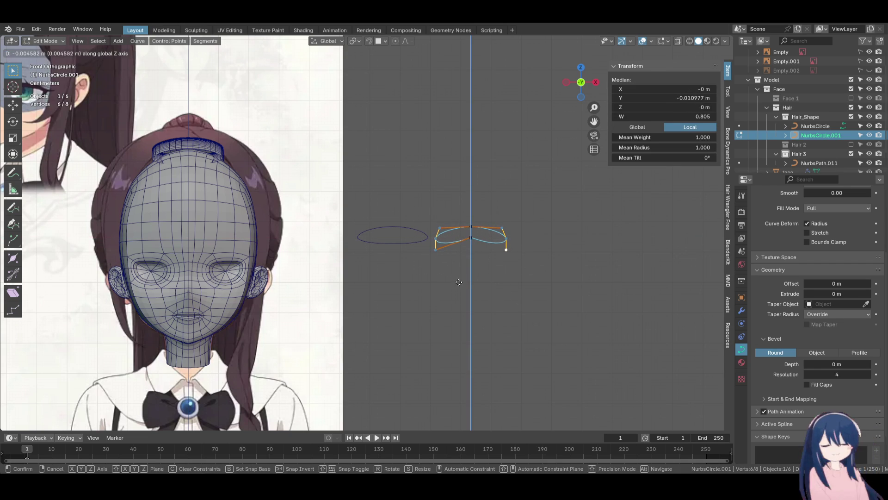
left_click(460, 296)
key("Tab")
Replace the hair strip's bevel object with NurbsCircle.001
left_click(195, 143)
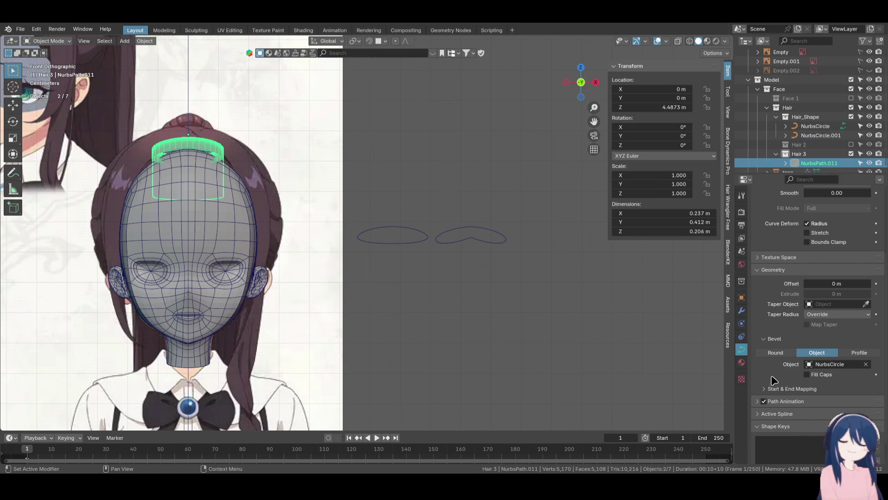
left_click(866, 364)
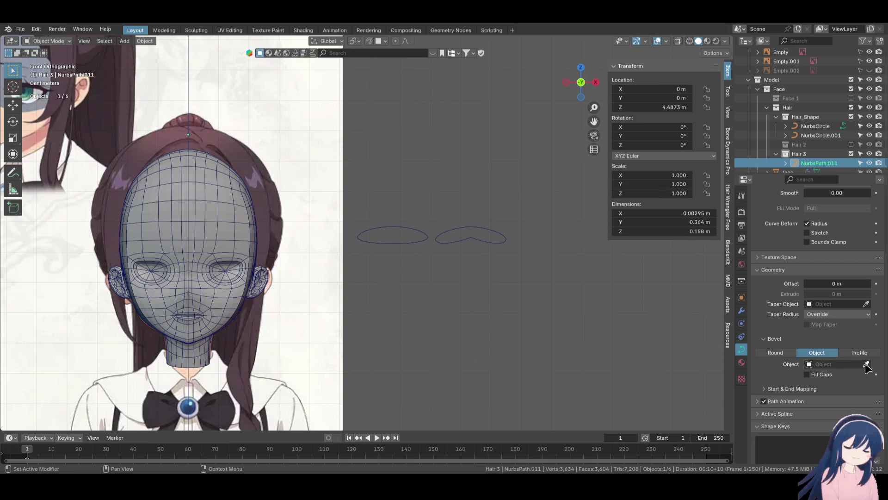
left_click(501, 235)
In Edit Mode, drag the strip's control points down so the band rests on the head
scroll(431, 276, "up", 5)
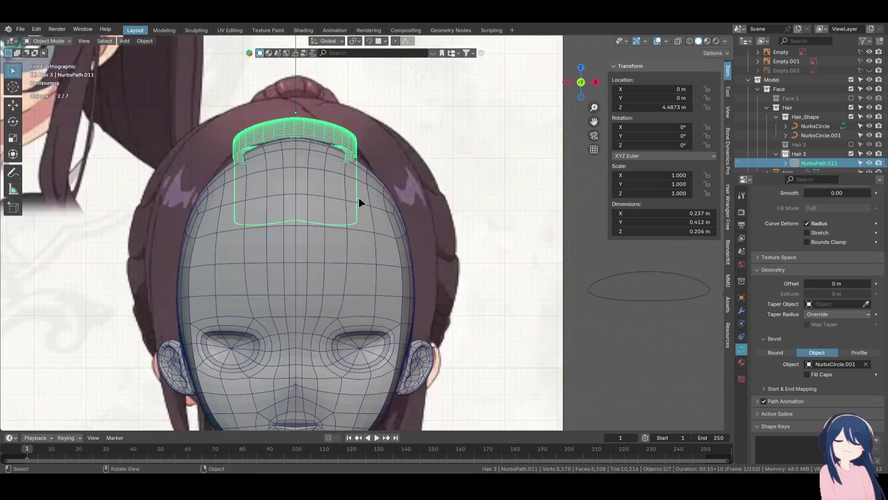
key("Tab")
middle_click_drag(369, 195, 317, 205)
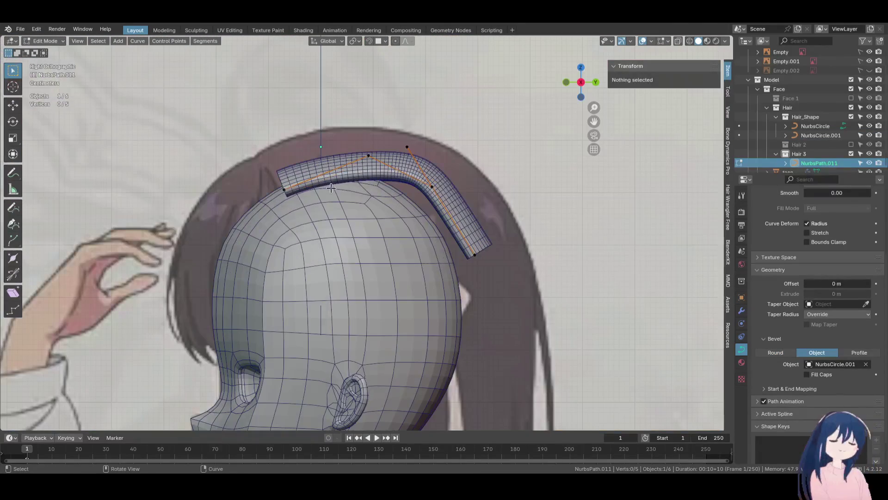
left_click_drag(371, 169, 321, 187)
left_click_drag(426, 188, 333, 192)
left_click_drag(407, 147, 398, 182)
mouse_move(481, 262)
left_mouse_down()
mouse_move(451, 269)
mouse_move(447, 240)
left_mouse_up()
left_click_drag(402, 185, 416, 167)
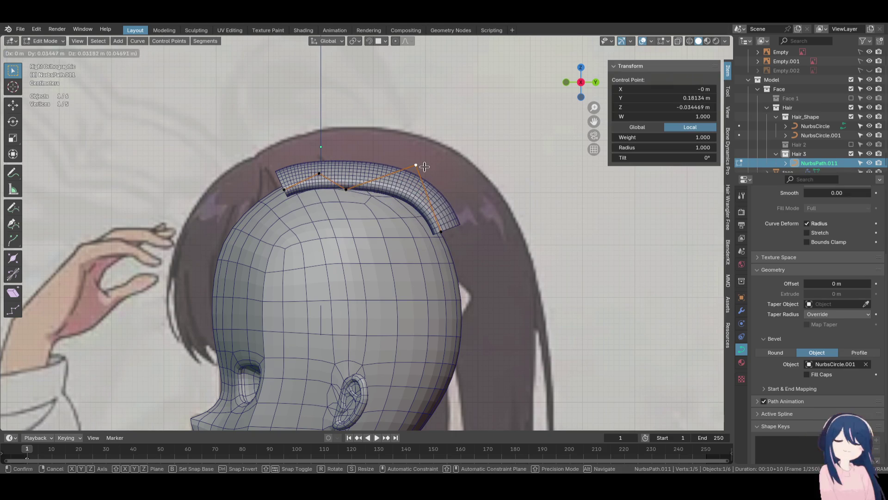
left_click_drag(320, 174, 289, 199)
left_click(851, 145)
In the front ortho view, lower a selected control point along Z
key("KP_7")
key("KP_3")
key("KP_1")
key("g")
key("z")
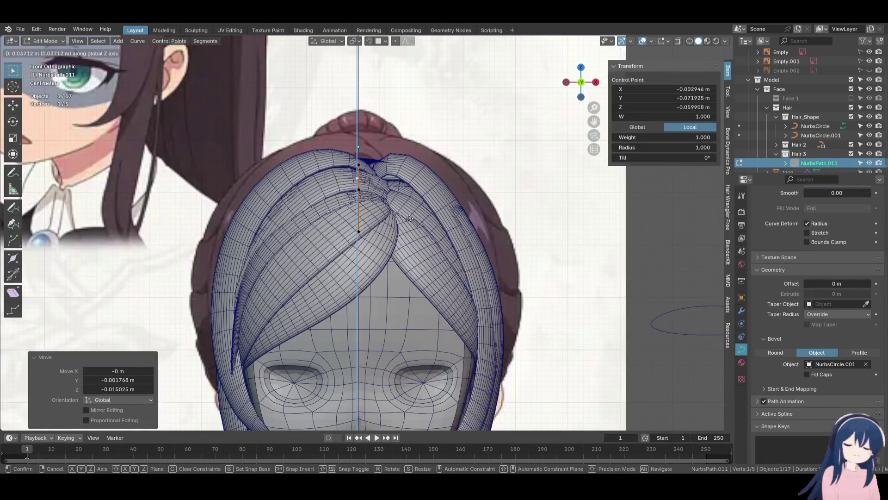
left_click(400, 236)
Move the strand's middle control point to a new height along Z
mouse_move(395, 243)
middle_mouse_down()
mouse_move(314, 242)
mouse_move(417, 170)
middle_mouse_up()
left_click(330, 175)
key("g")
key("z")
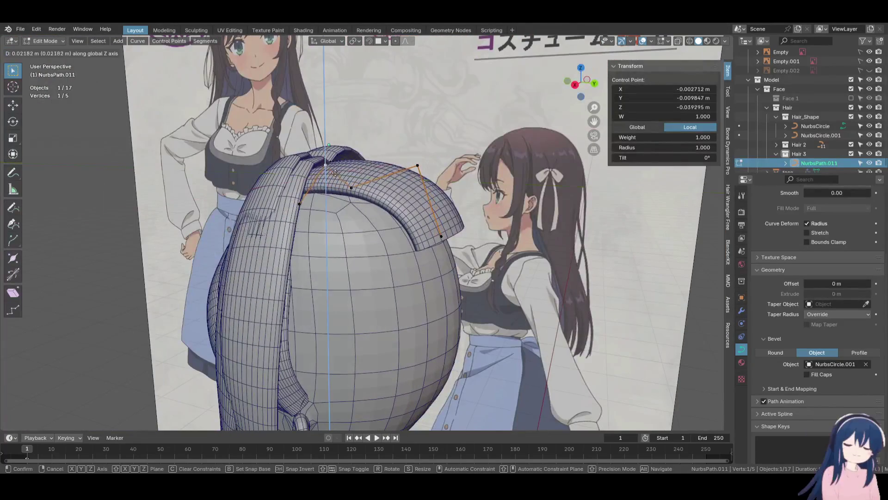
left_click(337, 149)
left_click(352, 187)
key("g")
key("z")
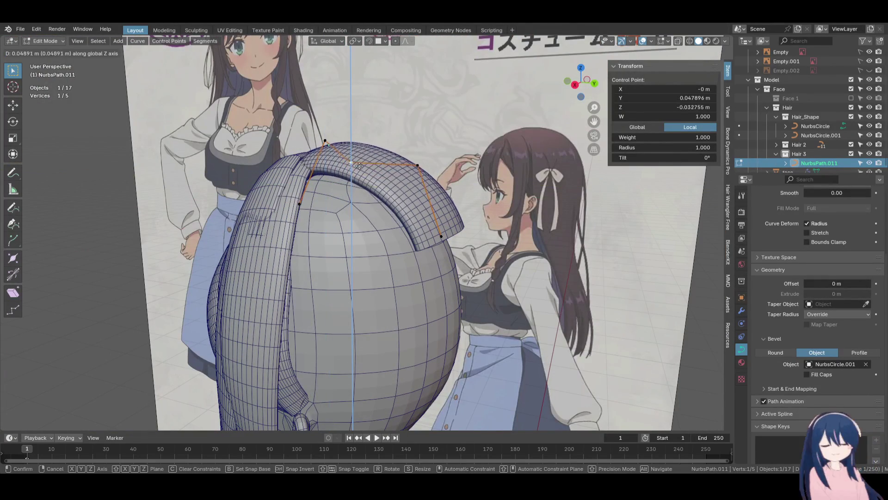
left_click(365, 187)
key("KP_1")
mouse_move(365, 181)
middle_mouse_down()
mouse_move(320, 204)
mouse_move(306, 197)
middle_mouse_up()
In the side view, adjust the middle and right control points vertically to hug the crown
left_click(317, 165)
key("KP_3")
key("g")
right_click(307, 196)
left_click(347, 184)
key("g")
key("z")
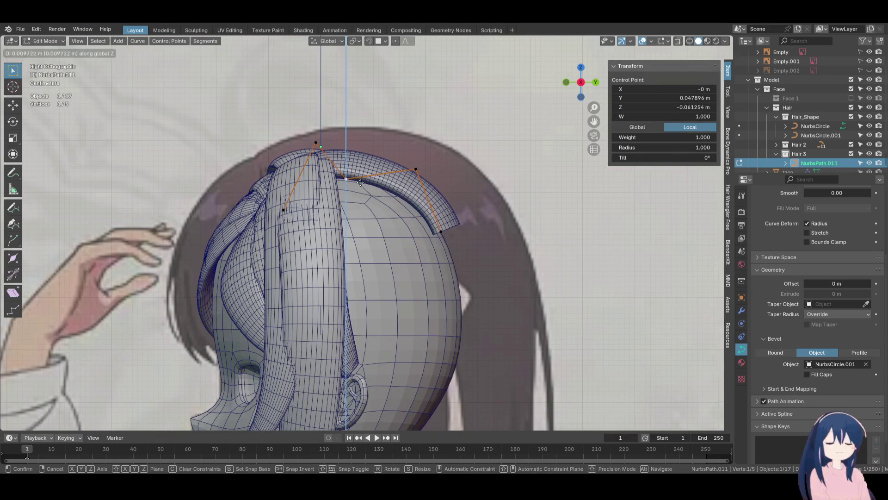
left_click(361, 183)
left_click(415, 169)
key("g")
key("z")
left_click(419, 178)
Lower the lower-right control point along Z and check the strand's shape
left_click(447, 238)
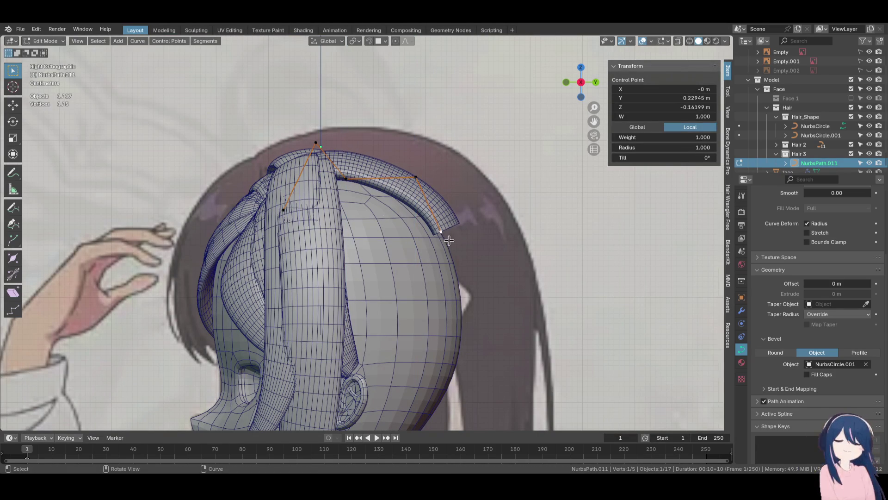
key("g")
key("z")
left_click(448, 254)
mouse_move(448, 254)
middle_mouse_down()
mouse_move(358, 207)
mouse_move(433, 327)
middle_mouse_up()
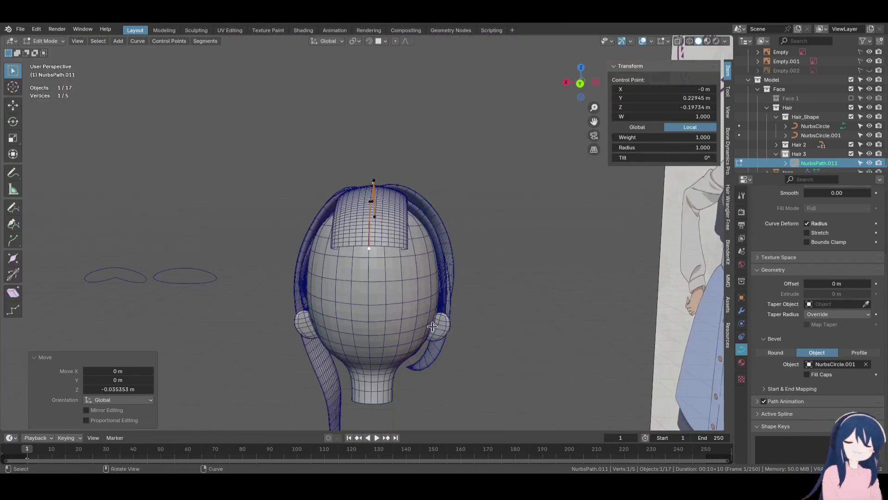
left_click(394, 298)
middle_click_drag(395, 298, 413, 291)
Discard a depth-axis move and set another control point's height along Z instead
key("g")
key("y")
key("Escape")
key("ctrl+z")
key("g")
key("z")
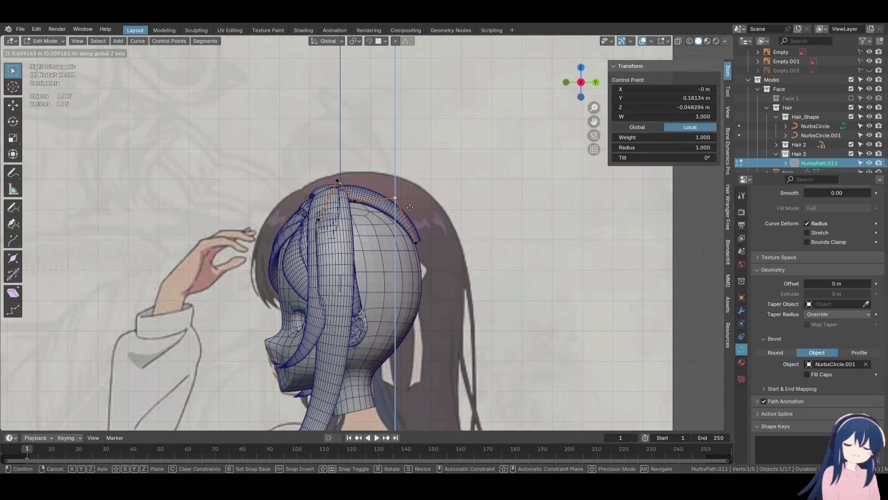
left_click(412, 198)
Try a vertical move of the top point in the front view, then cancel and undo it
key("KP_1")
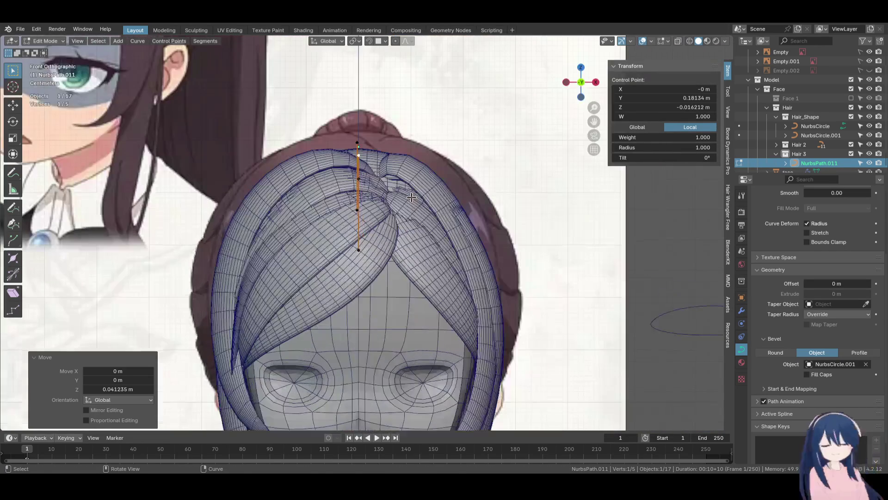
key("g")
key("z")
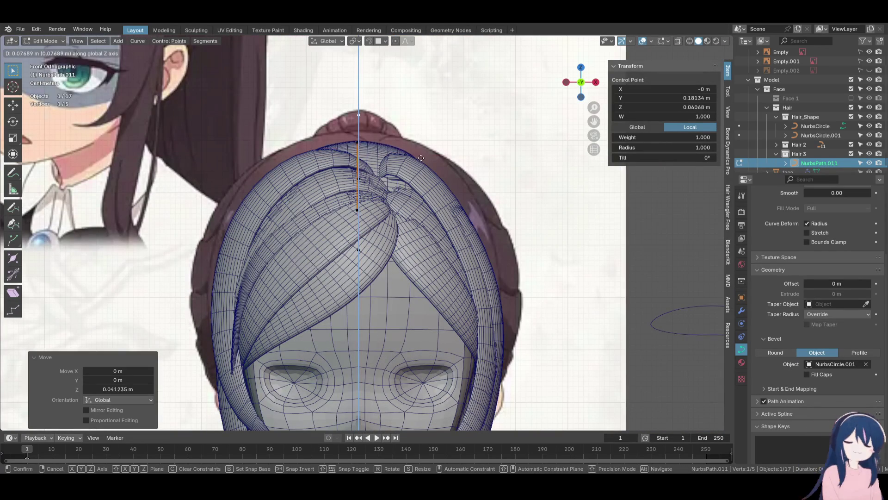
key("Escape")
key("KP_3")
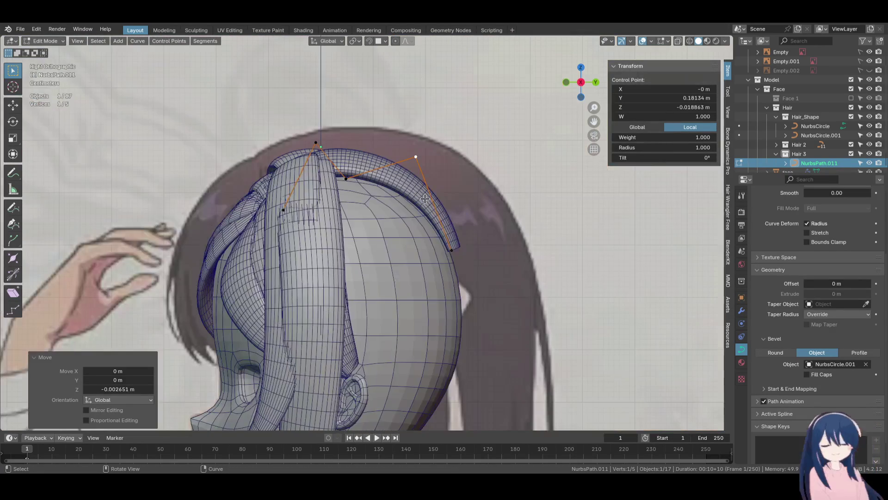
key("ctrl+z")
Fine-tune a middle control point's height with several small Z moves
left_click(349, 187)
key("g")
key("z")
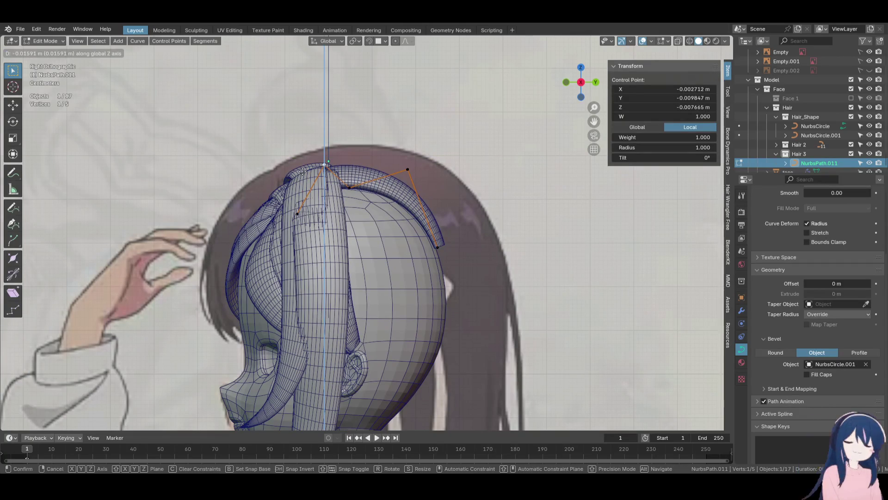
left_click(360, 182)
key("g")
key("z")
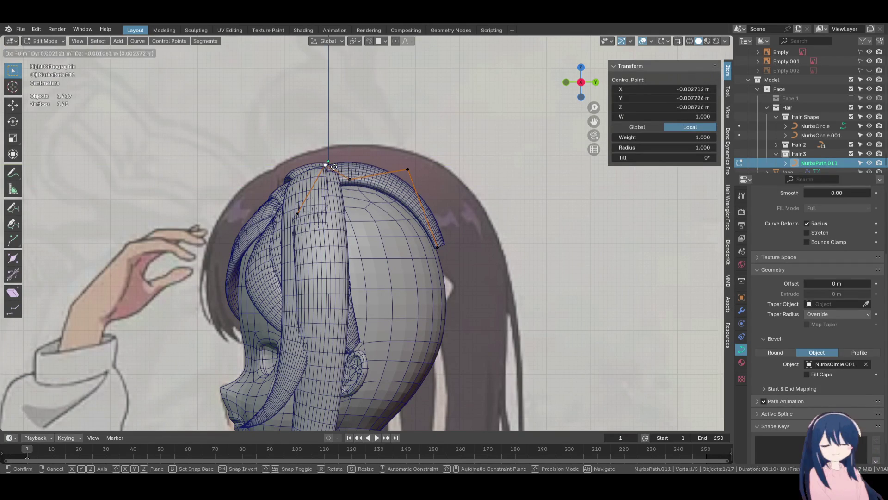
left_click(365, 186)
key("g")
key("z")
left_click(365, 183)
Raise the next control point along Z and move the end point down and back in the side view
left_click(325, 175)
key("g")
key("z")
left_click(330, 180)
mouse_move(330, 181)
middle_mouse_down()
mouse_move(407, 199)
mouse_move(479, 177)
middle_mouse_up()
key("KP_3")
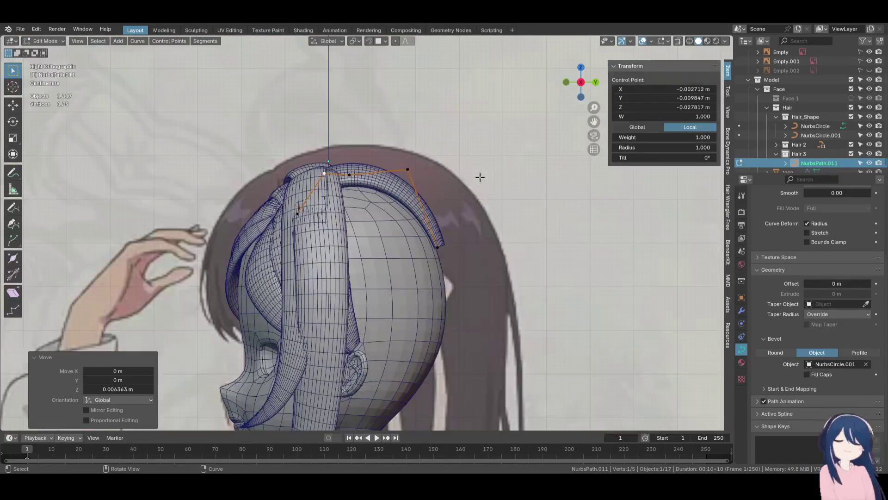
key("g")
left_click(455, 252)
key("KP_1")
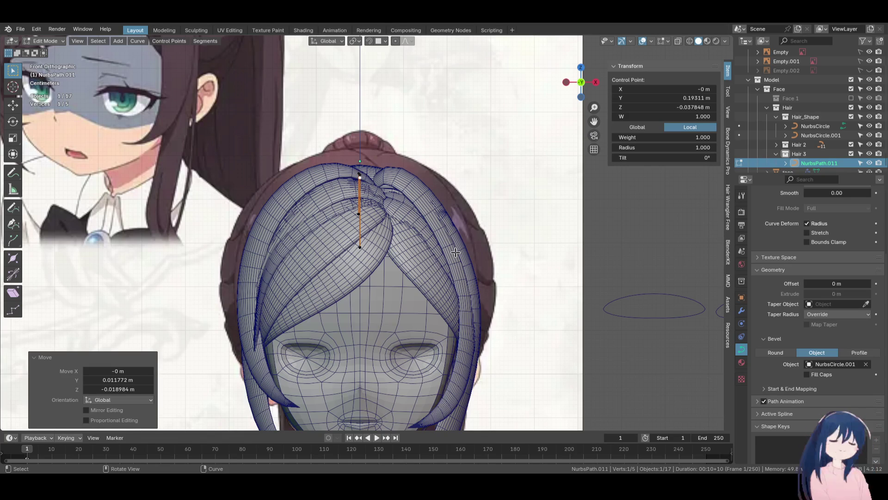
scroll(455, 252, "down", 3)
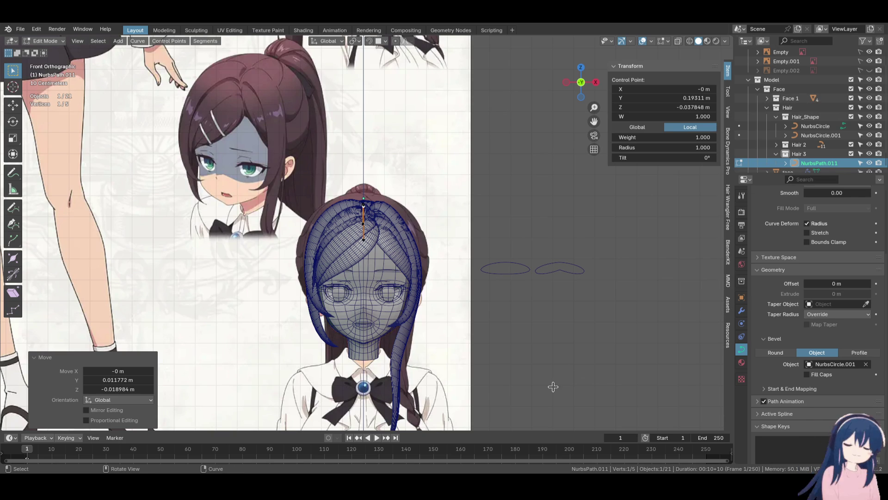
Check the strand from side and front, then select the hair collection's objects with NurbsPath.011 active
scroll(497, 316, "up", 3)
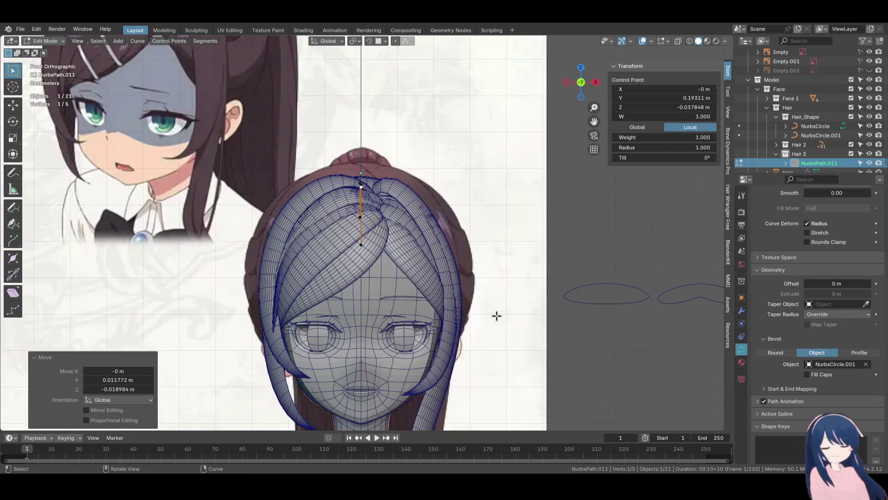
scroll(497, 316, "down", 4)
key("KP_3")
key("KP_1")
scroll(499, 315, "up", 3)
scroll(499, 315, "up", 1)
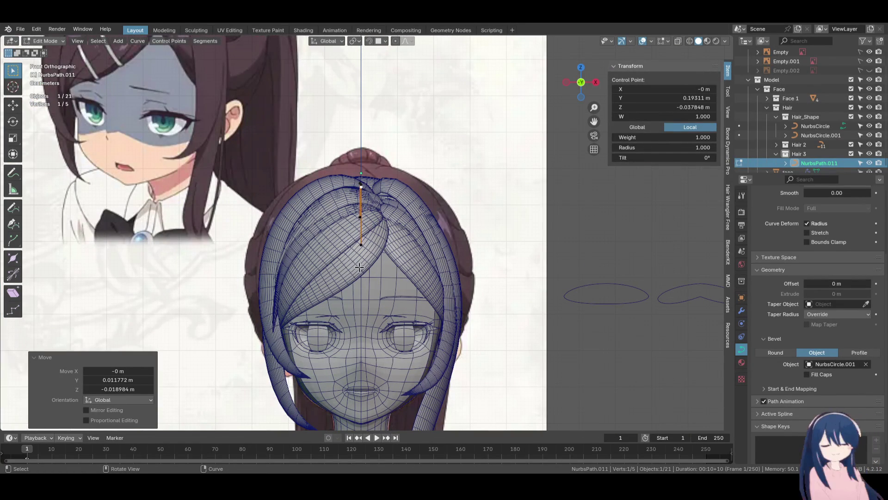
scroll(797, 154, "down", 2)
right_click(803, 127)
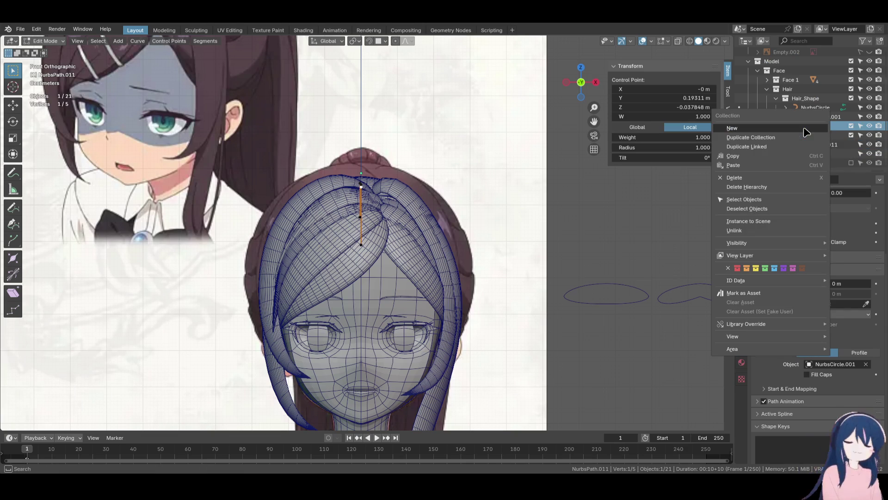
left_click(785, 199)
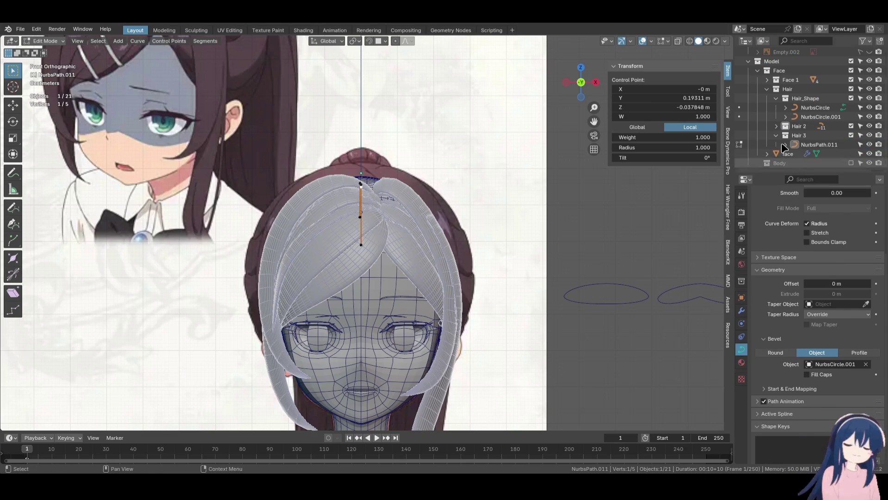
left_click(817, 144)
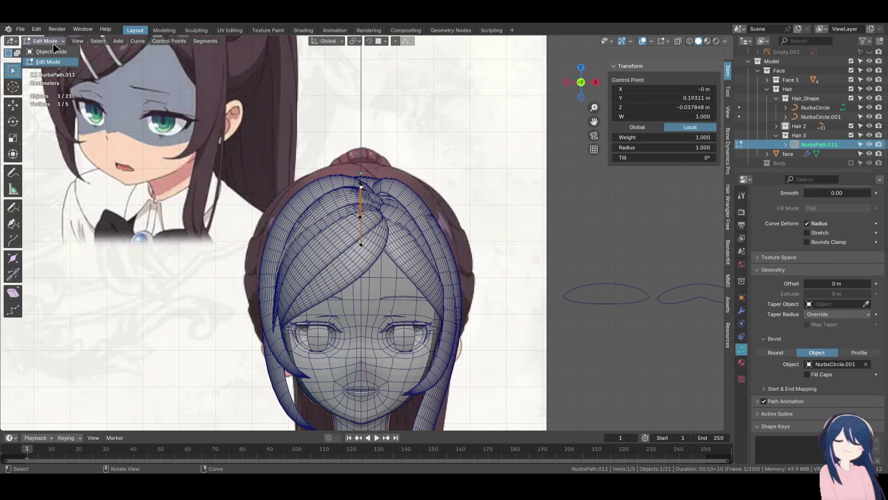
Return to Object Mode, select every object in Hair 2, and set preview resolution to 10
left_click(53, 51)
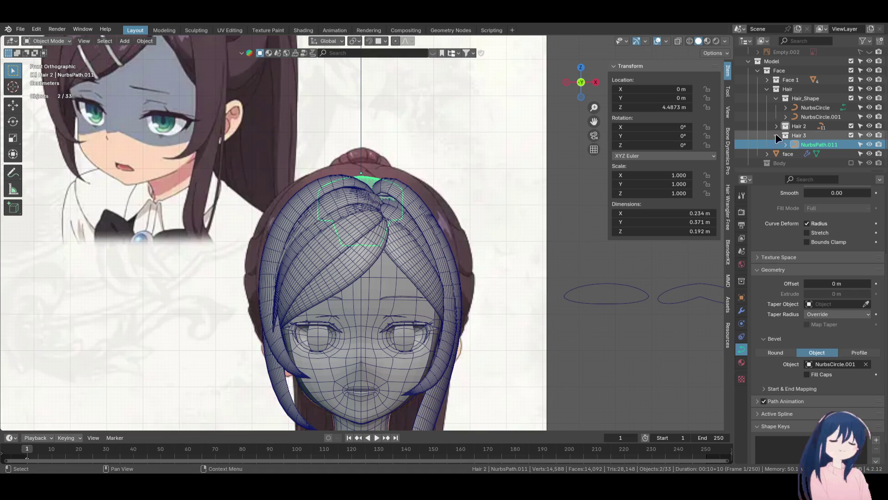
right_click(796, 125)
left_click(795, 127)
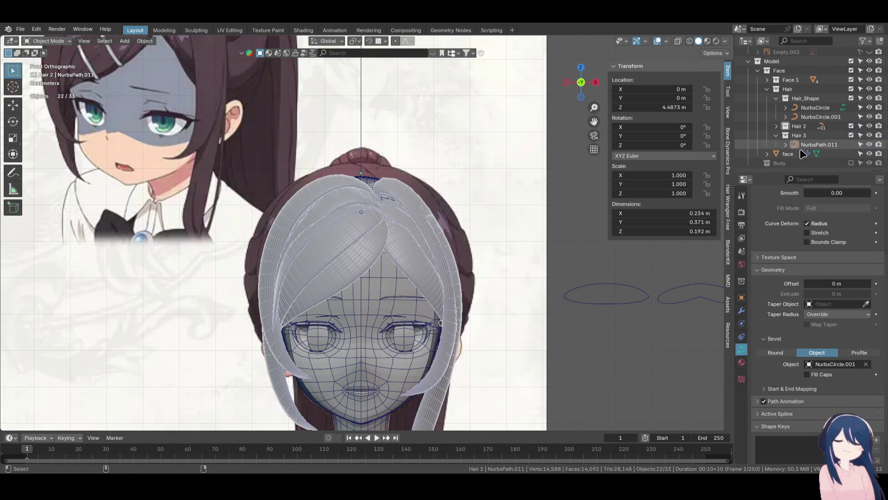
scroll(799, 302, "up", 5)
mouse_move(837, 251)
left_mouse_down()
mouse_move(816, 250)
mouse_move(844, 251)
left_mouse_up()
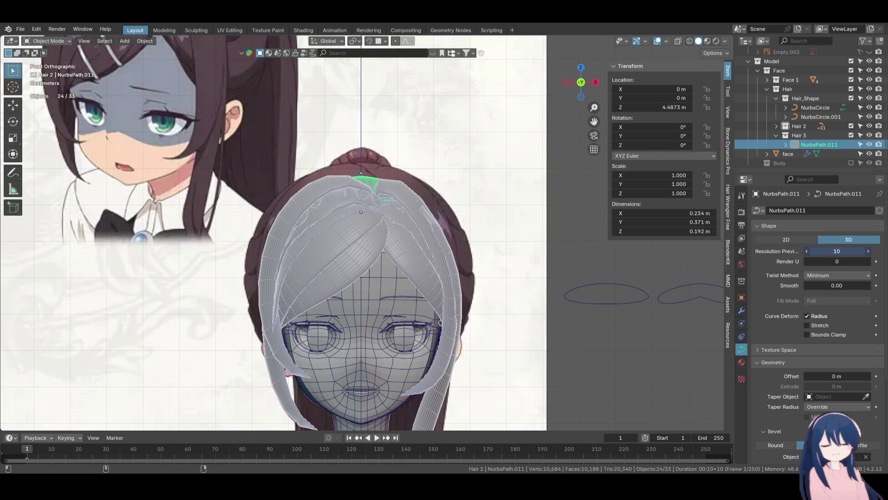
Set the hair curves' preview resolution to 5 and select only the top-of-head strand
left_click_drag(837, 250, 839, 251)
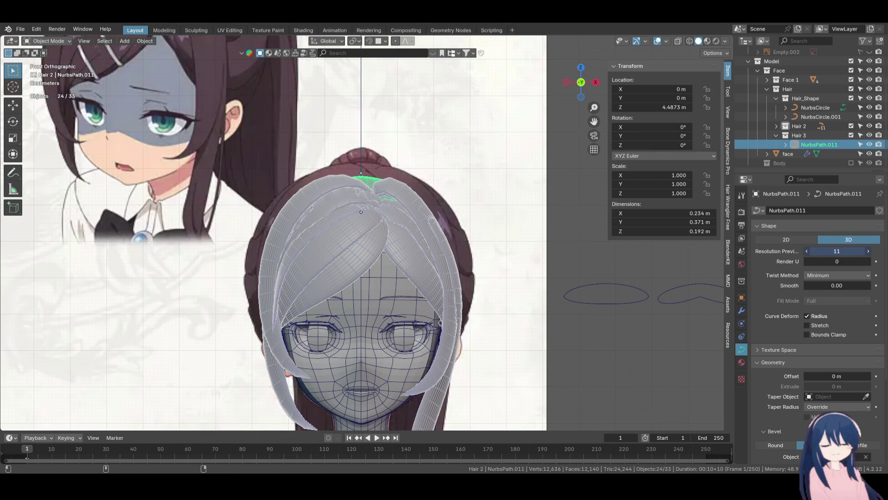
middle_click_drag(481, 215, 406, 250)
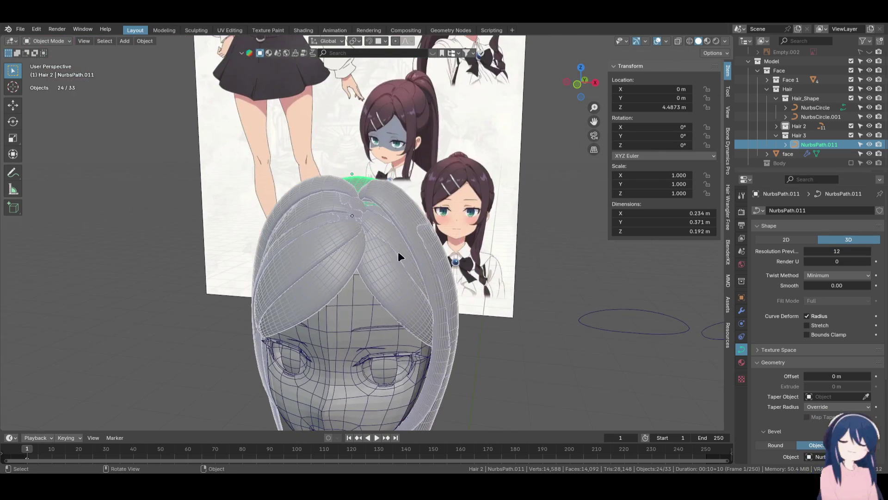
left_click(405, 289)
mouse_move(406, 289)
middle_mouse_down()
mouse_move(386, 252)
mouse_move(394, 205)
middle_mouse_up()
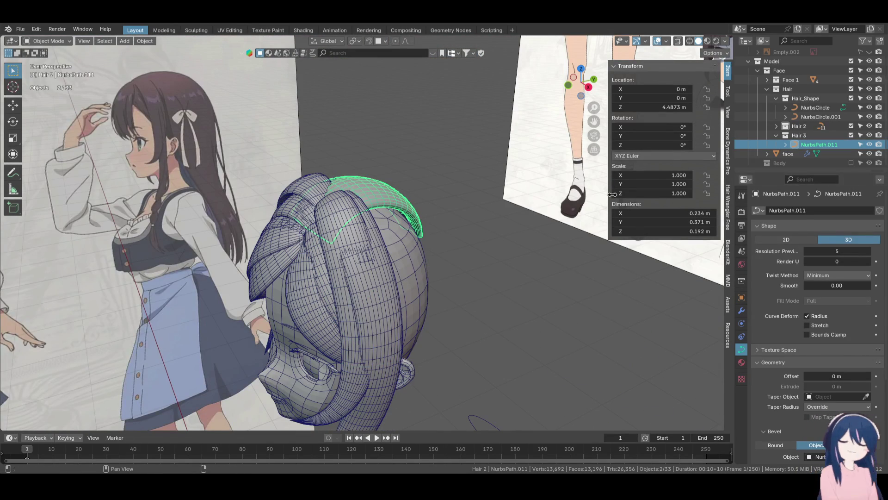
Recentre the front view on the head and duplicate the top strand with Shift+D
key("KP_1")
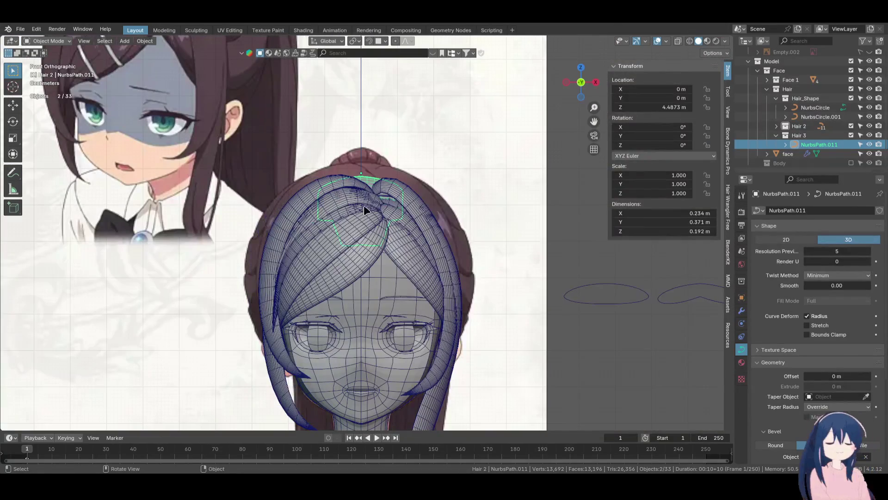
scroll(361, 182, "down", 2)
scroll(362, 182, "down", 2)
mouse_move(362, 186)
middle_mouse_down("shift")
mouse_move(365, 240)
mouse_move(344, 255)
mouse_move(418, 187)
mouse_move(362, 186)
middle_mouse_up("shift")
key("shift+d")
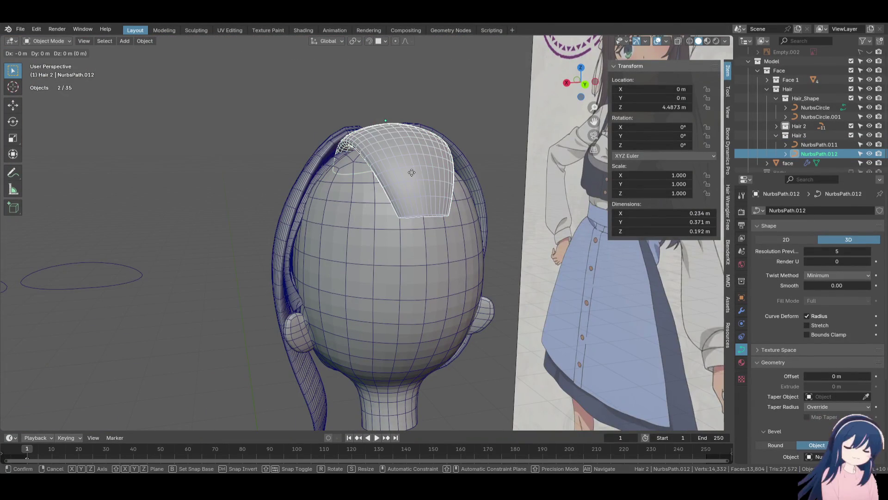
Keep the duplicate in place and add a Mirror modifier on X to NurbsPath.012
right_click(412, 177)
left_click(742, 311)
left_click(791, 210)
type("mi")
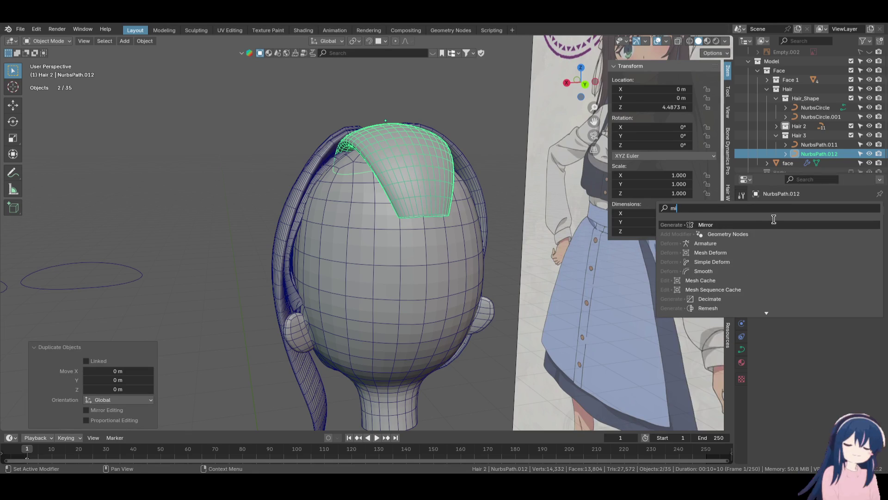
key("Return")
mouse_move(460, 231)
middle_mouse_down()
mouse_move(439, 218)
mouse_move(505, 244)
mouse_move(446, 225)
mouse_move(464, 227)
middle_mouse_up()
key("Tab")
Move the whole NurbsPath.012 strand into place and rotate it to -74.4° in side view
key("g")
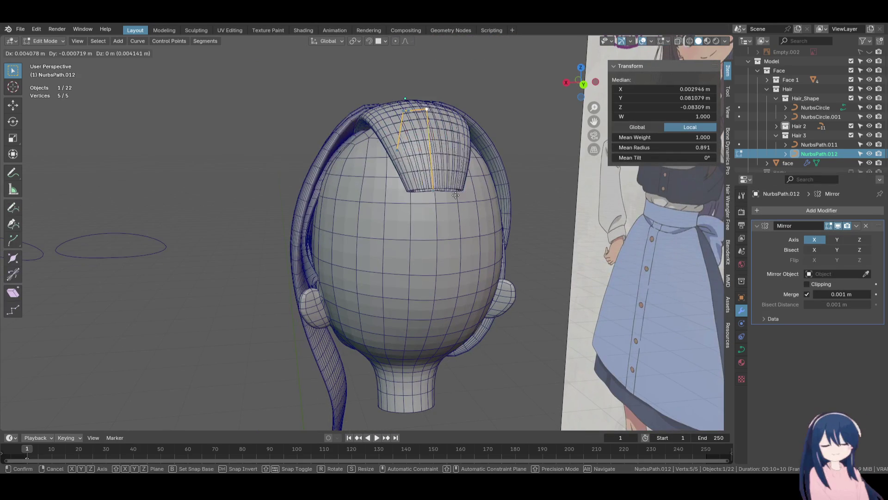
left_click(394, 240)
key("KP_1")
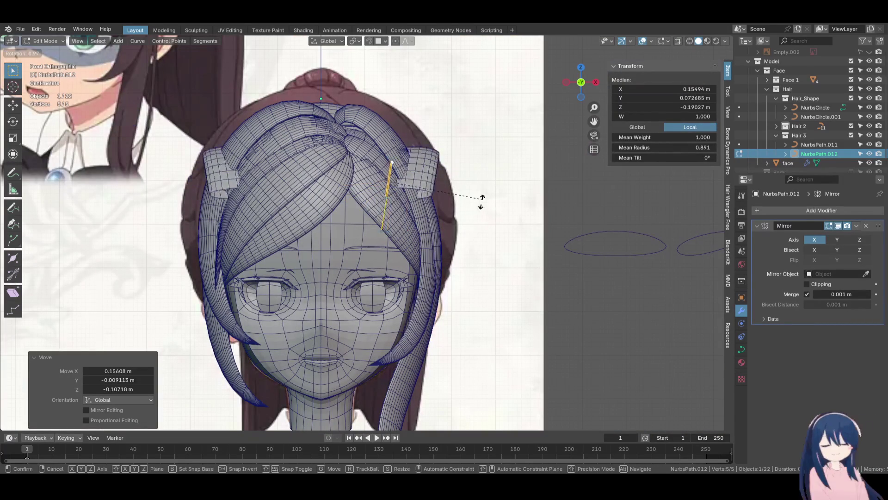
left_click(342, 257)
middle_click_drag(341, 257, 478, 220)
key("KP_3")
key("r")
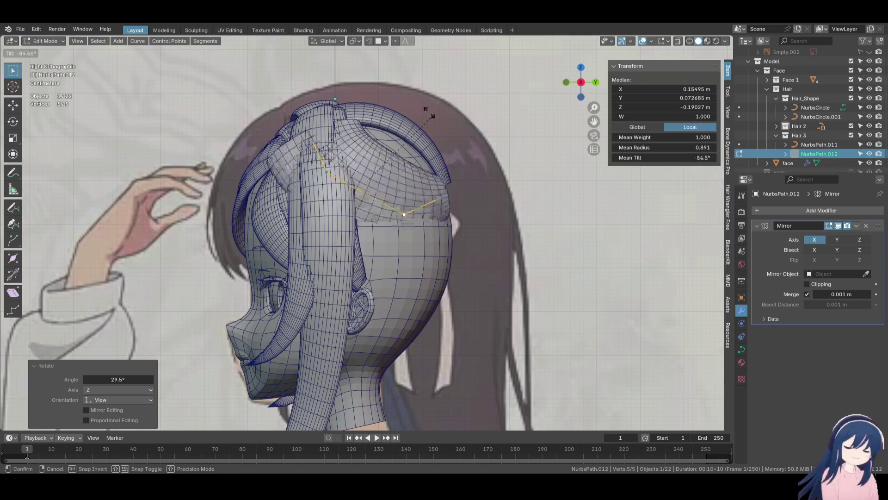
left_click(435, 133)
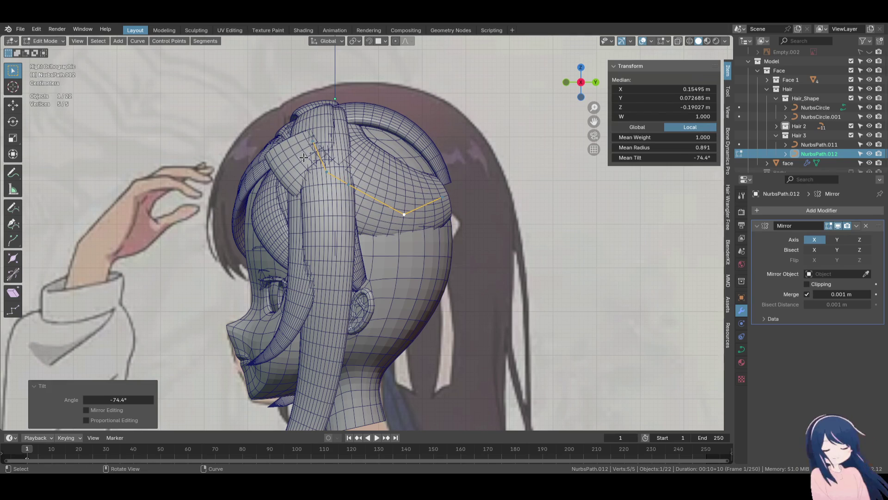
Move a group of three control points, then a single point, to bend the strand
left_click_drag(292, 132, 361, 227)
key("g")
left_click(368, 269)
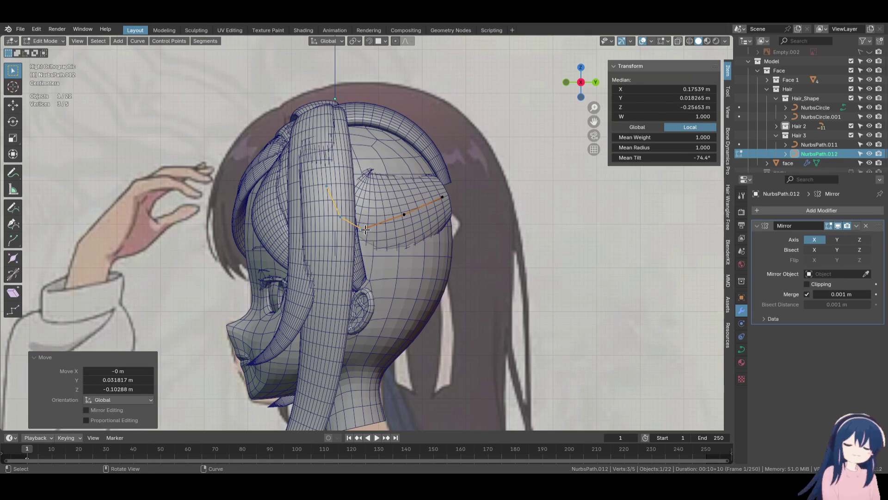
left_click(424, 207)
key("g")
left_click(437, 212)
Slide a control point along X twice so the strand hugs the side of the head
middle_click_drag(437, 211, 409, 220)
key("g")
key("x")
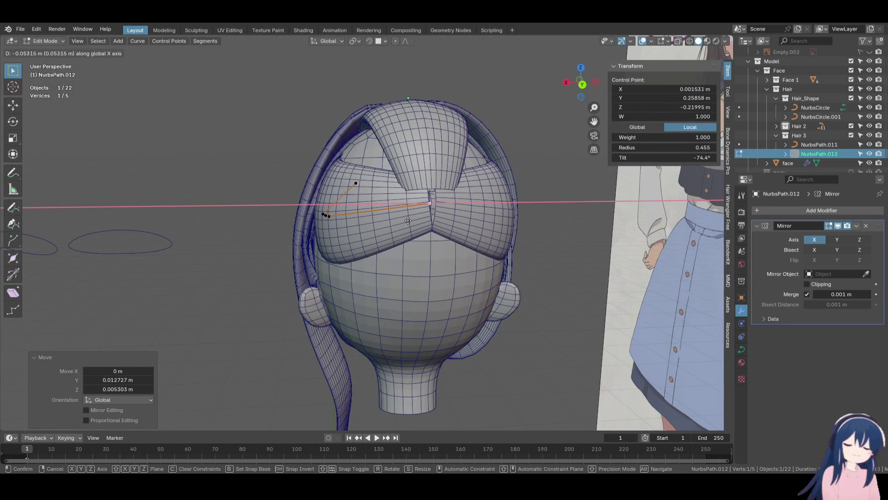
left_click(455, 264)
key("g")
key("x")
left_click(463, 259)
mouse_move(462, 259)
middle_mouse_down()
mouse_move(397, 239)
mouse_move(372, 244)
middle_mouse_up()
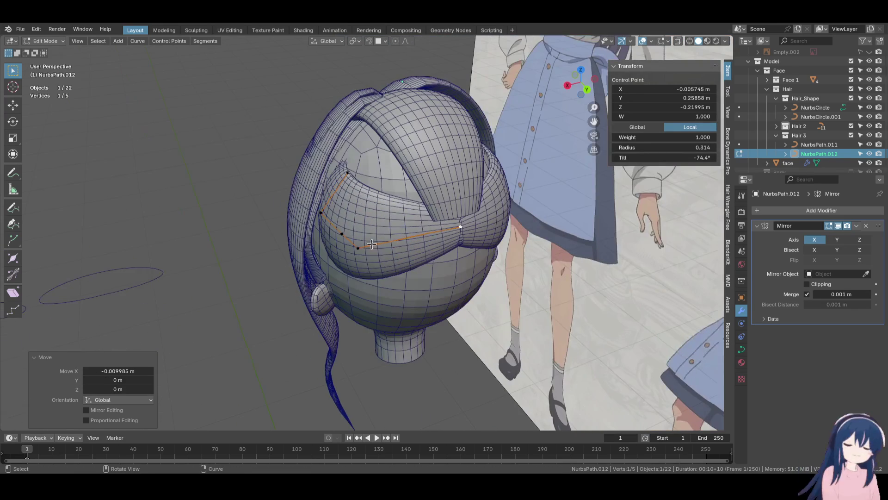
Hide Hair 2 in the outliner and shift another control point along X
left_click(851, 125)
middle_click_drag(463, 222, 412, 224)
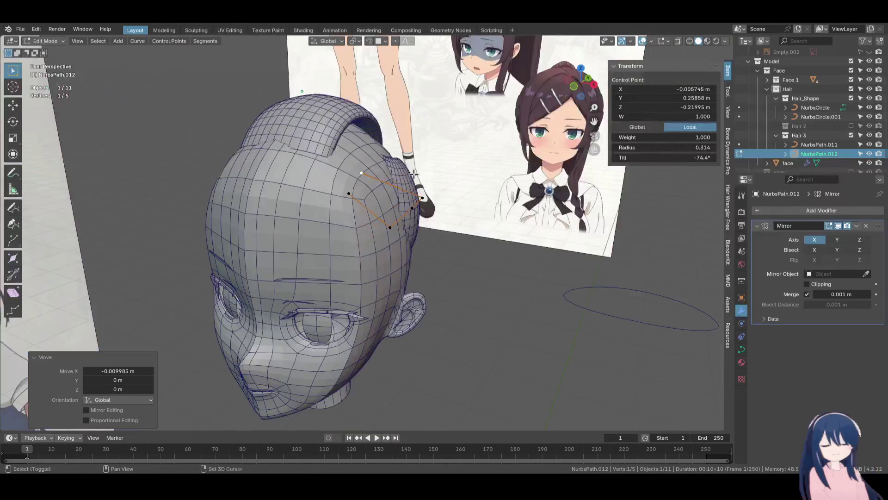
left_click(409, 223)
key("g")
key("x")
left_click(433, 238)
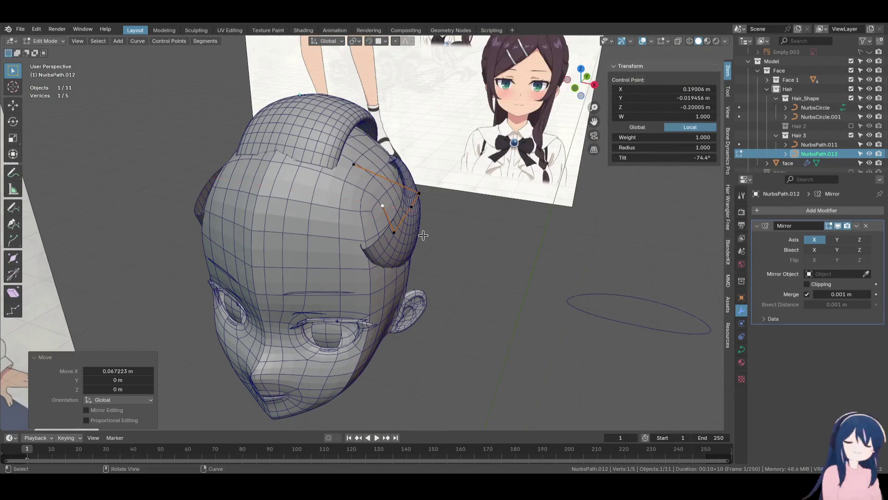
middle_click_drag(433, 237, 398, 208)
Reposition a back control point, set its thickness to 0.503, and rotate it
left_click(398, 202)
key("g")
key("x")
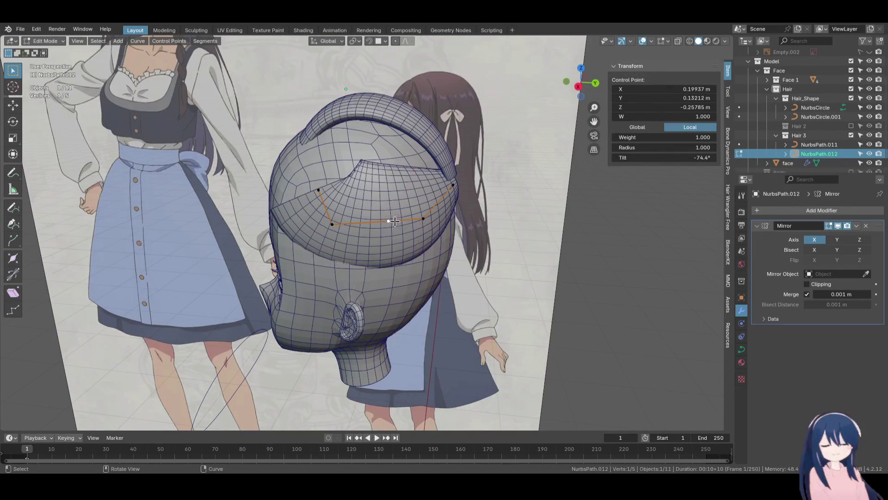
left_click(398, 192)
key("alt+s")
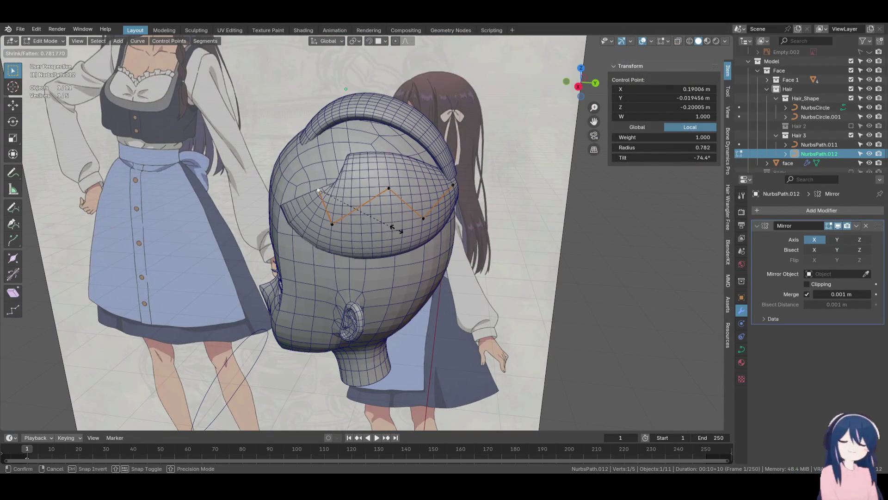
left_click(369, 217)
key("r")
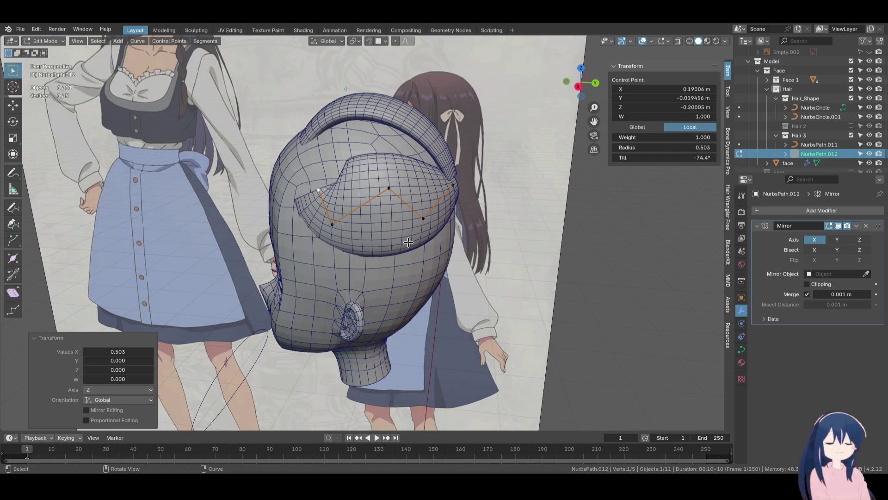
left_click(383, 264)
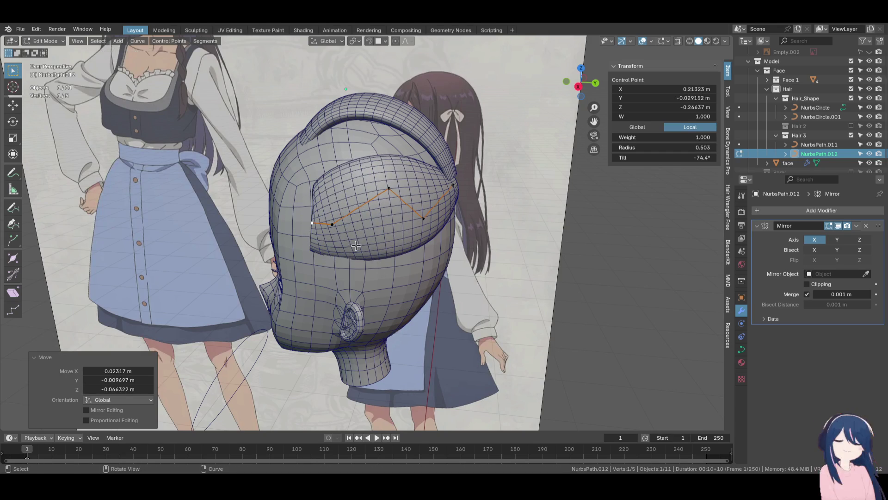
Refine the lock's curve by moving the upper control points from side and perspective views
key("KP_3")
left_click_drag(354, 215, 373, 210)
left_click(394, 179)
left_click(412, 224)
mouse_move(413, 224)
middle_mouse_down()
mouse_move(464, 235)
mouse_move(497, 286)
middle_mouse_up()
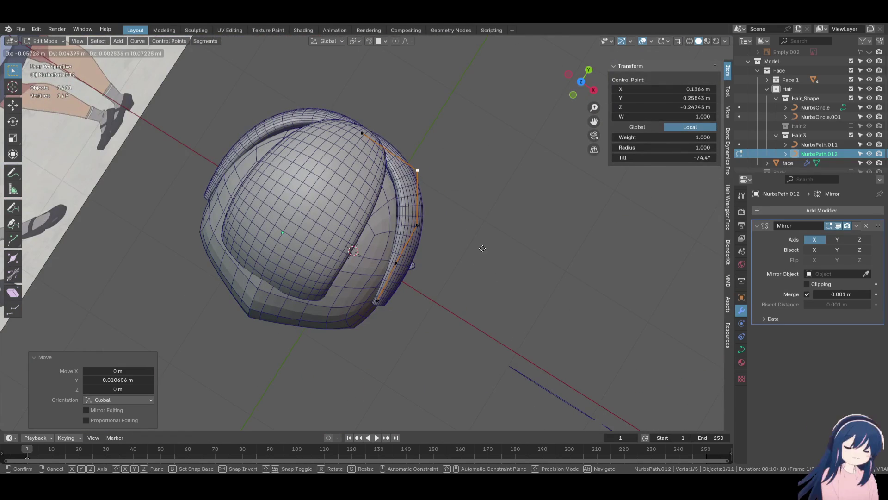
left_click(520, 232)
mouse_move(520, 232)
middle_mouse_down()
mouse_move(431, 194)
mouse_move(452, 232)
mouse_move(423, 248)
mouse_move(444, 250)
middle_mouse_up()
key("g")
left_click(426, 238)
key("g")
left_click(489, 259)
Adjust the strand's tilt with Ctrl+T, exit Edit Mode, and duplicate the strand
key("KP_3")
mouse_move(360, 177)
middle_mouse_down()
mouse_move(377, 176)
mouse_move(452, 223)
mouse_move(417, 188)
mouse_move(472, 245)
mouse_move(437, 195)
mouse_move(433, 148)
mouse_move(497, 236)
mouse_move(407, 231)
mouse_move(472, 234)
mouse_move(427, 205)
mouse_move(475, 212)
mouse_move(284, 213)
mouse_move(375, 248)
mouse_move(440, 234)
mouse_move(446, 199)
mouse_move(432, 181)
mouse_move(378, 209)
mouse_move(407, 203)
mouse_move(402, 189)
mouse_move(430, 217)
mouse_move(458, 213)
mouse_move(439, 224)
mouse_move(479, 217)
mouse_move(426, 206)
mouse_move(434, 191)
mouse_move(428, 210)
mouse_move(452, 294)
mouse_move(448, 340)
mouse_move(427, 246)
mouse_move(427, 160)
mouse_move(367, 316)
mouse_move(337, 255)
middle_mouse_up()
left_click(416, 210)
key("ctrl+t")
left_click(452, 242)
left_click(481, 209)
key("Tab")
key("shift+d")
Drop the duplicate in place, then move it down and rotate it toward the back
key("Escape")
key("Tab")
key("g")
left_click(403, 217)
key("r")
left_click(462, 216)
key("g")
left_click(439, 224)
Adjust a single control point of the copy, checking front and side views
left_click(428, 207)
key("g")
left_click(432, 195)
key("KP_1")
key("KP_3")
key("alt+a")
Move the lower control point down and reduce its thickness
left_click(336, 254)
key("g")
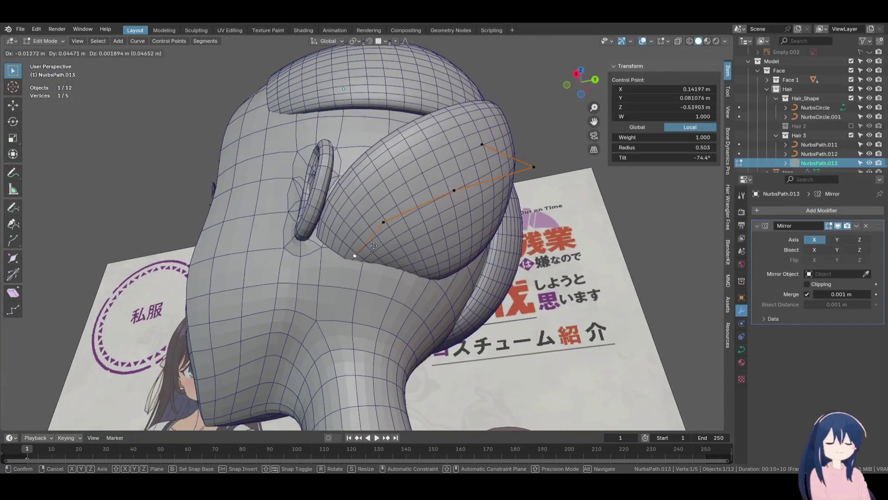
left_click(441, 330)
left_click(388, 306)
key("g")
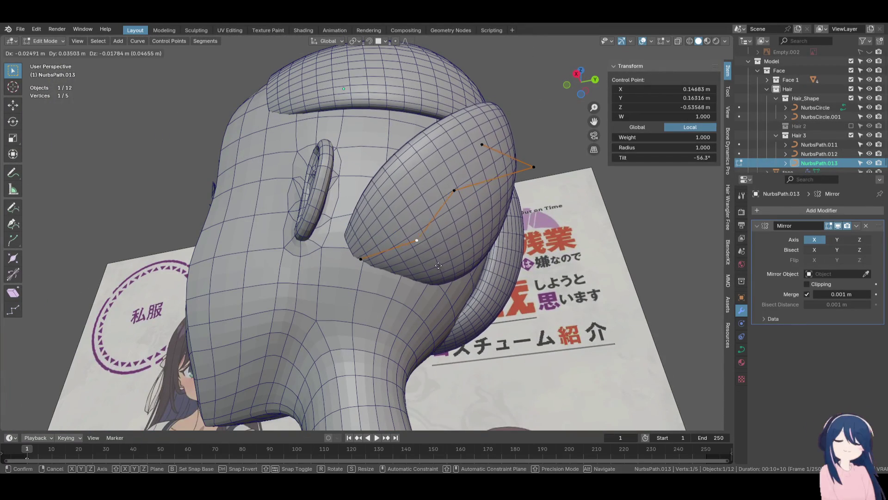
left_click(355, 273)
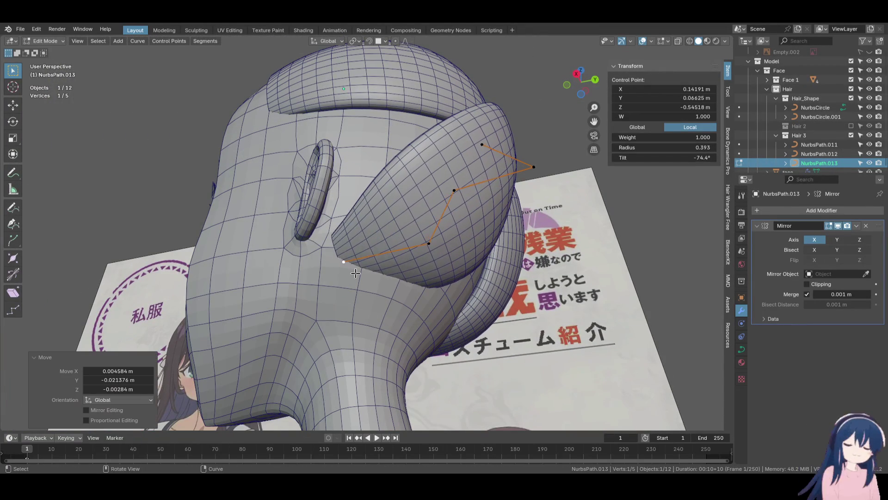
left_click(395, 289)
From behind the head, move a control point and adjust its twist and thickness
mouse_move(395, 289)
middle_mouse_down()
mouse_move(392, 307)
mouse_move(464, 269)
middle_mouse_up()
key("g")
left_click(392, 307)
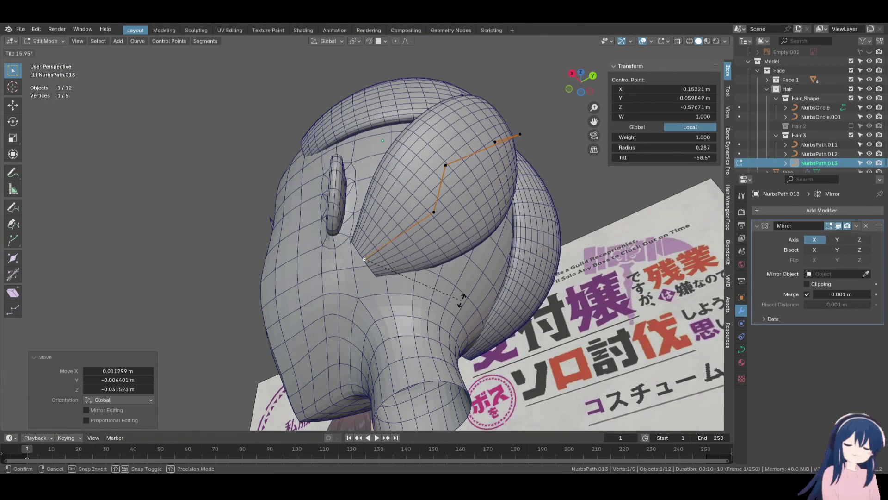
left_click(439, 315)
left_click(428, 300)
middle_click_drag(428, 300, 468, 283)
left_click(468, 282)
left_click(468, 283)
Move the strand's tip outward and make it thinner
left_click(490, 241)
mouse_move(490, 241)
middle_mouse_down()
mouse_move(512, 328)
mouse_move(457, 272)
mouse_move(514, 278)
mouse_move(462, 268)
mouse_move(341, 272)
middle_mouse_up()
left_click(359, 276)
left_click(425, 295)
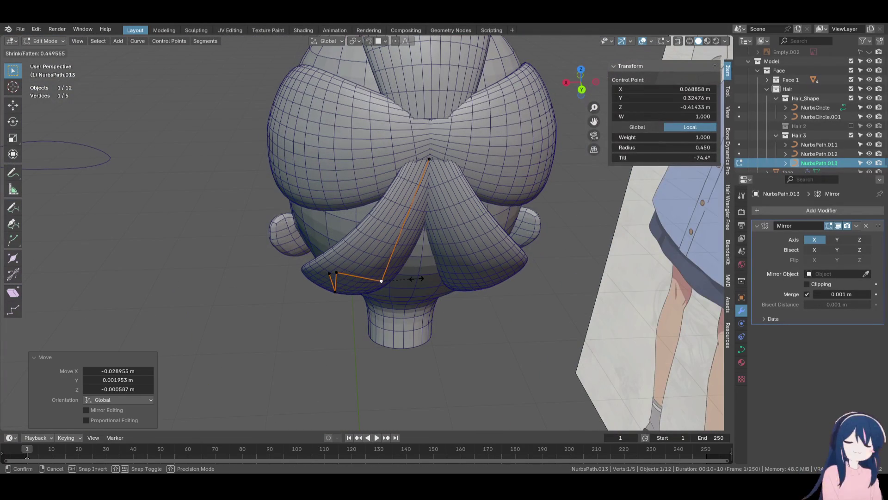
left_click(417, 278)
mouse_move(417, 278)
middle_mouse_down()
mouse_move(380, 268)
mouse_move(342, 241)
middle_mouse_up()
Twist the strand at two selected control points with Ctrl+T
left_click(340, 218, "shift")
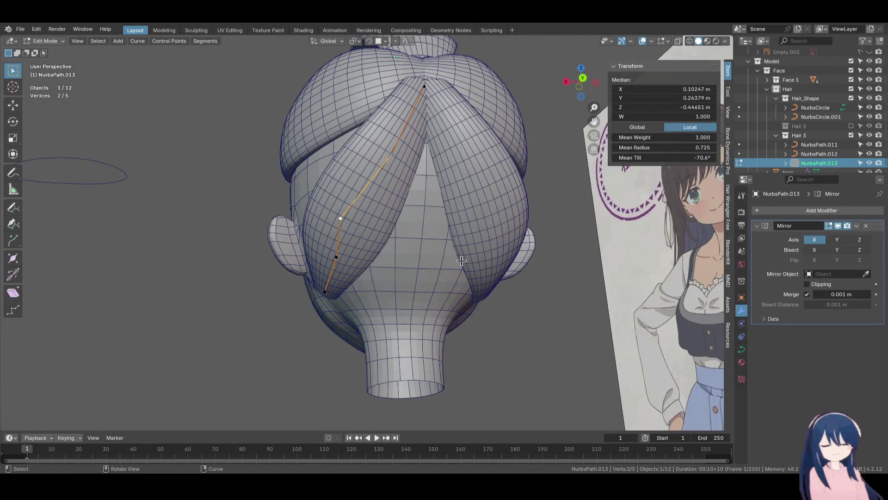
middle_click_drag(461, 260, 507, 321)
key("ctrl+t")
left_click(402, 343)
Move one control point along the Z axis
left_click(407, 263)
key("g")
key("z")
left_click(448, 263)
mouse_move(448, 264)
middle_mouse_down()
mouse_move(463, 302)
mouse_move(352, 259)
mouse_move(327, 260)
mouse_move(484, 266)
mouse_move(430, 271)
mouse_move(410, 252)
mouse_move(465, 327)
mouse_move(463, 298)
mouse_move(456, 313)
middle_mouse_up()
Reposition another control point, finishing with a Y-axis constrained move
left_click(470, 289)
key("g")
left_click(333, 259)
key("g")
key("y")
left_click(467, 263)
Move one more control point, check the back lock from around the head, and exit Edit Mode
left_click(484, 266)
key("g")
key("g")
left_click(438, 312)
key("g")
left_click(440, 264)
mouse_move(440, 263)
middle_mouse_down()
mouse_move(381, 273)
mouse_move(419, 301)
mouse_move(379, 295)
middle_mouse_up()
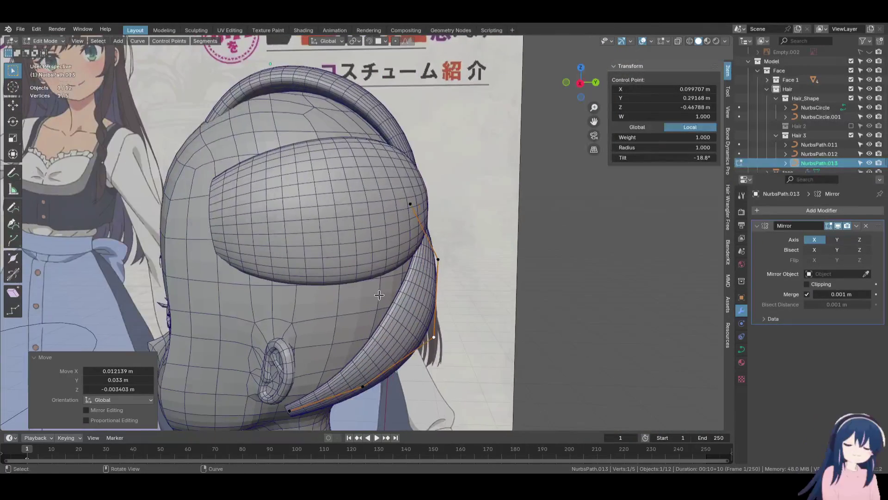
mouse_move(381, 158)
middle_mouse_down()
mouse_move(421, 265)
mouse_move(356, 147)
mouse_move(406, 265)
mouse_move(373, 163)
mouse_move(413, 208)
middle_mouse_up()
key("Tab")
Hide the top strand NurbsPath.011 and edit the new NurbsPath.014 in side view
left_click(356, 147)
key("h")
left_click(412, 206)
key("Tab")
key("KP_3")
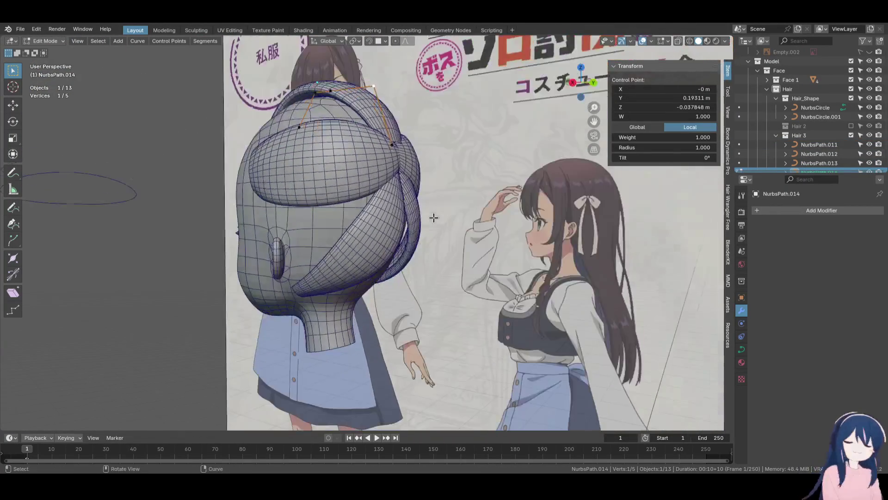
Rotate the new strand NurbsPath.014 by 114° and move it behind the ear
scroll(434, 217, "up", 3)
key("r")
key("Return")
key("g")
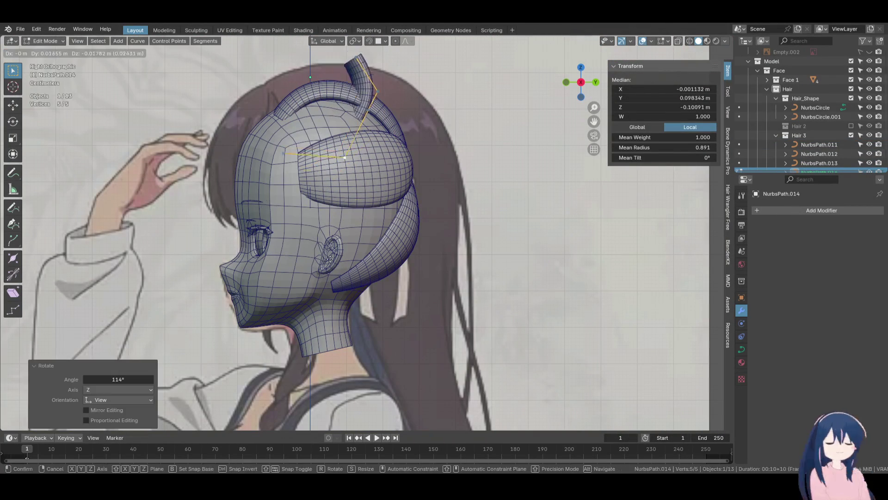
left_click(373, 391)
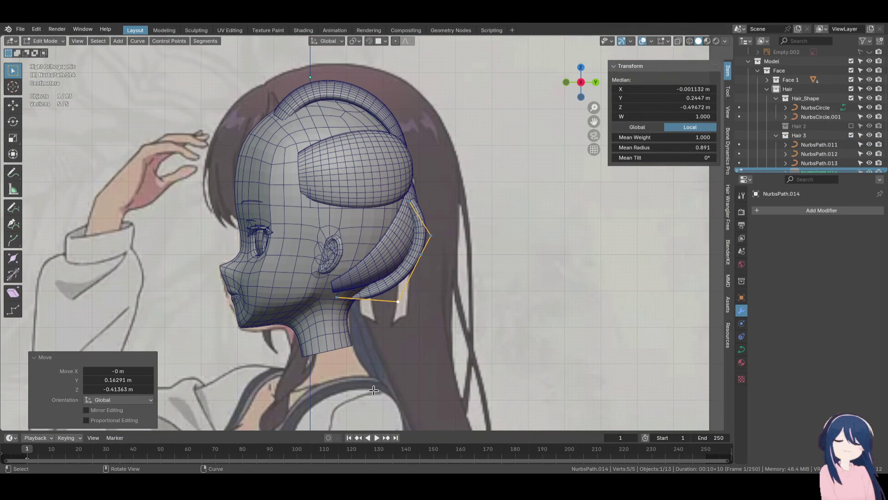
From the back view, set the strand's point tilt to 180° in Edit Mode
key("ctrl+KP_1")
scroll(373, 391, "up", 2)
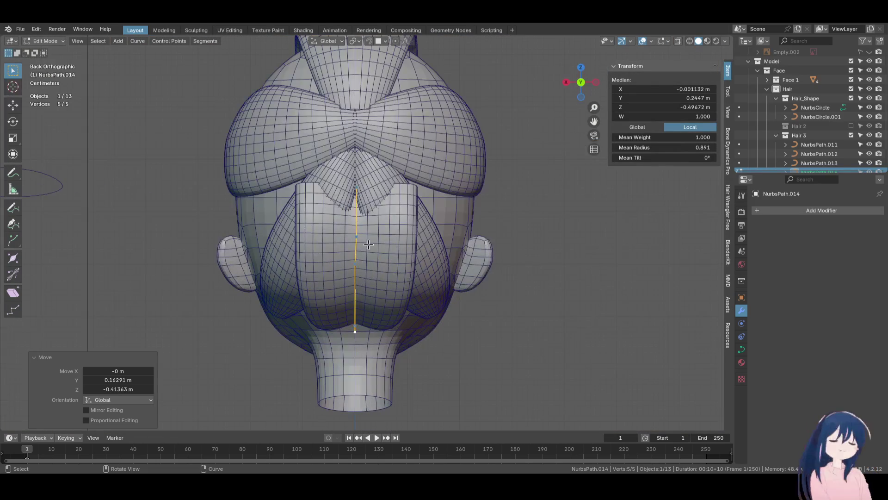
key("Tab")
key("Tab")
key("Tab")
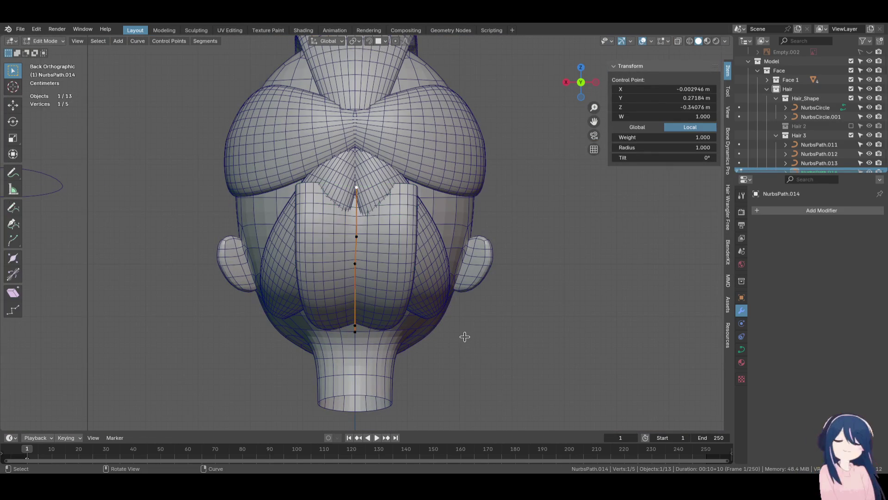
key("Tab")
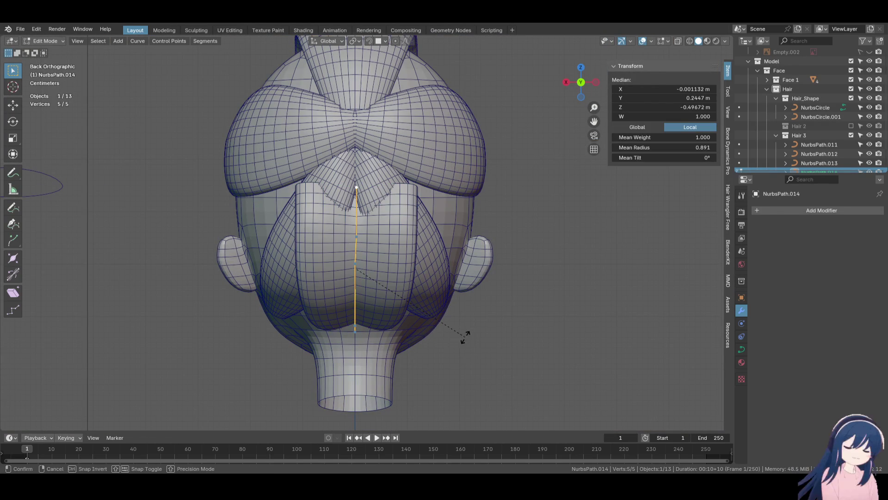
type("180")
key("Return")
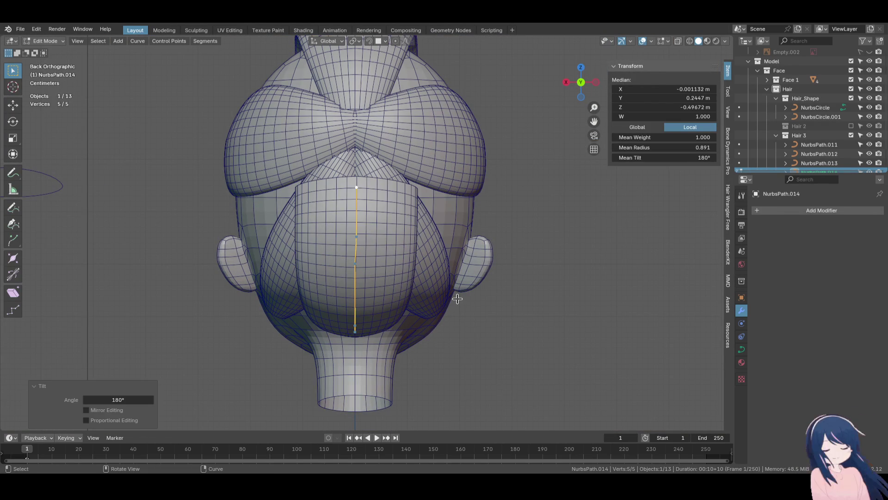
Change the thickness of one control point, cancelling a stray move
left_click(340, 199)
key("alt+s")
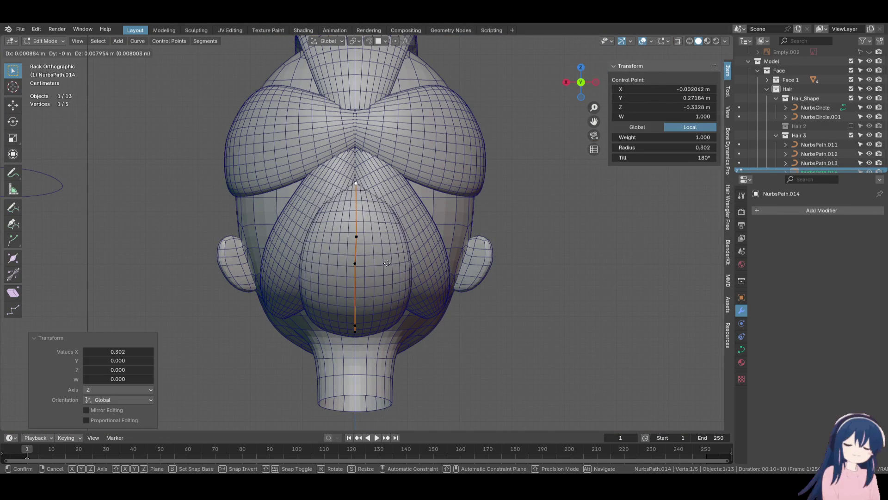
left_click(386, 243)
left_click(425, 273)
key("g")
mouse_move(426, 273)
middle_mouse_down()
mouse_move(511, 276)
mouse_move(476, 190)
mouse_move(352, 287)
mouse_move(410, 326)
mouse_move(399, 346)
mouse_move(550, 356)
middle_mouse_up()
right_click(511, 275)
Reposition the lower control points so the strand runs down the back of the head
left_click(336, 292)
key("g")
left_click(422, 327)
left_click(370, 233)
key("KP_3")
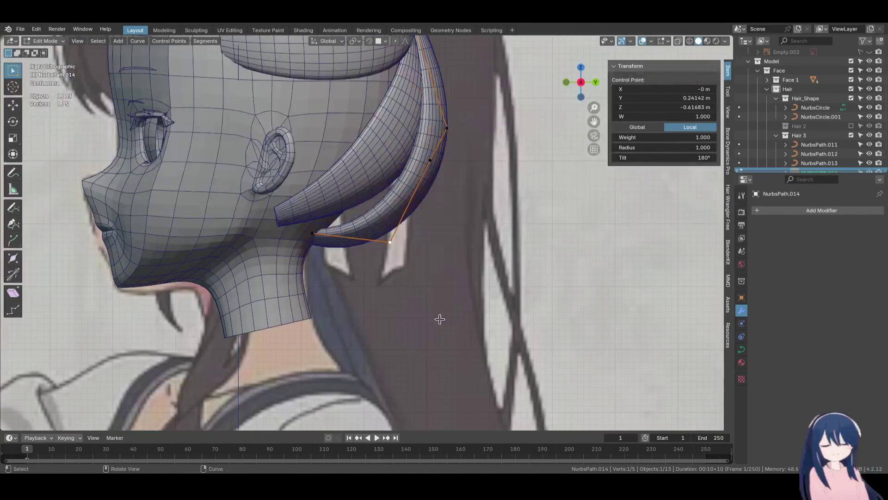
key("g")
key("g")
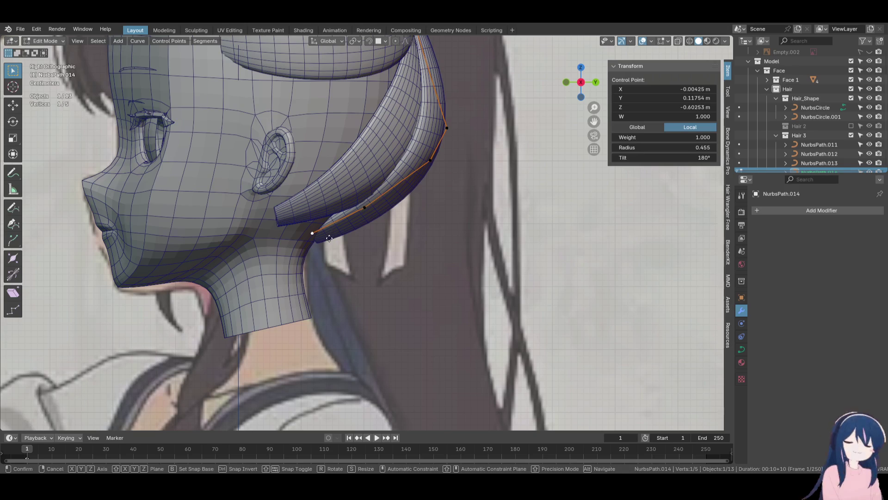
left_click(370, 230)
key("g")
left_click(373, 228)
Set the upper and lower-middle point thickness to 0.706, then undo a top-point nudge
left_click(423, 174)
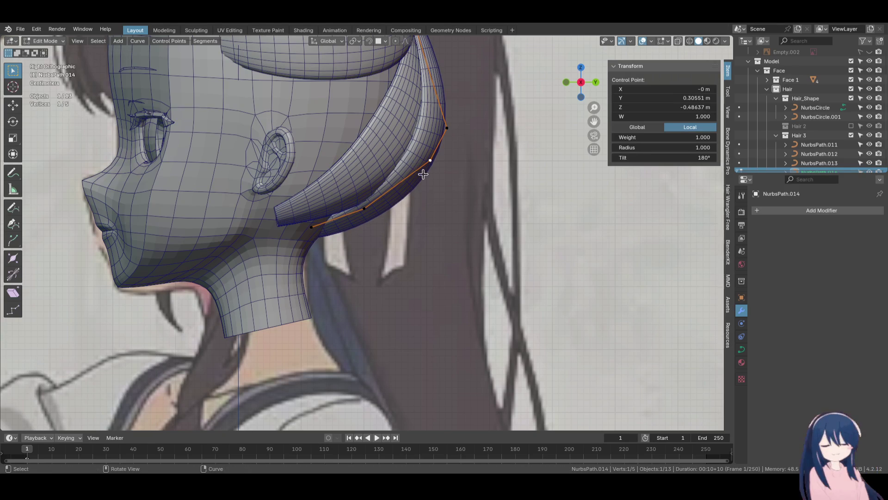
key("alt+s")
left_click(470, 260)
left_click(364, 208)
key("alt+s")
left_click(422, 274)
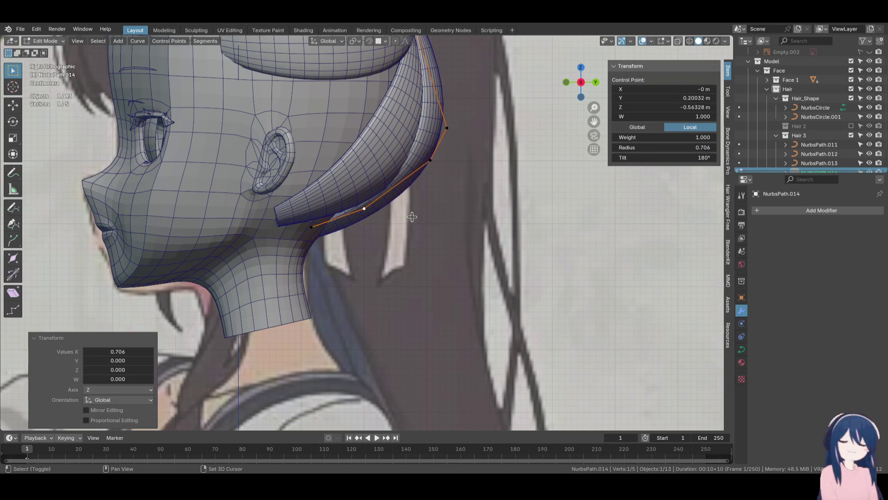
scroll(442, 223, "up", 3, "shift")
left_click_drag(410, 87, 399, 85)
mouse_move(399, 85)
middle_mouse_down()
mouse_move(337, 155)
mouse_move(496, 287)
mouse_move(396, 266)
mouse_move(395, 324)
middle_mouse_up()
key("ctrl+z")
Orbit to a three-quarter back view and call up the Hair 3 collection's context menu
scroll(395, 329, "down", 3)
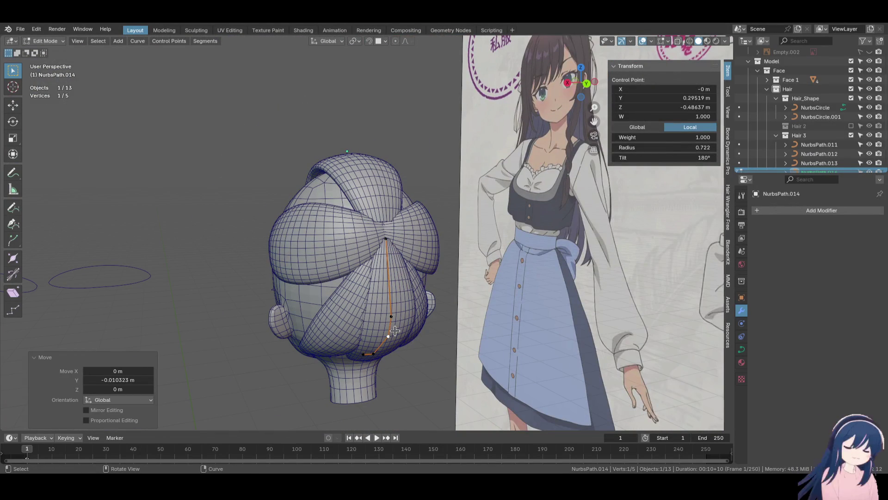
mouse_move(395, 331)
middle_mouse_down()
mouse_move(254, 225)
mouse_move(397, 242)
mouse_move(426, 291)
mouse_move(477, 257)
mouse_move(359, 224)
middle_mouse_up()
right_click(813, 137)
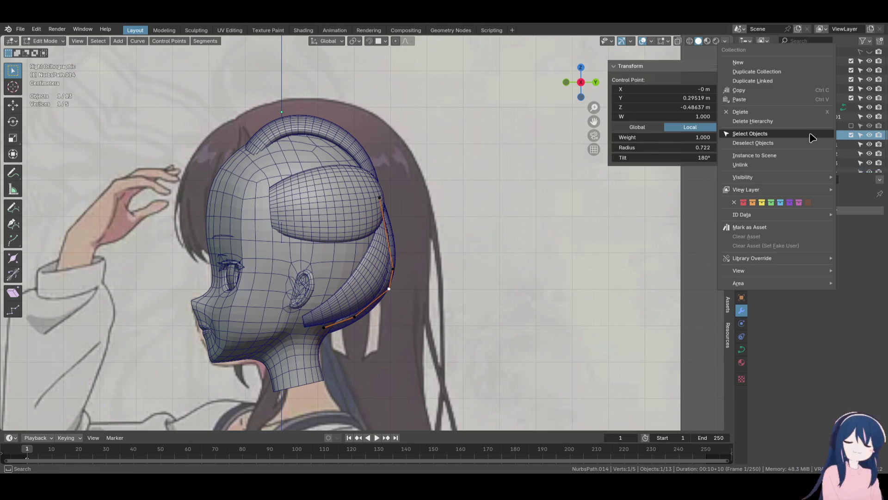
Select all objects in the Hair 3 collection and view the head from the right
left_click(813, 134)
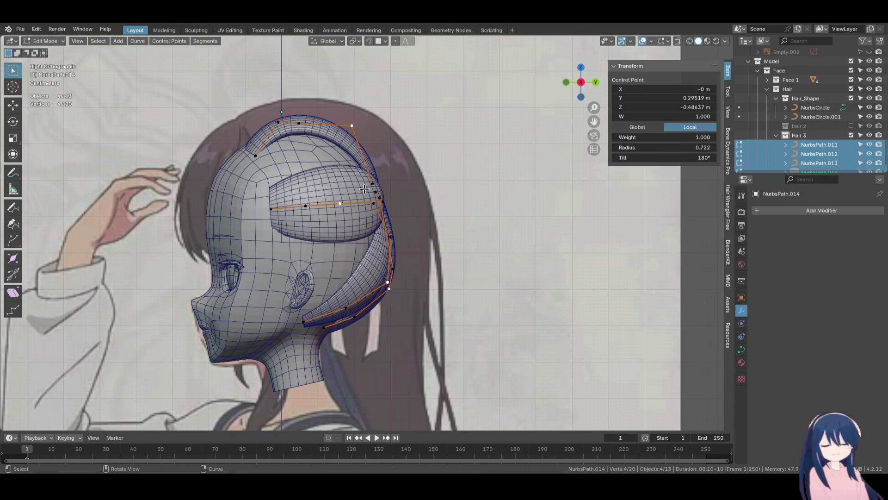
middle_click_drag(407, 206, 331, 219)
key("KP_3")
Move a strand control point along Y, then adjust it twice along Z
left_click(385, 184, "shift")
key("g")
key("y")
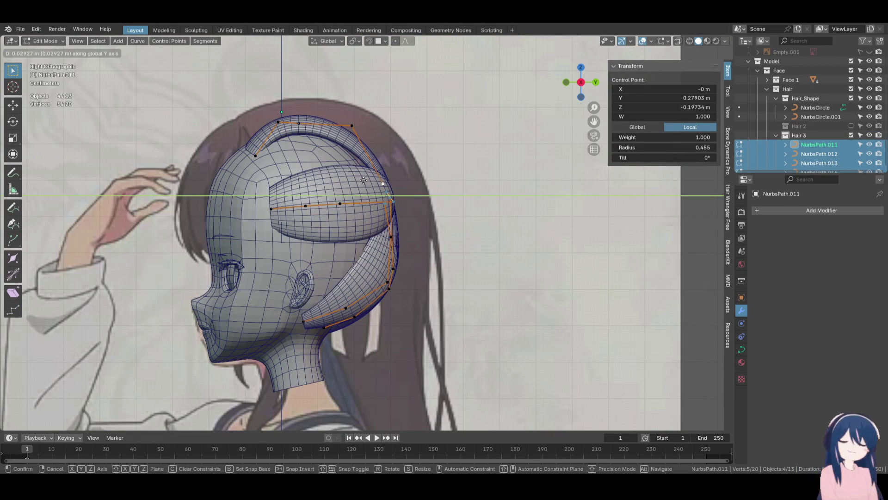
left_click(364, 181)
key("g")
key("z")
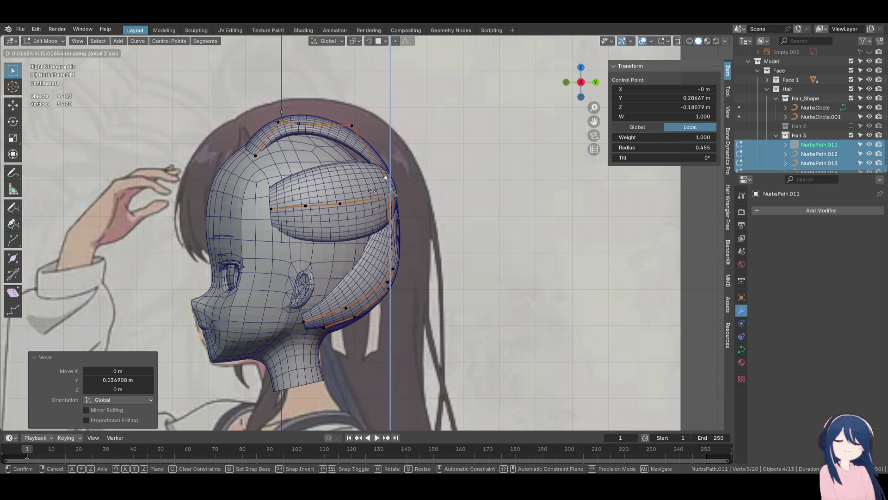
left_click(372, 190)
key("g")
key("z")
left_click(371, 186)
Tilt NurbsPath.013 at one point and twist NurbsPath.012 by 3°
mouse_move(371, 186)
middle_mouse_down()
mouse_move(279, 141)
mouse_move(324, 217)
mouse_move(321, 240)
middle_mouse_up()
left_click(327, 257)
key("ctrl+t")
left_click(403, 253)
middle_click_drag(404, 254, 511, 300)
left_click(426, 268)
key("ctrl+t")
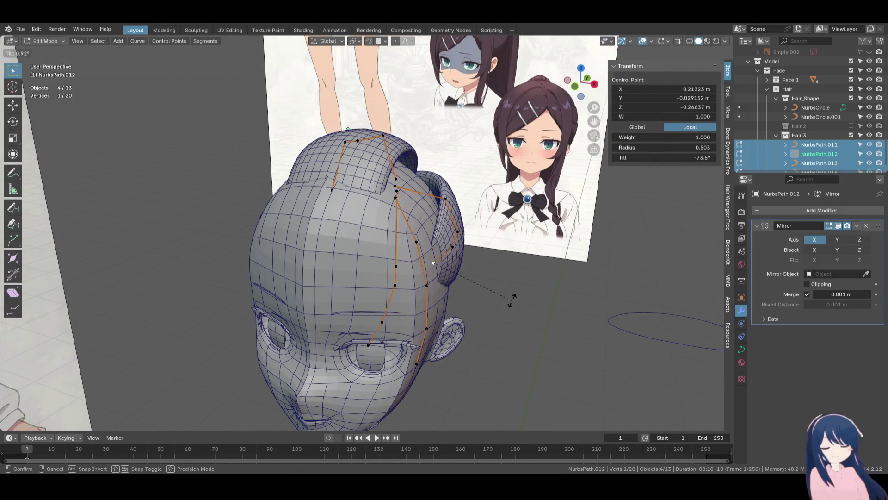
left_click(510, 306)
Save the file and return to Object Mode
key("ctrl+s")
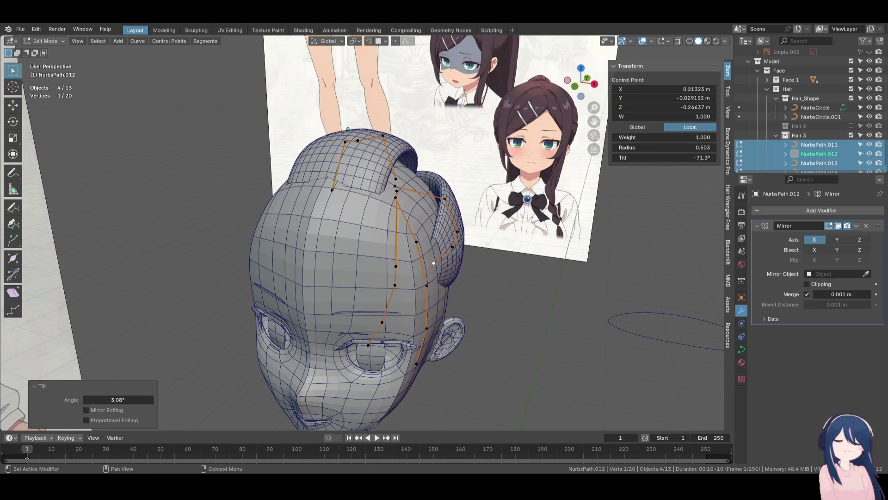
mouse_move(523, 342)
middle_mouse_down()
mouse_move(465, 261)
mouse_move(379, 266)
mouse_move(262, 254)
mouse_move(451, 268)
mouse_move(453, 254)
middle_mouse_up()
key("Tab")
mouse_move(417, 313)
middle_mouse_down()
mouse_move(425, 269)
mouse_move(318, 278)
mouse_move(436, 282)
mouse_move(463, 317)
mouse_move(386, 252)
middle_mouse_up()
Duplicate the side strand NurbsPath.013 in place and enter Edit Mode on the copy
left_click(425, 265)
key("shift+d")
key("Escape")
key("Tab")
Move the copy's control points outward around the back of the head
key("g")
left_click(383, 250)
left_click(437, 304)
left_click(416, 289)
key("g")
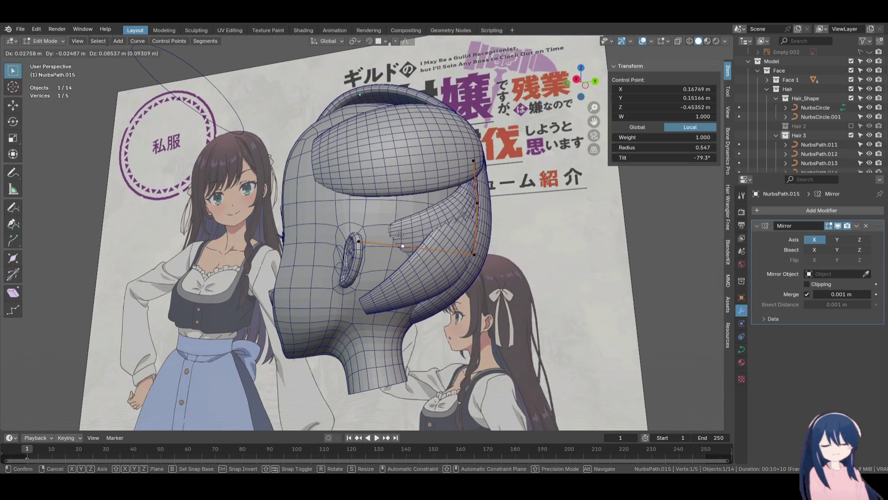
left_click(403, 231)
middle_click_drag(403, 230, 373, 311)
key("g")
left_click(386, 259)
left_click(347, 267)
key("g")
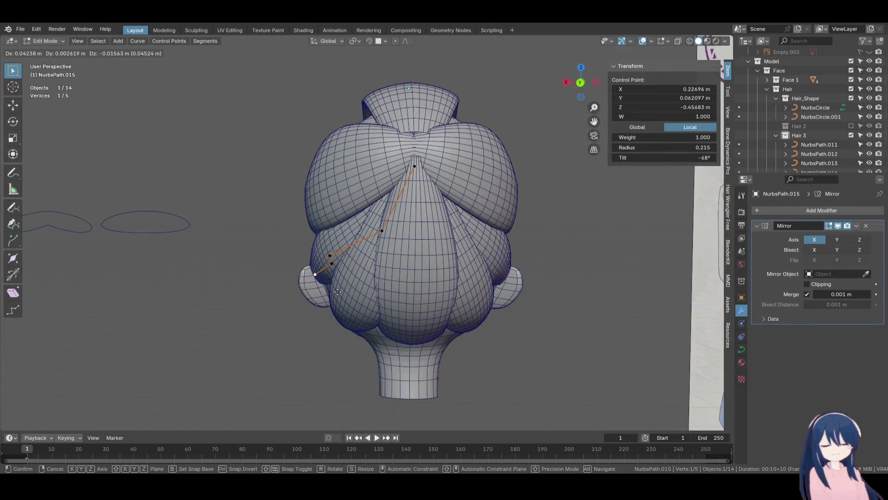
left_click(345, 278)
Reposition the point near the ear and shift a back point sideways
mouse_move(345, 279)
middle_mouse_down()
mouse_move(388, 273)
mouse_move(440, 317)
middle_mouse_up()
scroll(458, 278, "up", 3)
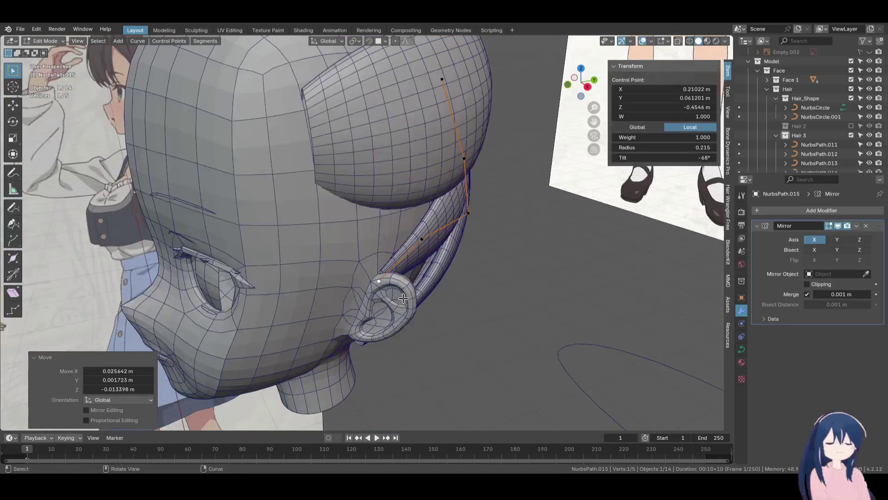
left_click(436, 258)
key("g")
left_click(461, 280)
mouse_move(462, 281)
middle_mouse_down()
mouse_move(394, 259)
mouse_move(314, 217)
mouse_move(293, 191)
middle_mouse_up()
left_click(291, 191)
key("g")
left_click(295, 233)
Move another control point of the strand to the right
mouse_move(295, 233)
middle_mouse_down()
mouse_move(352, 203)
mouse_move(377, 282)
mouse_move(417, 191)
middle_mouse_up()
left_click(417, 191)
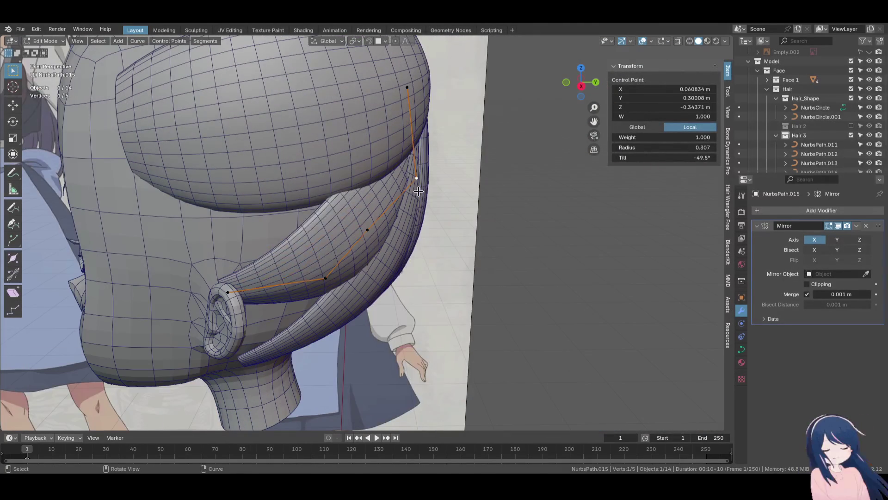
key("g")
left_click(424, 206)
Fine-tune a control point with constrained moves along Y and X
mouse_move(425, 206)
middle_mouse_down()
mouse_move(388, 215)
mouse_move(419, 248)
mouse_move(392, 263)
middle_mouse_up()
left_click(417, 229)
key("g")
key("y")
left_click(419, 231)
key("g")
key("x")
left_click(443, 250)
key("g")
key("x")
key("Return")
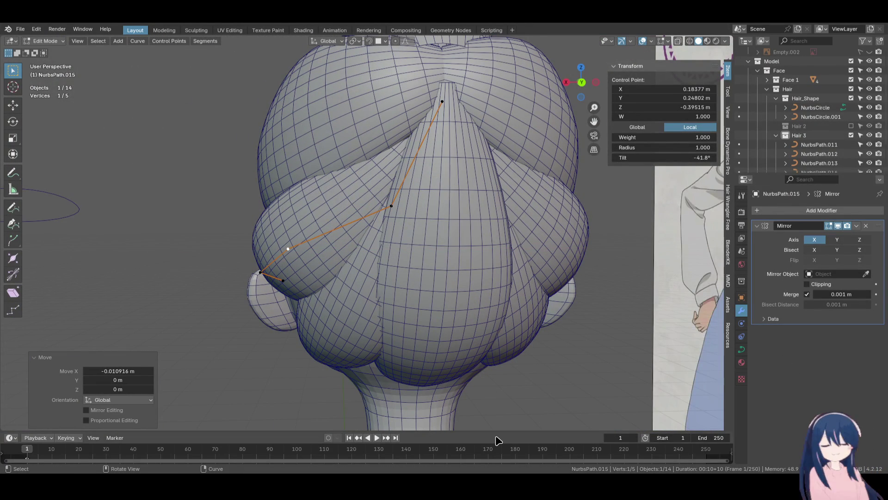
Tilt and move the two points near the ear, then reselect the strand in Object Mode
mouse_move(383, 264)
middle_mouse_down()
mouse_move(531, 278)
mouse_move(508, 284)
mouse_move(439, 268)
middle_mouse_up()
left_click(438, 267)
left_click(432, 254, "shift")
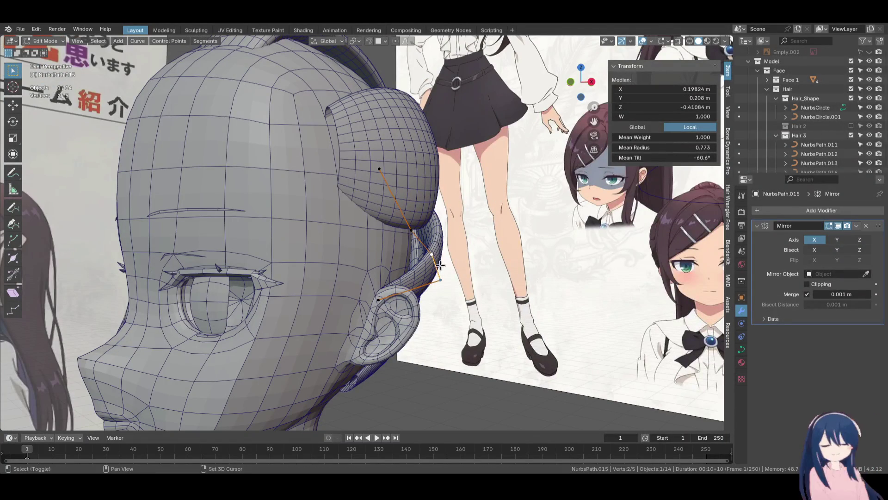
key("ctrl+t")
left_click(510, 363)
mouse_move(510, 364)
middle_mouse_down()
mouse_move(522, 341)
mouse_move(331, 300)
mouse_move(435, 277)
mouse_move(456, 303)
mouse_move(467, 301)
mouse_move(444, 311)
middle_mouse_up()
key("g")
left_click(485, 333)
key("Tab")
left_click(435, 276)
Duplicate a hair strand as NurbsPath.016 and move its points onto the upper side of the head
key("Tab")
left_click(437, 321)
key("g")
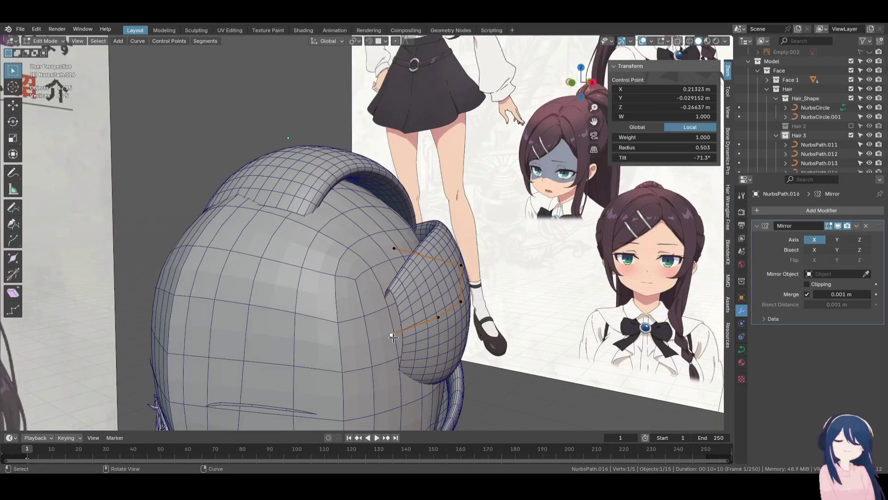
key("ctrl+KP_Add")
key("ctrl+KP_Add")
key("ctrl+KP_Add")
key("g")
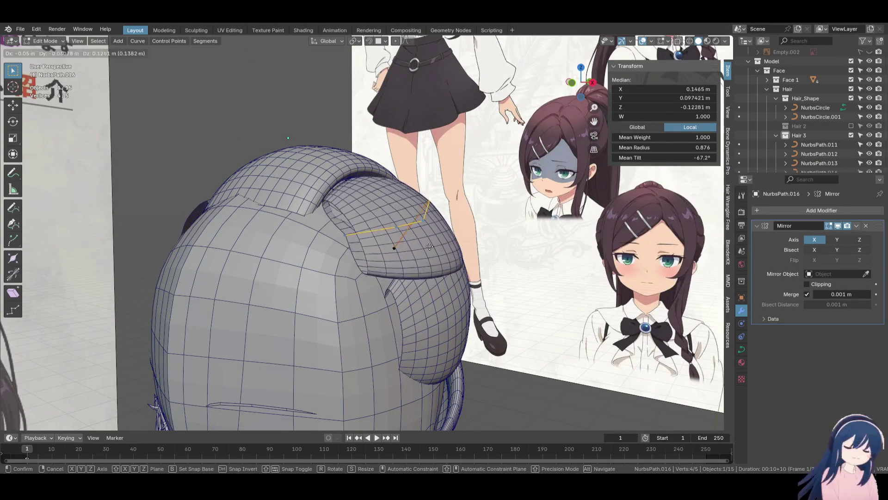
left_click(453, 302)
middle_click_drag(453, 302, 463, 261)
key("g")
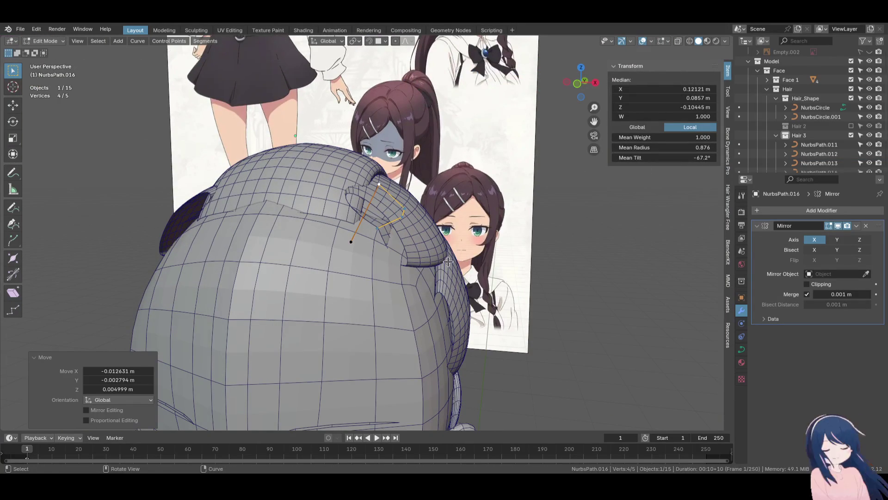
left_click(381, 238)
Reposition individual NurbsPath.016 control points so the strand follows the head's curve
left_click(374, 237)
key("g")
left_click(377, 246)
mouse_move(378, 247)
middle_mouse_down()
mouse_move(341, 218)
mouse_move(421, 238)
mouse_move(430, 208)
middle_mouse_up()
left_click(427, 202)
key("g")
left_click(444, 245)
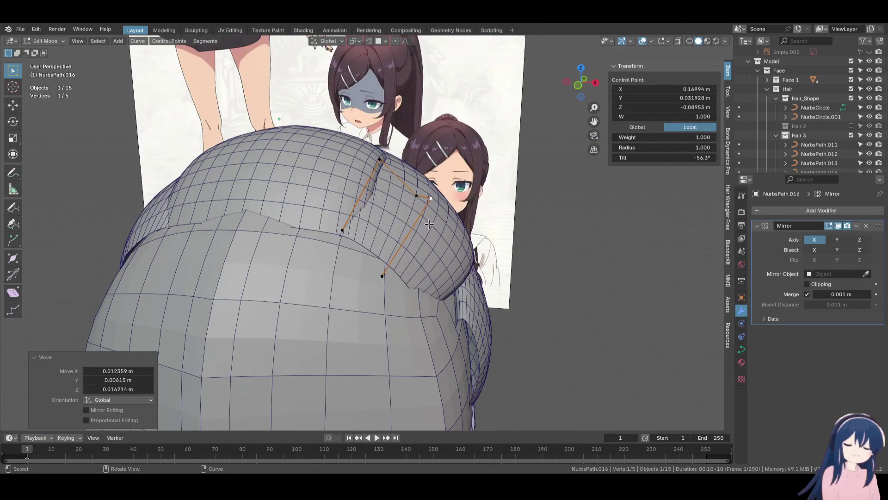
mouse_move(444, 245)
middle_mouse_down()
mouse_move(306, 218)
mouse_move(407, 204)
middle_mouse_up()
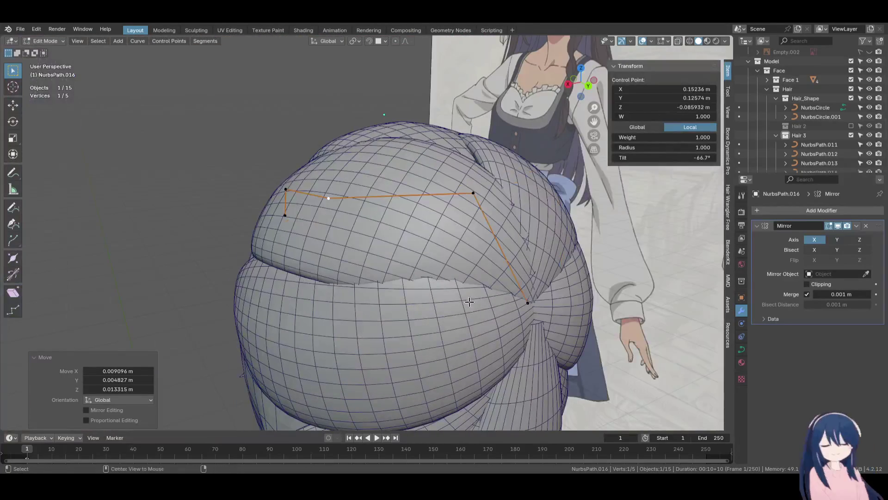
left_click(407, 203)
key("g")
left_click(444, 231)
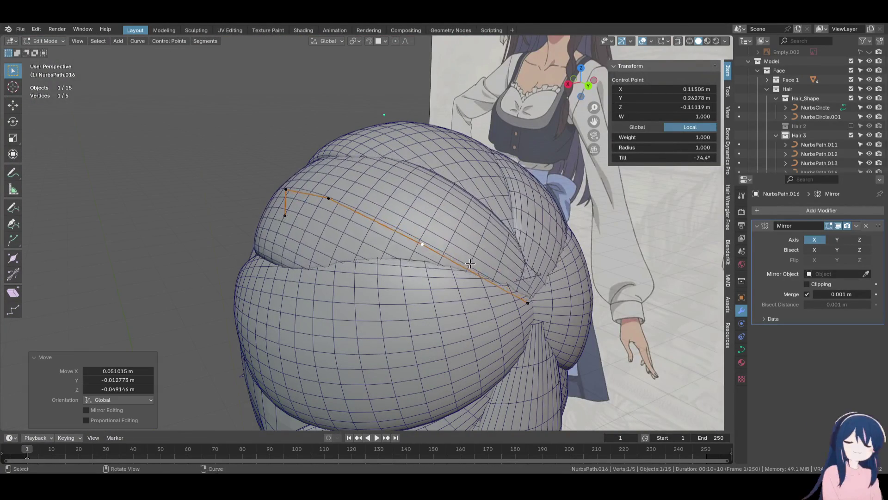
middle_click_drag(444, 230, 492, 307)
Shrink NurbsPath.016's radius at several points to taper the strand's thickness
key("alt+s")
left_click(439, 288)
key("alt+s")
left_click(546, 278)
mouse_move(546, 277)
middle_mouse_down()
mouse_move(581, 304)
mouse_move(535, 284)
mouse_move(569, 287)
mouse_move(407, 273)
mouse_move(422, 273)
mouse_move(423, 203)
mouse_move(430, 223)
middle_mouse_up()
left_click(424, 203)
key("g")
left_click(431, 222)
key("alt+s")
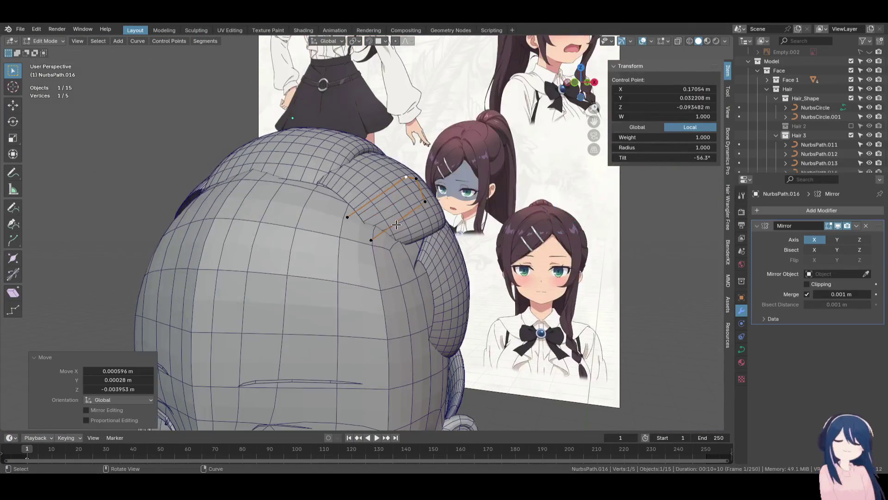
left_click(371, 232)
Move another NurbsPath.016 control point and thin the strand there
left_click(347, 217)
middle_click_drag(366, 249, 365, 240)
key("g")
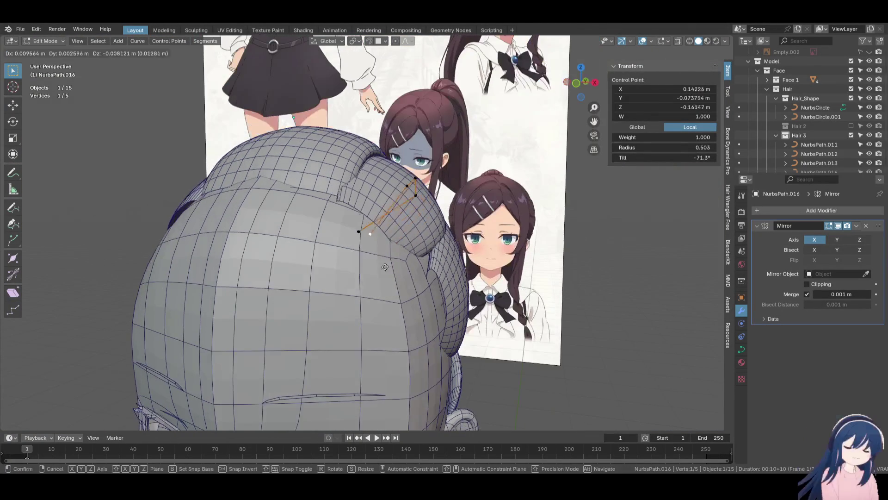
left_click(366, 240)
key("alt+s")
left_click(408, 264)
mouse_move(407, 264)
middle_mouse_down()
mouse_move(446, 280)
mouse_move(260, 264)
mouse_move(296, 282)
mouse_move(446, 303)
mouse_move(502, 298)
mouse_move(484, 306)
middle_mouse_up()
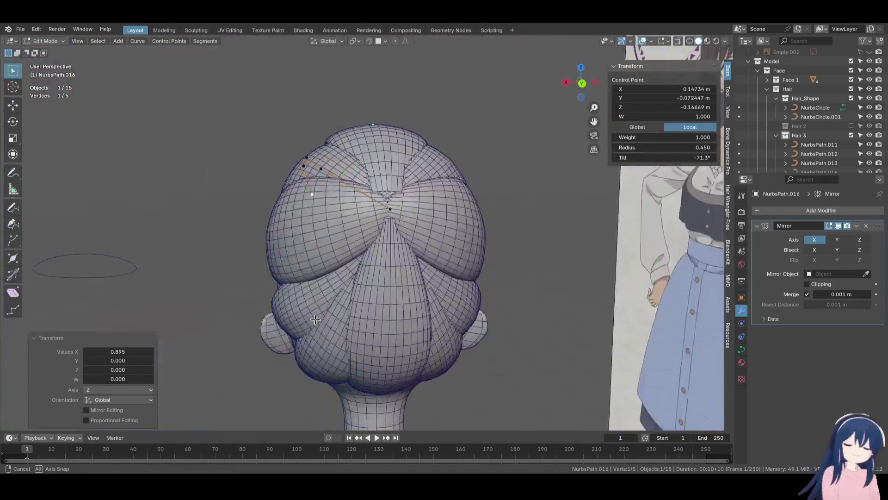
Adjust the radius at two NurbsPath.012 control points to fatten part of that strand
left_click(404, 249)
key("alt+s")
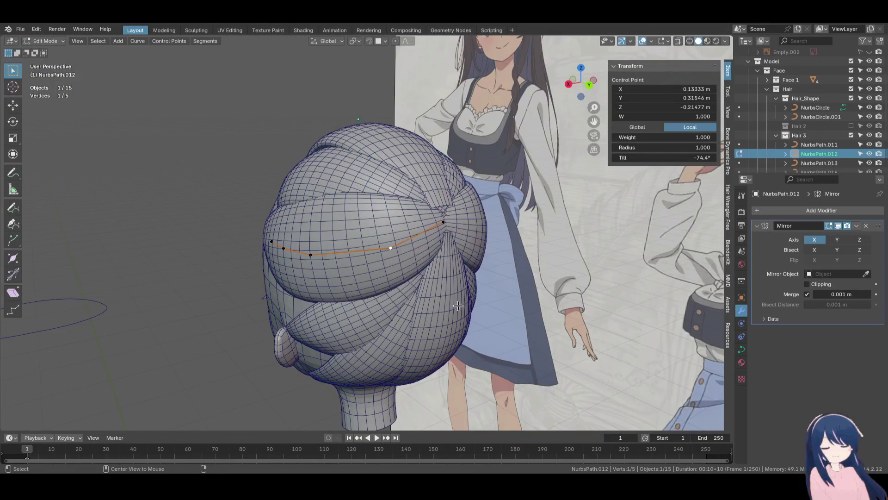
left_click(418, 275)
mouse_move(419, 275)
middle_mouse_down()
mouse_move(435, 284)
mouse_move(425, 262)
middle_mouse_up()
left_click(423, 260)
key("alt+s")
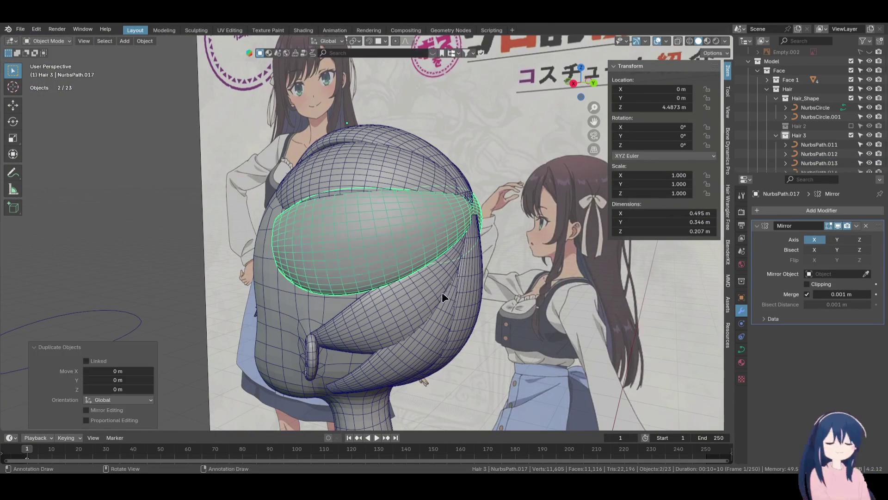
key("Tab")
middle_click_drag(443, 292, 324, 251)
Move NurbsPath.017's points down the side of the head and thin one point
key("g")
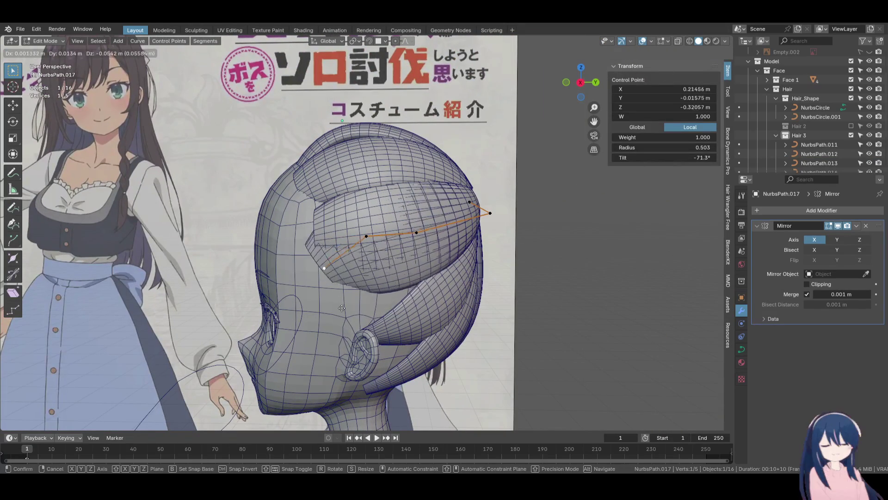
left_click(341, 333)
left_click(367, 235)
key("g")
left_click(398, 332)
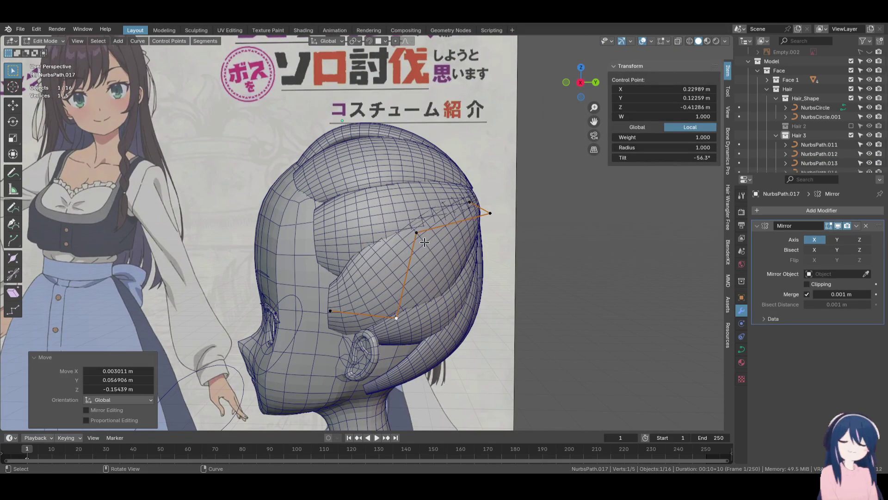
left_click(417, 233)
key("g")
left_click(460, 288)
key("alt+s")
left_click(457, 297)
Reposition a control point toward the back of the head and shrink its radius
middle_click_drag(457, 296, 428, 223)
left_click(429, 223)
key("g")
left_click(444, 278)
mouse_move(446, 284)
middle_mouse_down()
mouse_move(561, 287)
mouse_move(470, 290)
middle_mouse_up()
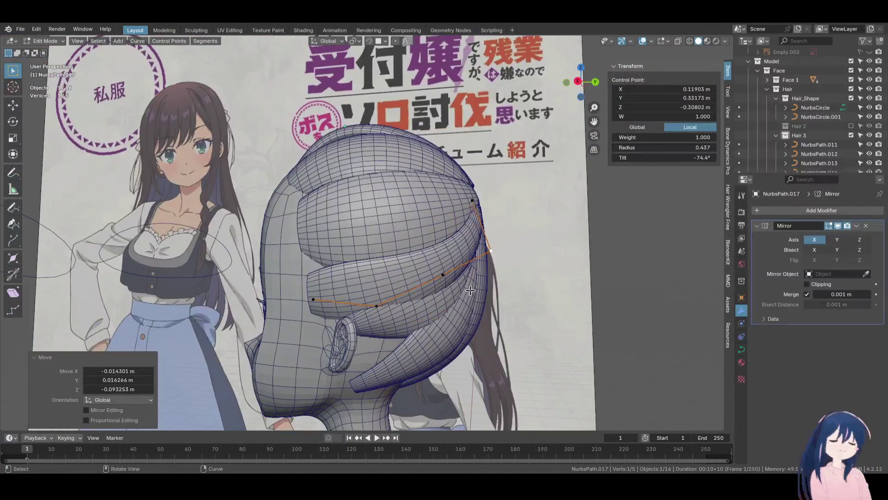
key("alt+s")
left_click(417, 296)
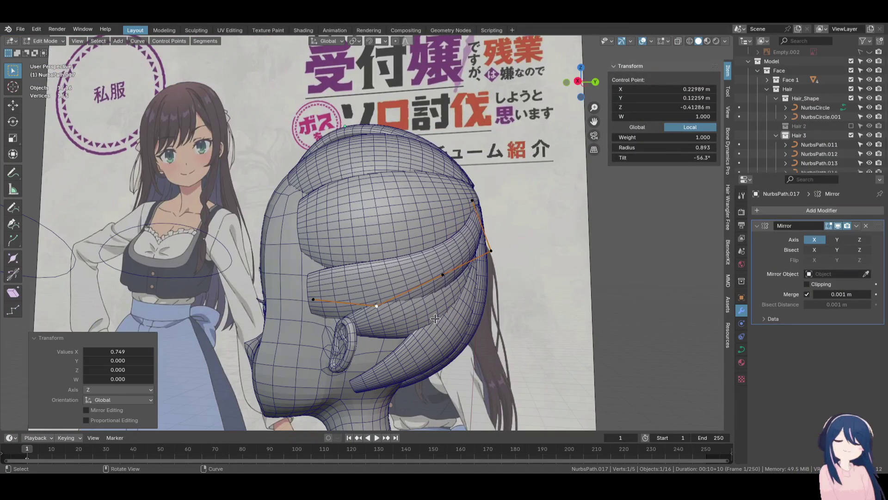
Move a point, twist the strand there, and thin it
middle_click_drag(417, 296, 456, 312)
key("g")
left_click(457, 312)
key("ctrl+t")
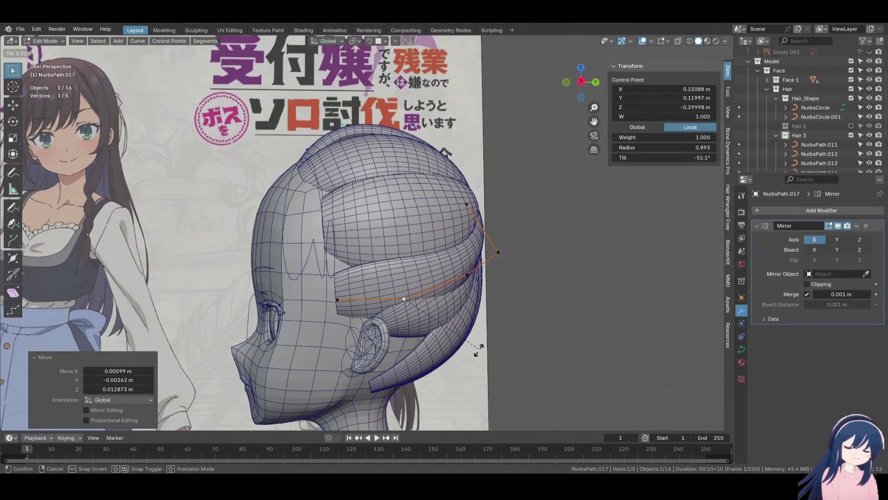
left_click(442, 370)
key("alt+s")
left_click(446, 370)
middle_click_drag(446, 370, 555, 365)
key("g")
left_click(604, 380)
Thin one point, then nudge and thicken another point near the crown
mouse_move(604, 380)
middle_mouse_down()
mouse_move(516, 351)
mouse_move(518, 342)
middle_mouse_up()
key("alt+s")
left_click(497, 333)
left_click(482, 250)
key("g")
left_click(487, 249)
key("alt+s")
left_click(513, 294)
Resize the strand thickness at further points and slightly shift one point
mouse_move(513, 293)
middle_mouse_down()
mouse_move(429, 305)
mouse_move(455, 199)
middle_mouse_up()
left_click(453, 192)
key("alt+s")
left_click(482, 253)
mouse_move(483, 252)
middle_mouse_down()
mouse_move(469, 261)
mouse_move(518, 261)
mouse_move(462, 268)
middle_mouse_up()
left_click(468, 260)
key("g")
left_click(475, 266)
left_click(445, 273)
key("alt+s")
left_click(475, 300)
Resize thickness near the face, then move a point and twist it 21°
middle_click_drag(474, 300, 444, 292)
left_click(458, 289)
key("alt+s")
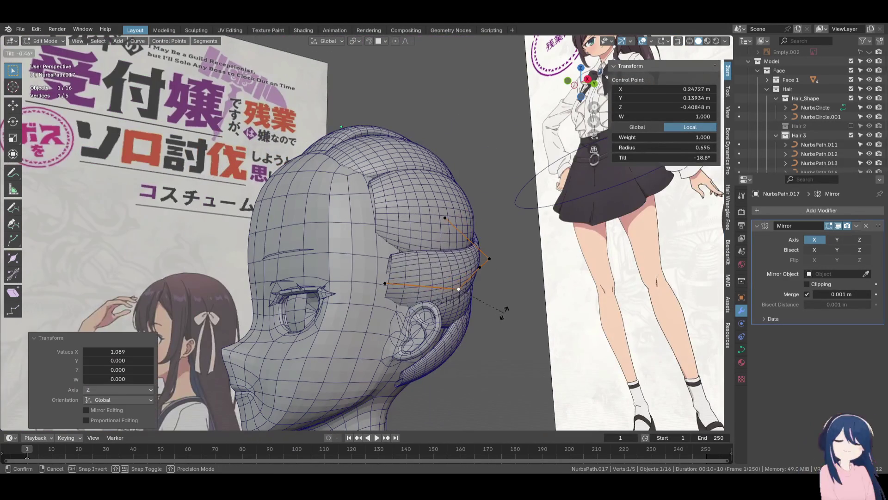
left_click(430, 298)
left_click(384, 283)
mouse_move(385, 283)
middle_mouse_down()
mouse_move(506, 310)
mouse_move(509, 319)
mouse_move(342, 336)
mouse_move(324, 319)
mouse_move(377, 297)
mouse_move(512, 309)
mouse_move(459, 333)
mouse_move(490, 319)
mouse_move(465, 275)
middle_mouse_up()
key("g")
left_click(491, 308)
key("ctrl+t")
left_click(506, 334)
Twist another point more strongly, move points toward the temple, and tilt the end point
left_click(348, 296)
key("ctrl+t")
left_click(377, 293)
left_click(474, 294)
key("g")
left_click(509, 302)
left_click(465, 274)
key("g")
left_click(478, 302)
left_click(478, 293)
key("ctrl+t")
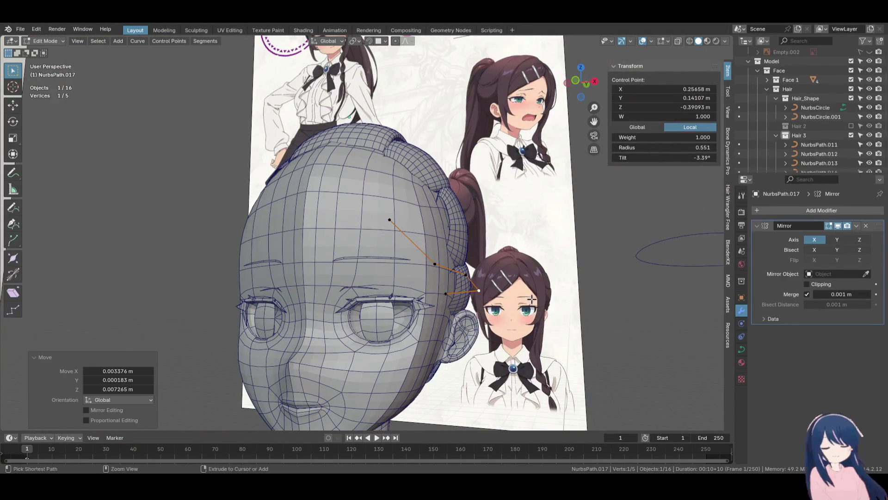
left_click(529, 290)
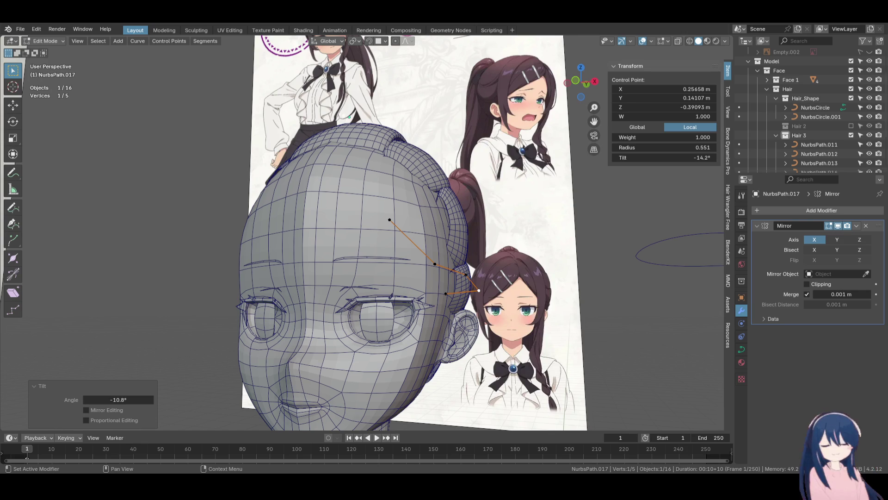
Orbit around the head to inspect the hair strands over the crown and sides
mouse_move(466, 367)
middle_mouse_down()
mouse_move(454, 307)
mouse_move(489, 242)
mouse_move(485, 295)
middle_mouse_up()
Duplicate hair strand NurbsPath.013 in place and pull the copy's end point upward
left_click(485, 295)
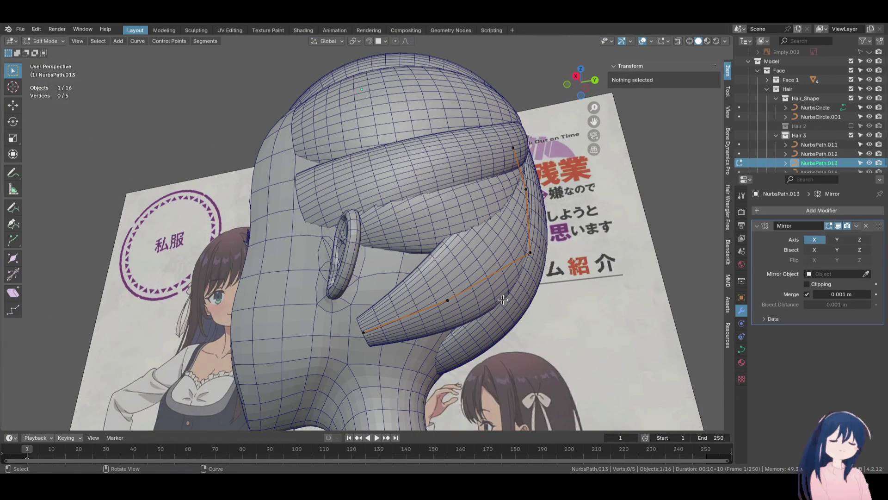
key("Tab")
key("shift+d")
right_click(502, 299)
key("Tab")
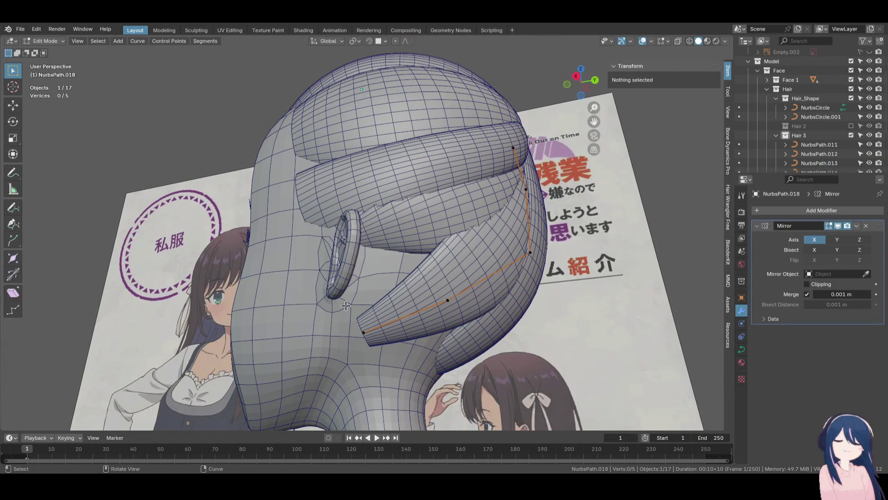
left_click(366, 332)
key("g")
left_click(417, 304)
Reposition the copy's control points and thin the strand with Alt+S to follow the skull
left_click(448, 300)
key("g")
left_click(440, 280)
key("alt+s")
left_click(471, 305)
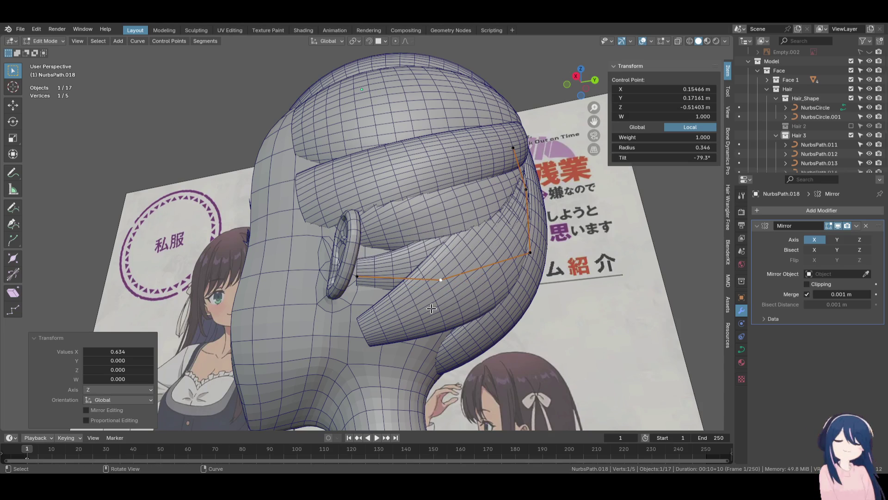
middle_click_drag(424, 304, 447, 304)
left_click(518, 260)
key("g")
left_click(496, 256)
key("Tab")
Select strand NurbsPath.019 and move one of its control points toward the back of the head
middle_click_drag(497, 256, 446, 297)
left_click(446, 297)
middle_click_drag(498, 305, 478, 305)
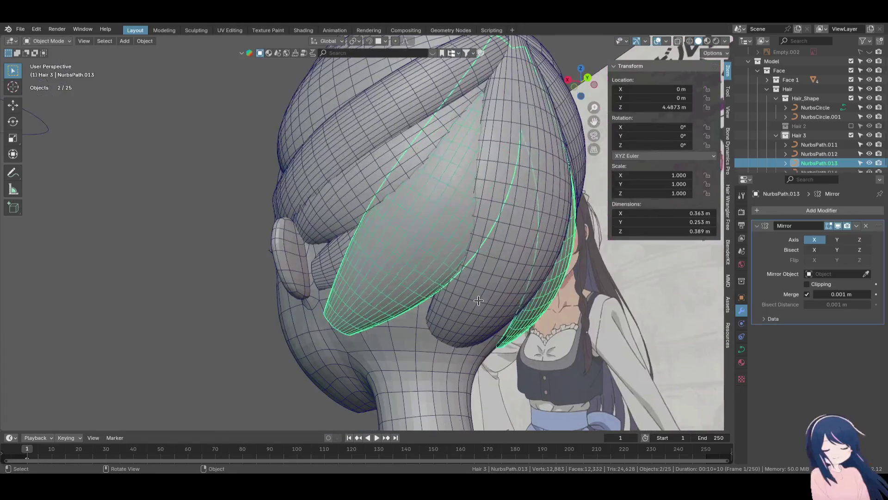
left_click(477, 306)
key("Tab")
left_click(376, 285)
mouse_move(376, 285)
middle_mouse_down()
mouse_move(370, 259)
mouse_move(430, 308)
mouse_move(473, 304)
mouse_move(371, 315)
middle_mouse_up()
key("g")
left_click(434, 310)
Adjust NurbsPath.019's end point and another control point so it curves down to the nape
key("g")
left_click(476, 307)
key("g")
left_click(460, 280)
mouse_move(460, 280)
middle_mouse_down()
mouse_move(446, 337)
mouse_move(315, 302)
mouse_move(422, 287)
middle_mouse_up()
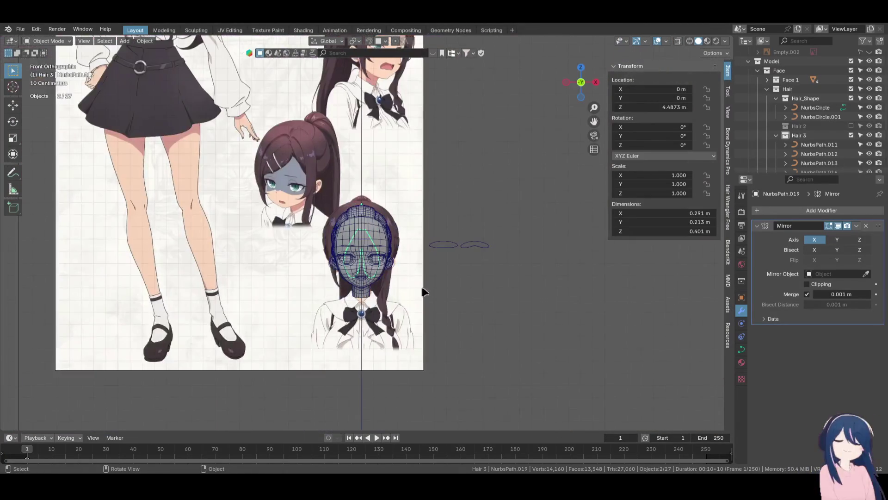
scroll(419, 302, "down", 5)
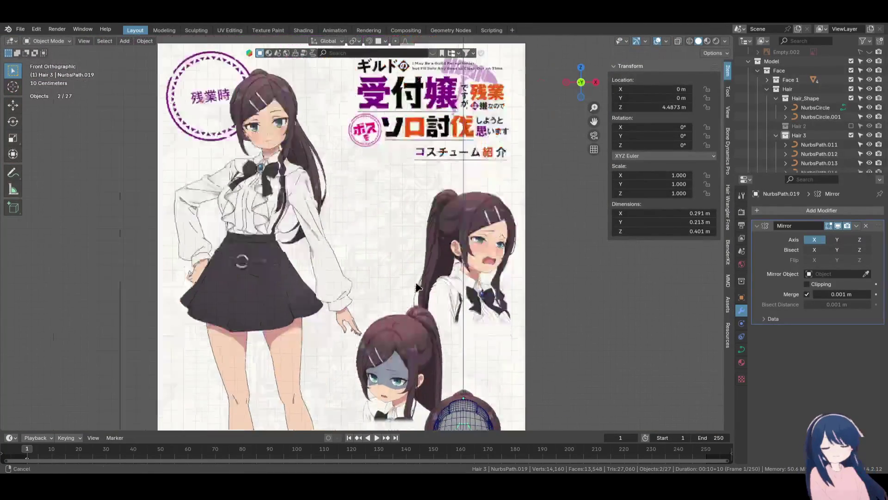
middle_click_drag(419, 287, 339, 172, "ctrl")
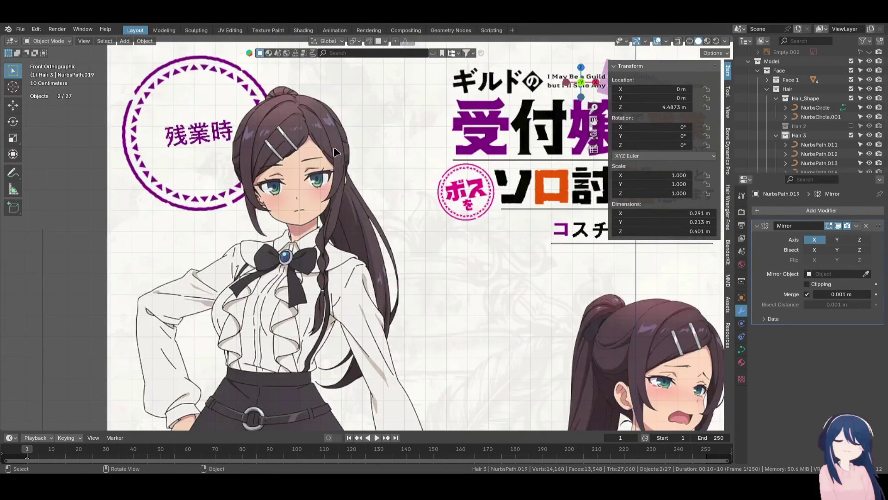
middle_click_drag(406, 224, 402, 185, "shift")
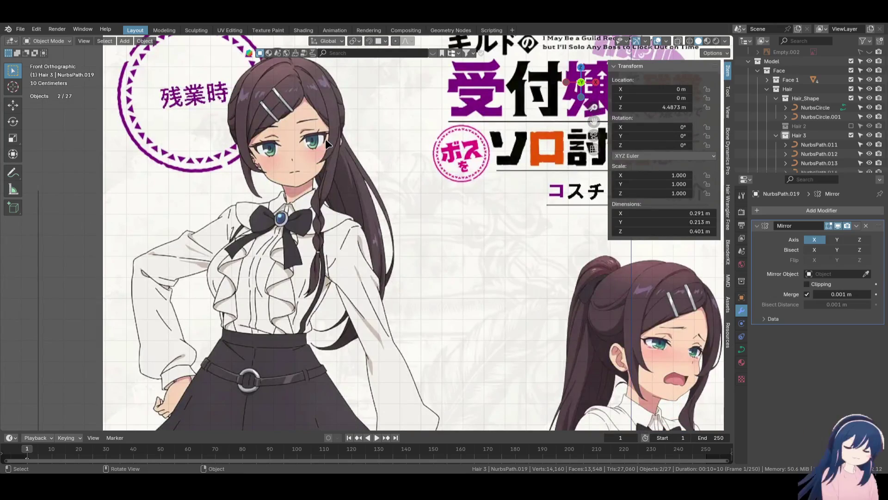
scroll(416, 287, "down", 5)
scroll(430, 259, "up", 4)
scroll(421, 278, "down", 4)
middle_click_drag(418, 286, 401, 285)
scroll(416, 278, "up", 3)
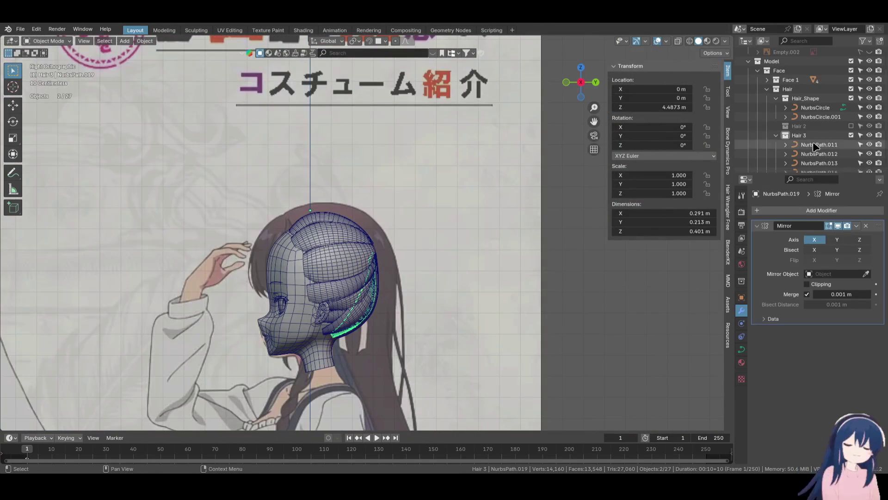
left_click(776, 135)
right_click(791, 145)
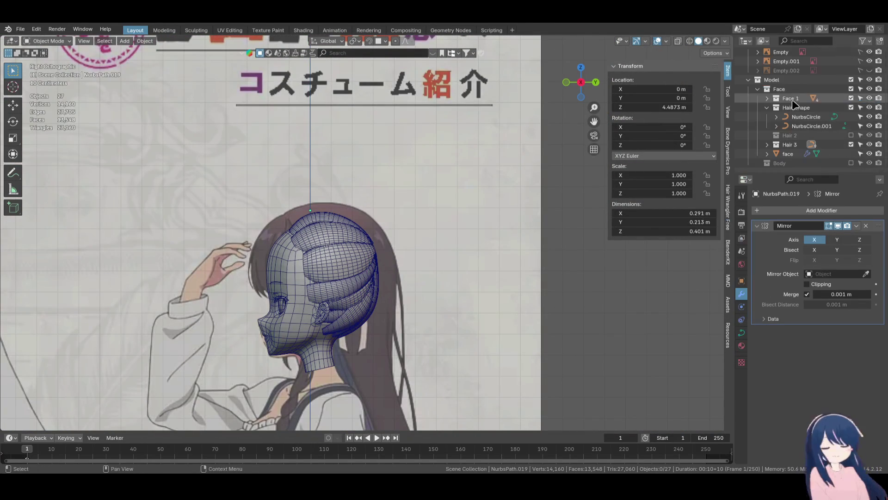
middle_click_drag(467, 238, 407, 331, "shift")
key("KP_1")
scroll(450, 244, "down", 3)
scroll(451, 244, "up", 2)
scroll(451, 244, "down", 2)
scroll(452, 371, "up", 3)
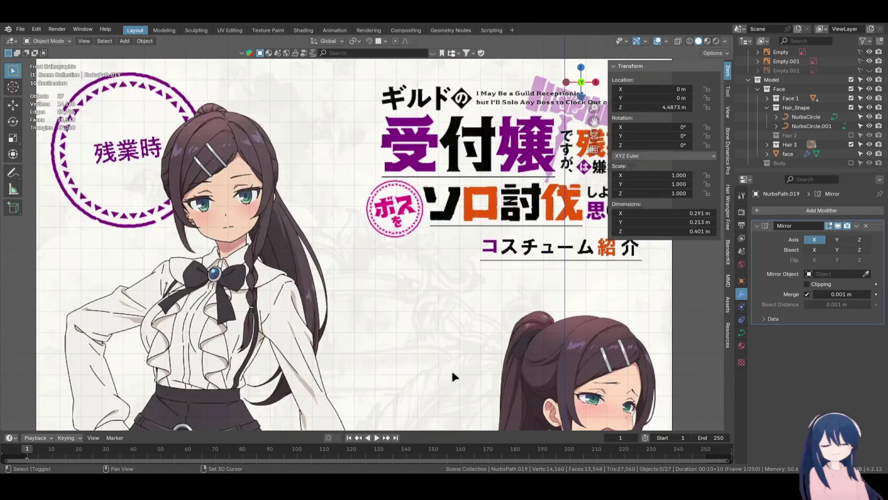
scroll(452, 371, "up", 3)
scroll(461, 278, "down", 6)
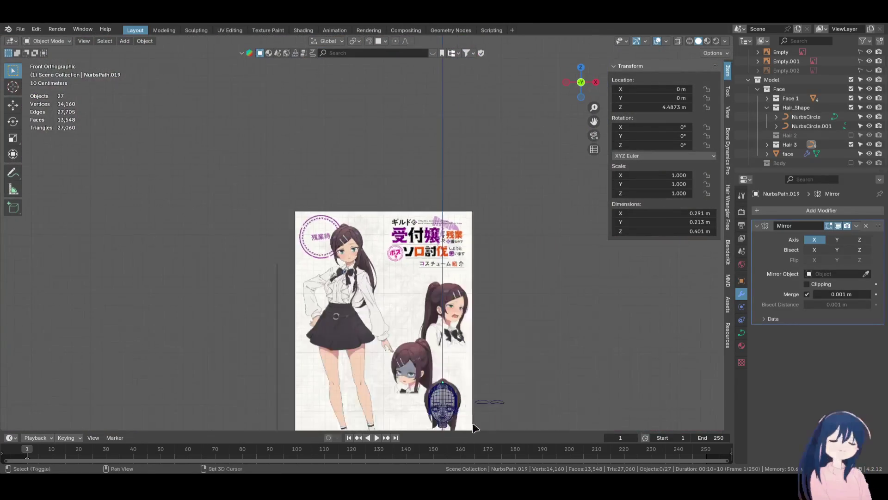
middle_click_drag(474, 428, 423, 307, "shift")
key("KP_3")
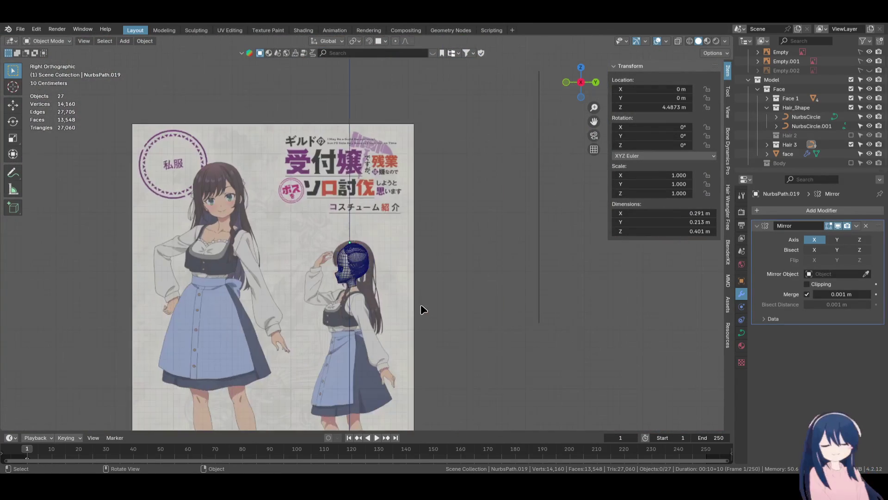
key("KP_Decimal")
scroll(356, 212, "down", 2)
left_click(357, 212, "shift")
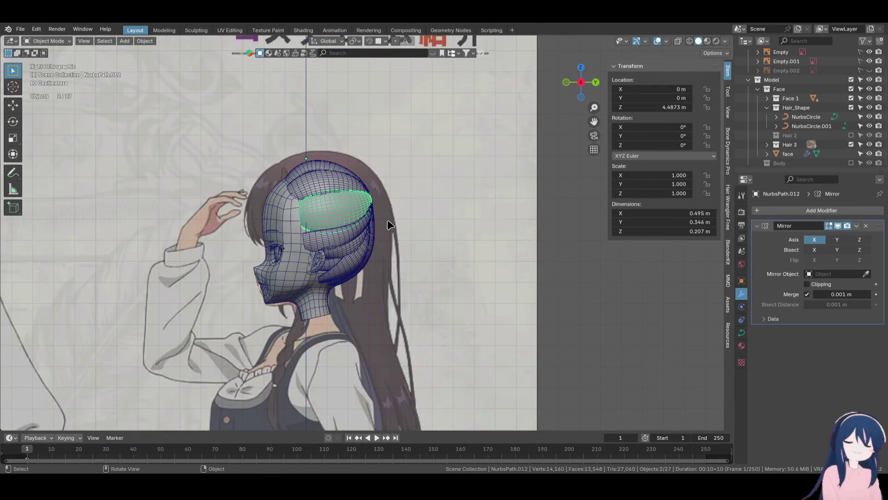
Inspect the Hair 3 and Hair_Shape collections in the Outliner, expanding Hair 3 to check its strands
left_click(790, 145)
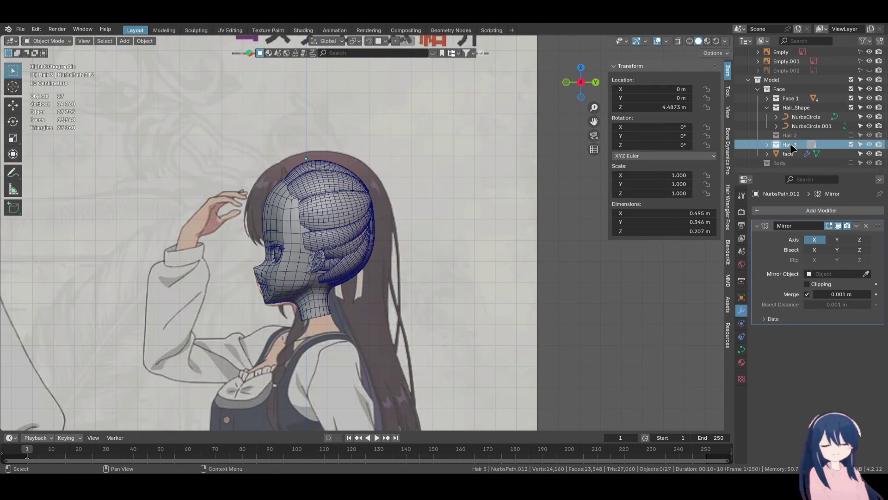
left_click(791, 107)
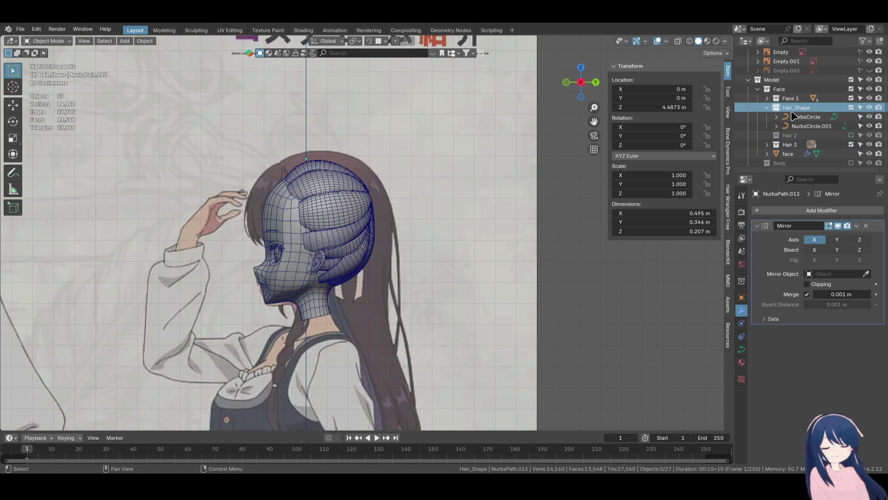
left_click(782, 147)
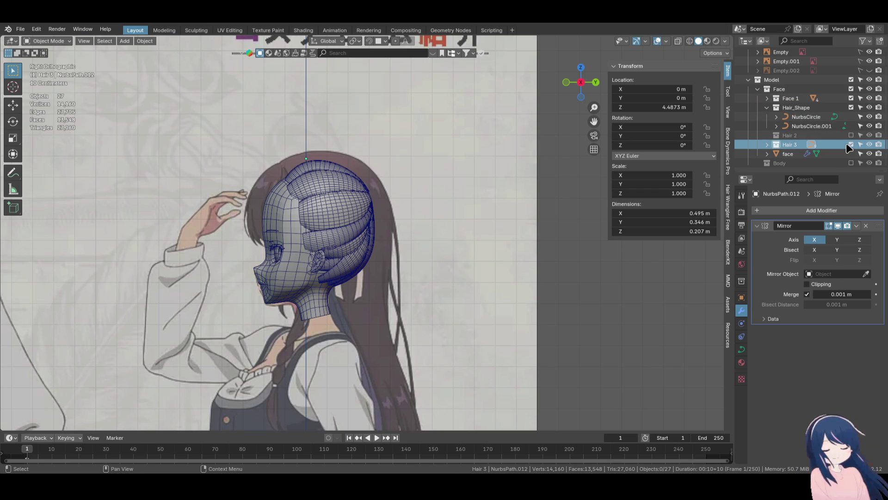
left_click(850, 145)
left_click(851, 145)
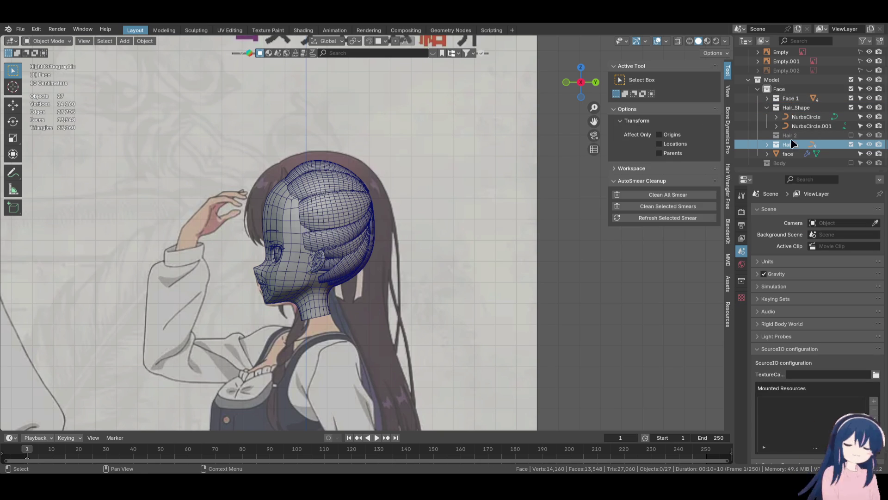
left_click(766, 144)
scroll(813, 154, "down", 3)
scroll(813, 153, "up", 2)
left_click(767, 119)
scroll(792, 141, "up", 3)
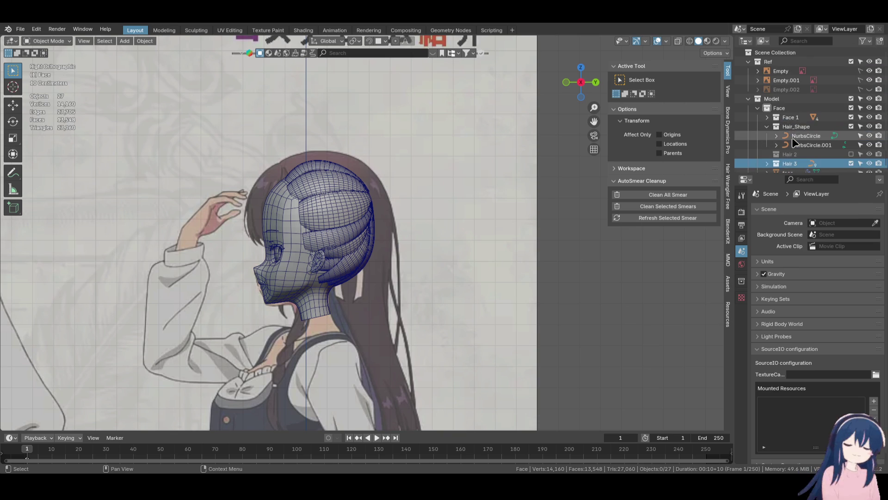
scroll(792, 133, "down", 2)
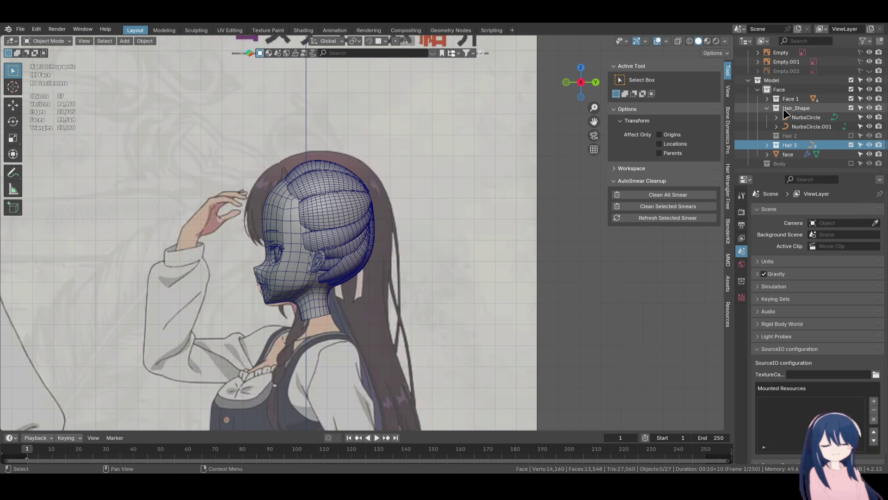
Review Hair_Shape's collection options without changes, select Hair 2, and collapse Hair_Shape
right_click(784, 109)
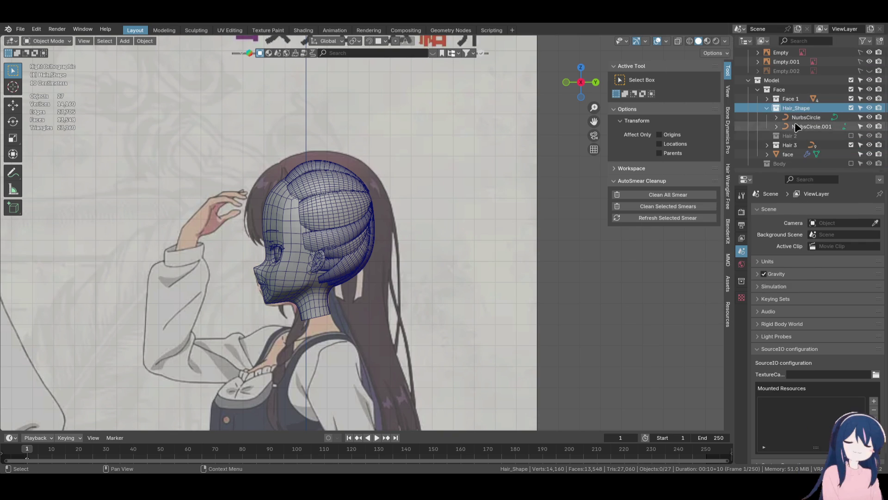
right_click(788, 107)
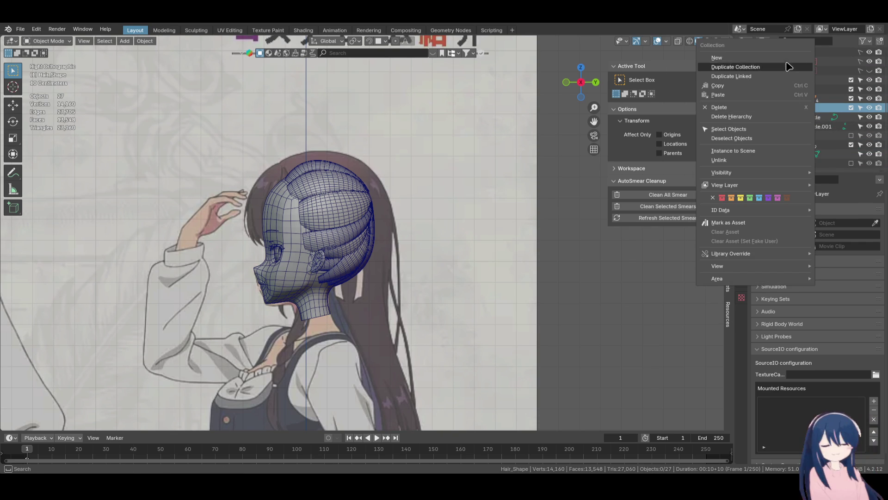
key("Escape")
left_click(796, 139)
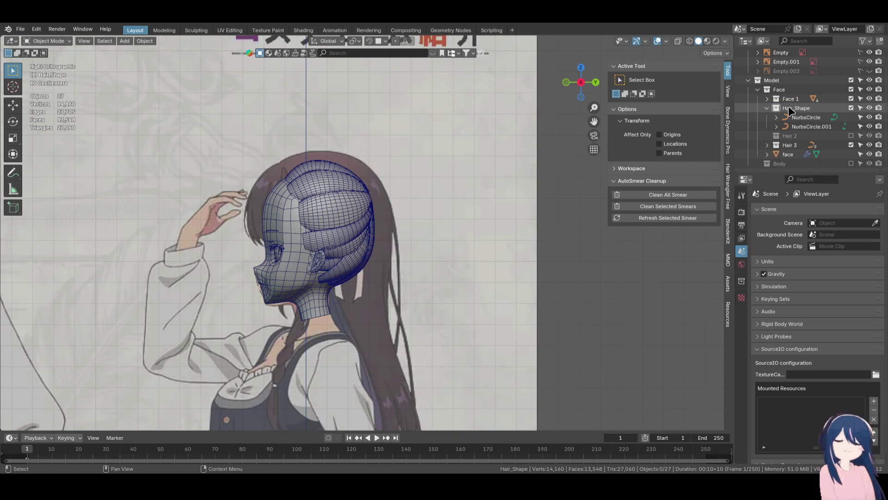
left_click(767, 108)
scroll(770, 113, "up", 2)
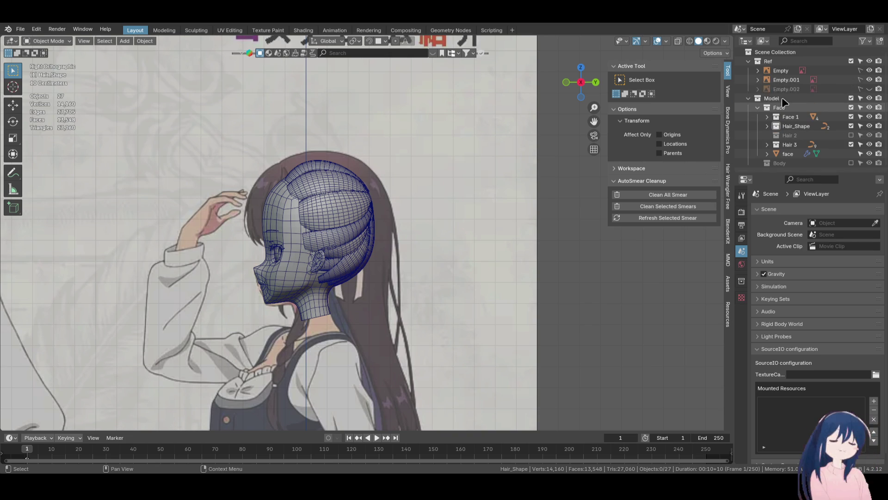
Create a new collection under Face named Hair and move Hair_Shape and Hair 2 into it
left_click(785, 109)
right_click(786, 111)
left_click(786, 114)
scroll(792, 162, "down", 1)
double_click(790, 145)
type("Hair")
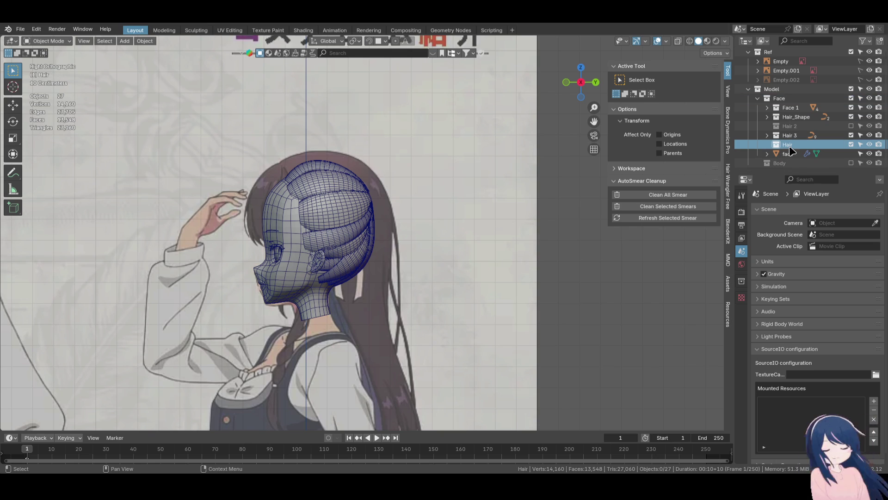
left_click_drag(796, 128, 789, 136)
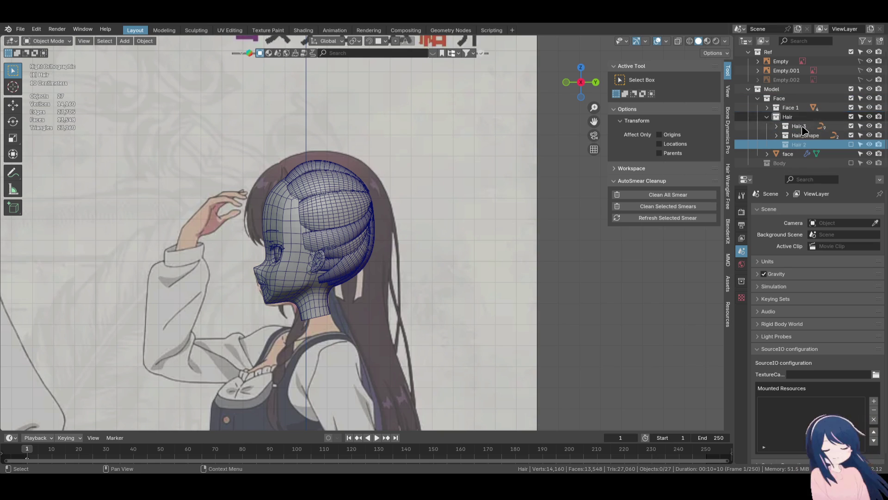
left_click(851, 144)
left_click(851, 144)
Add an empty Hair 4 collection inside Hair and make it active
left_click(796, 118)
right_click(796, 119)
left_click(798, 119)
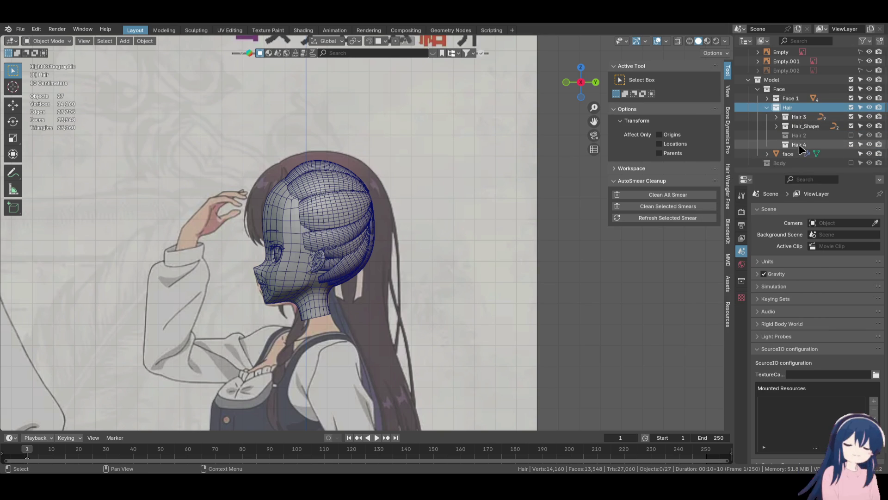
left_click(799, 144)
Add a new path curve and raise it vertically to head height
scroll(435, 226, "down", 2)
key("shift+a")
mouse_move(437, 231)
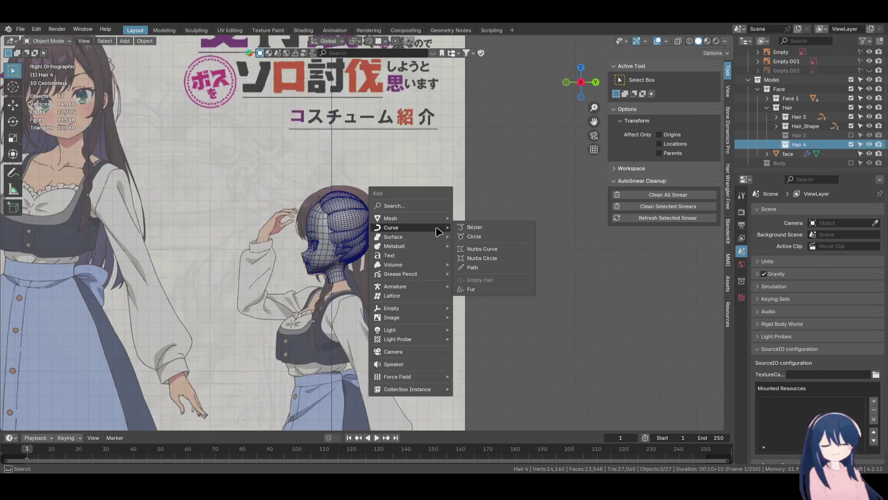
left_click(474, 267)
scroll(454, 232, "down", 5)
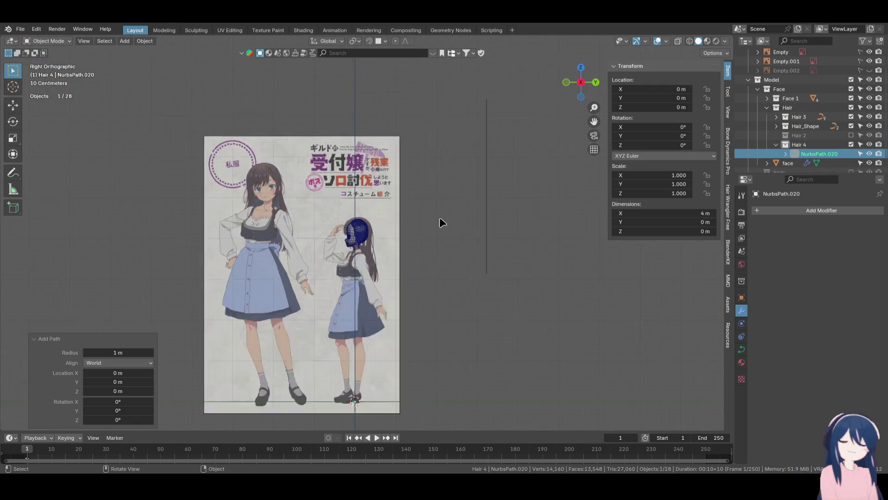
key("g")
key("z")
left_click(450, 157)
scroll(367, 242, "up", 8)
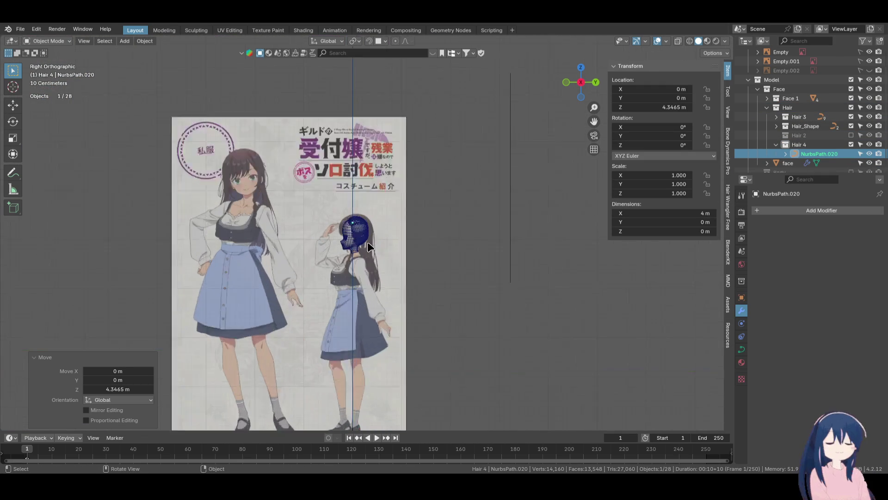
key("g")
key("z")
left_click(400, 257)
In top view, rotate the path's points 90 degrees around Z and scale them down
key("Tab")
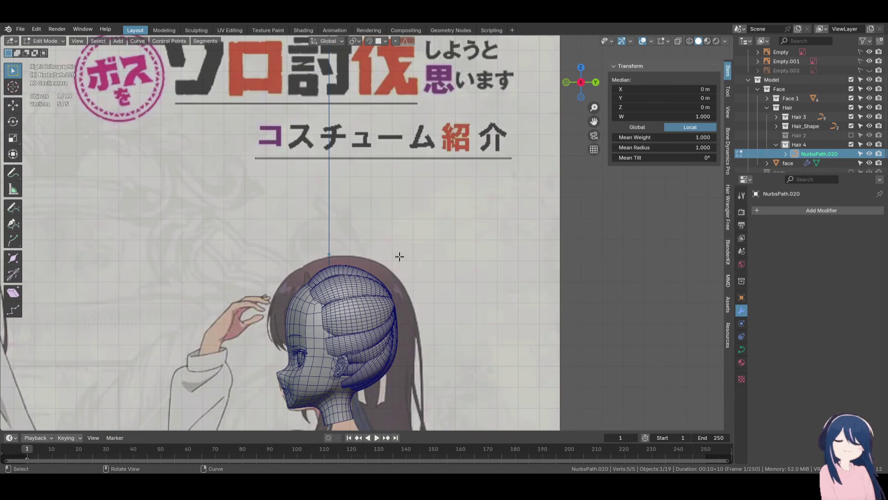
key("KP_7")
scroll(397, 253, "down", 4)
key("r")
key("z")
key("9")
key("0")
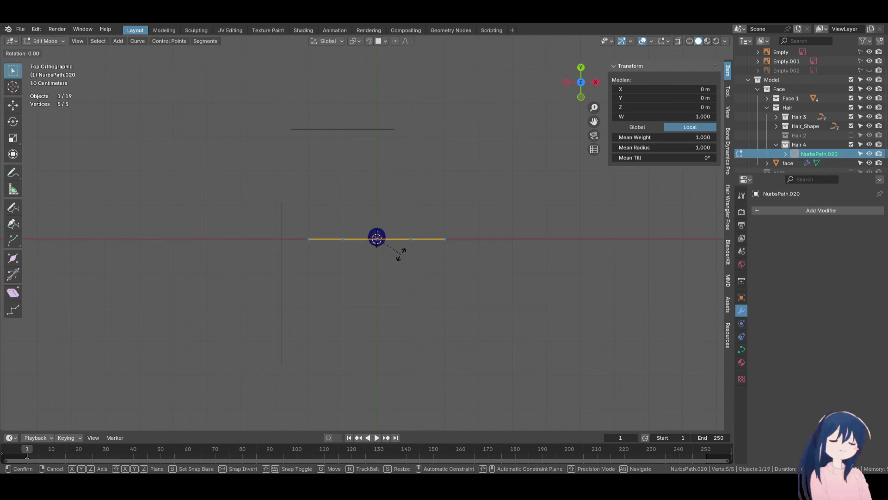
left_click(401, 254)
key("s")
left_click(406, 209)
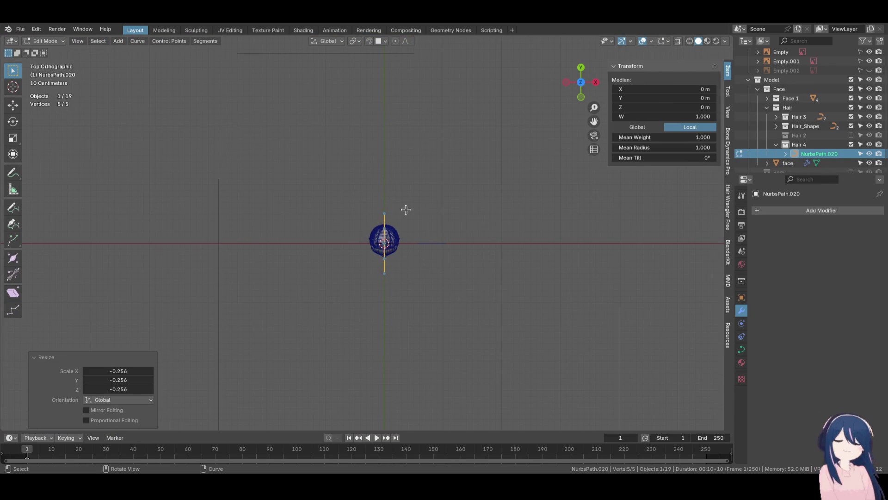
In side view, scale the path to 0.685 and place it behind the top of the head
key("KP_3")
key("s")
left_click(391, 270)
scroll(391, 271, "up", 5)
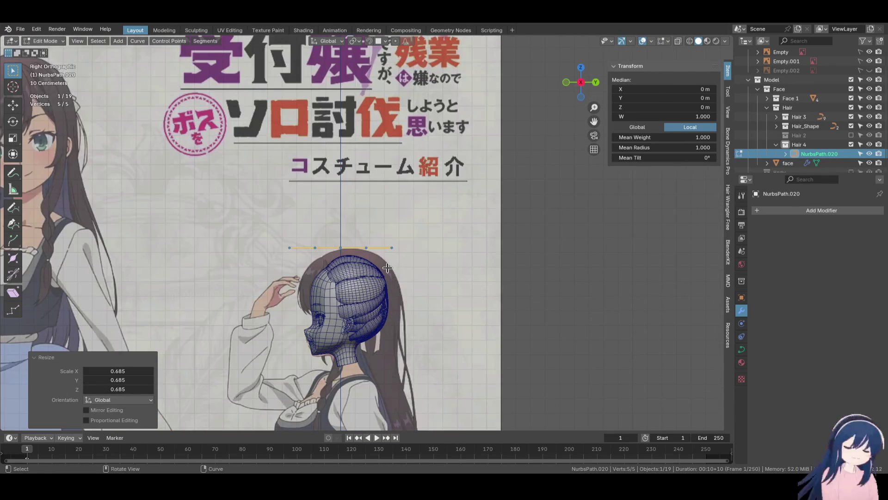
key("g")
left_click(481, 248)
scroll(353, 223, "up", 3)
key("g")
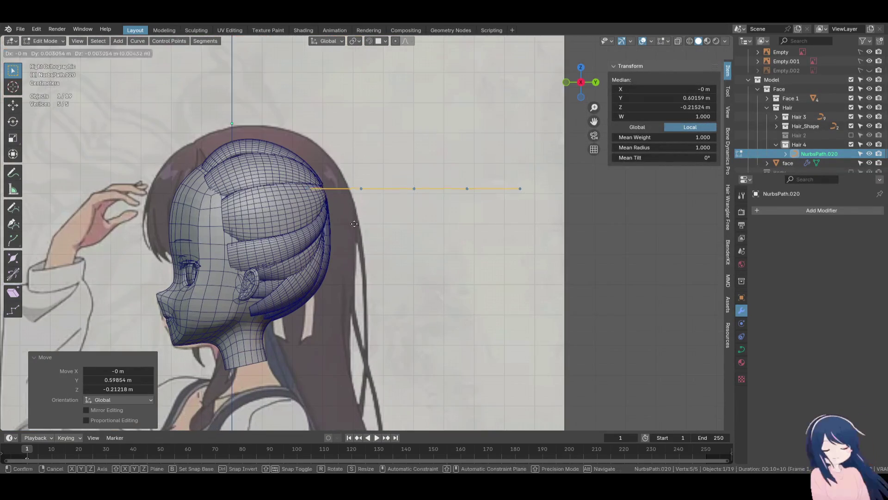
left_click(388, 221)
key("Tab")
Check the path from front and side views and bring up its curve shape settings
key("KP_1")
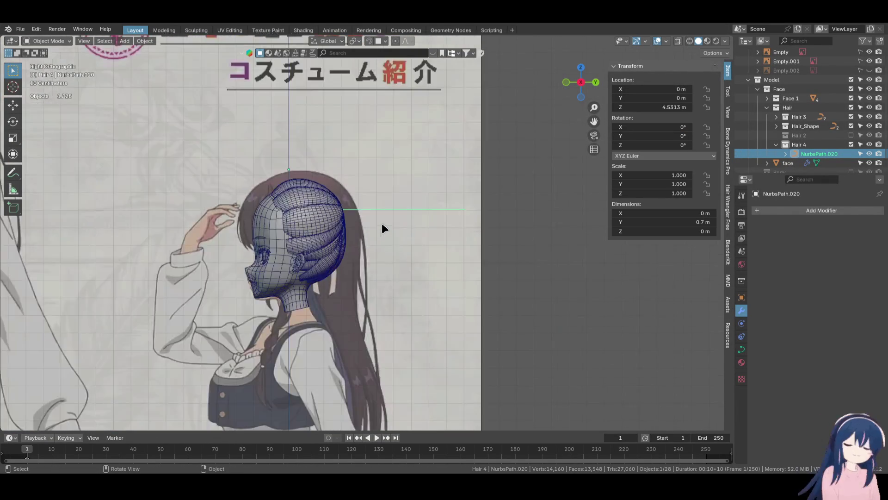
key("KP_3")
scroll(381, 226, "up", 4)
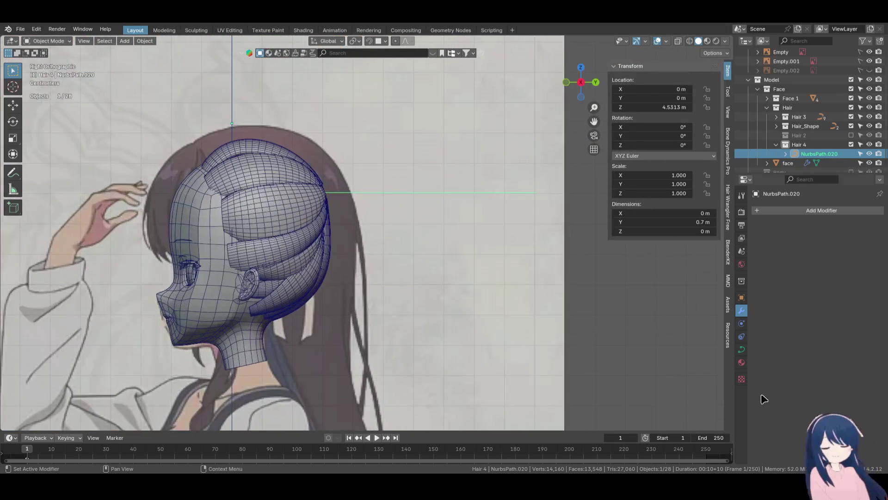
left_click(741, 350)
scroll(802, 353, "down", 5)
Set the path's bevel depth to 0.09 m, undoing an accidental point radius change
mouse_move(831, 329)
left_mouse_down()
mouse_move(870, 330)
mouse_move(849, 329)
left_mouse_up()
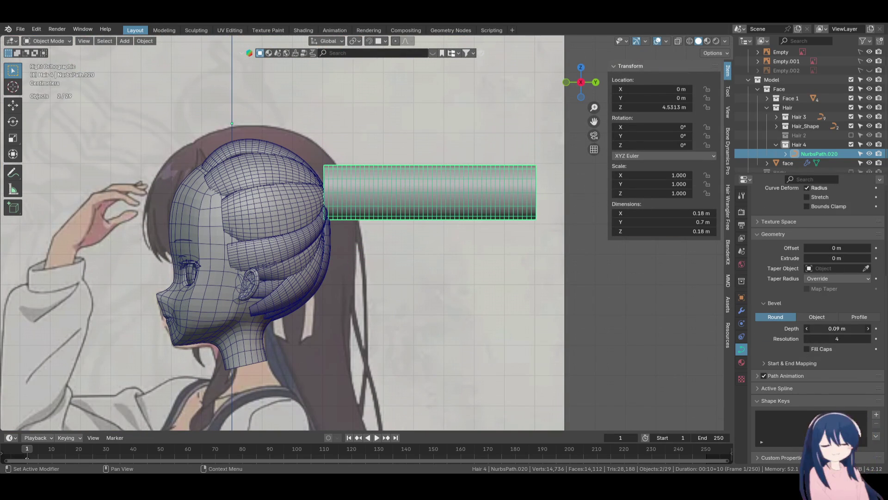
key("Tab")
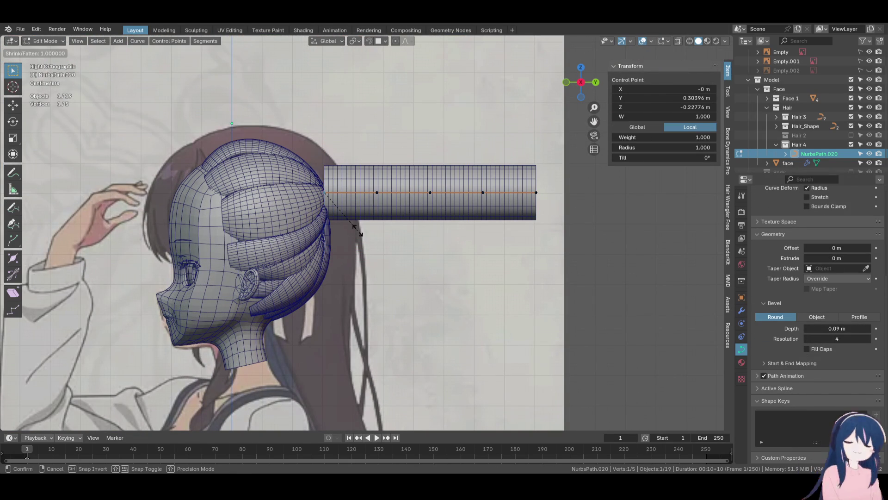
left_click(332, 207)
scroll(332, 207, "down", 2)
key("ctrl+z")
scroll(416, 218, "down", 3)
Switch to wireframe shading, show the Body collection again, and select the tube's end point in side view
key("z")
left_click(451, 218)
left_click(506, 215)
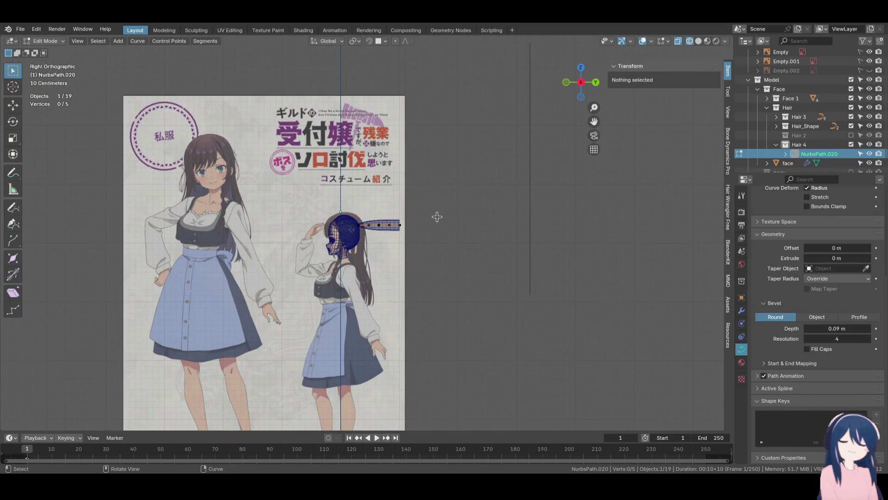
key("KP_1")
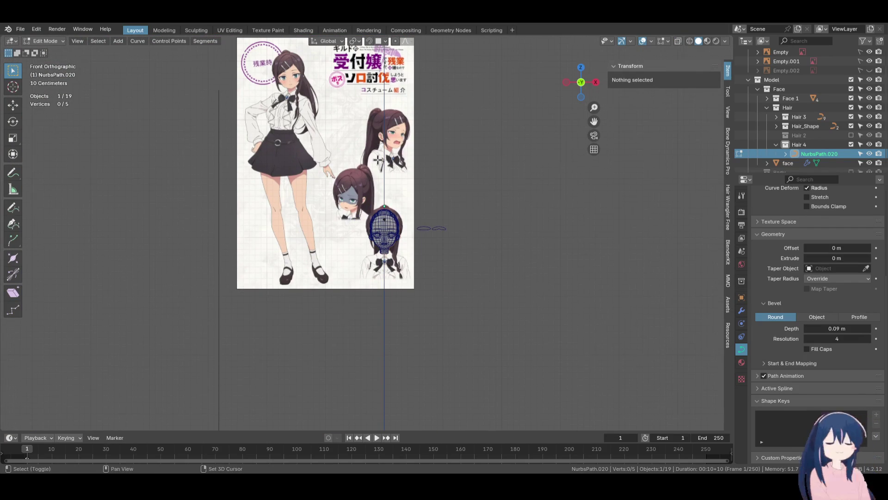
middle_click_drag(291, 141, 294, 181, "shift")
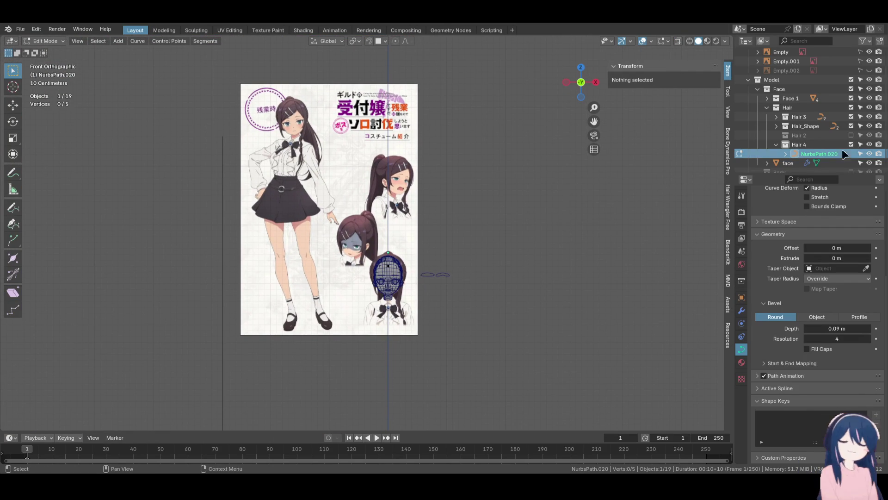
scroll(844, 154, "down", 1)
left_click(851, 163)
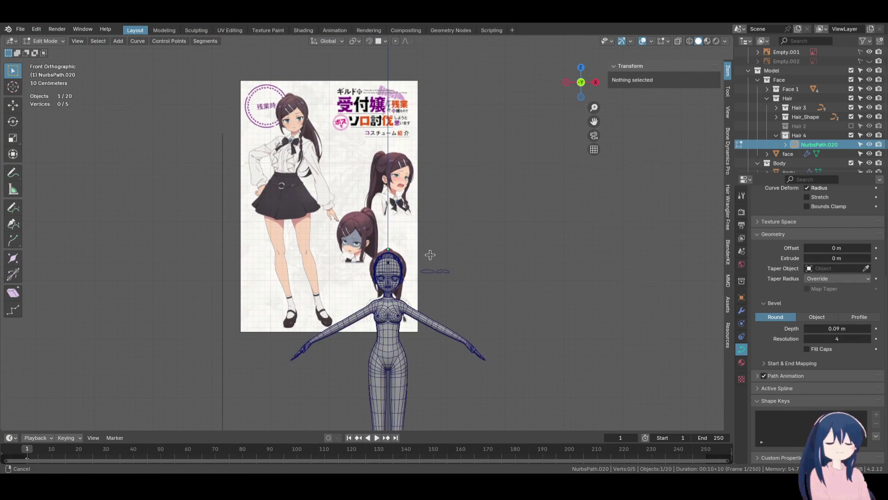
key("KP_3")
scroll(407, 239, "up", 6)
left_click_drag(410, 129, 427, 193)
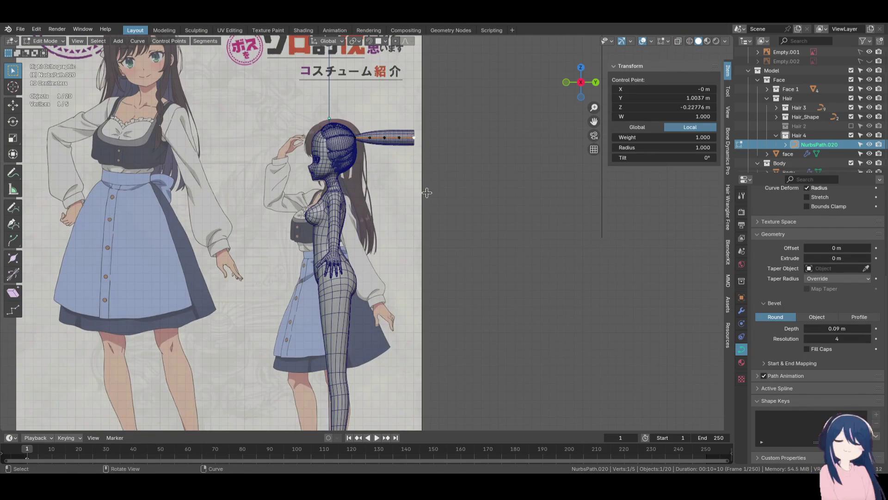
Drag the ponytail's end point down to hang, and raise the top point above the head
key("g")
left_click(391, 187)
key("g")
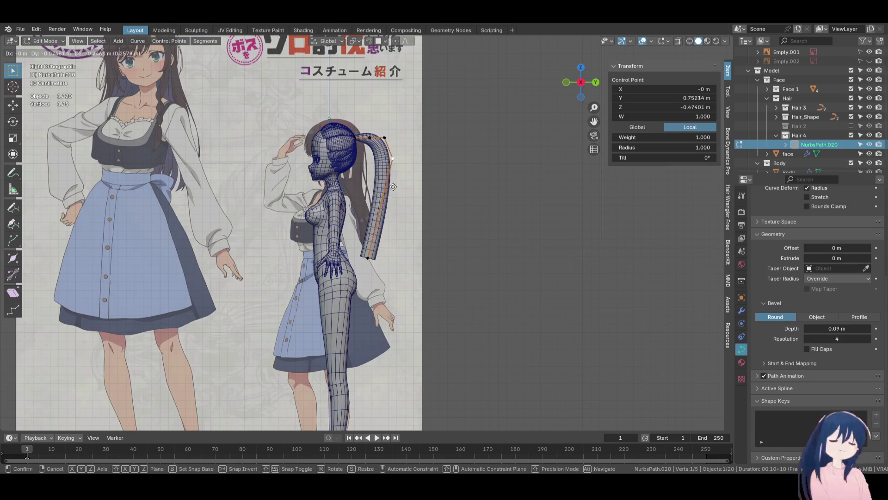
left_click(370, 198)
key("g")
left_click(368, 196)
left_click(370, 137)
key("g")
left_click(392, 101)
key("g")
left_click(387, 100)
Move the bottom tip point back and shrink its radius to 0 for a tapered tip
left_click(368, 257)
key("g")
left_click(391, 261)
key("alt+s")
key("0")
key("Return")
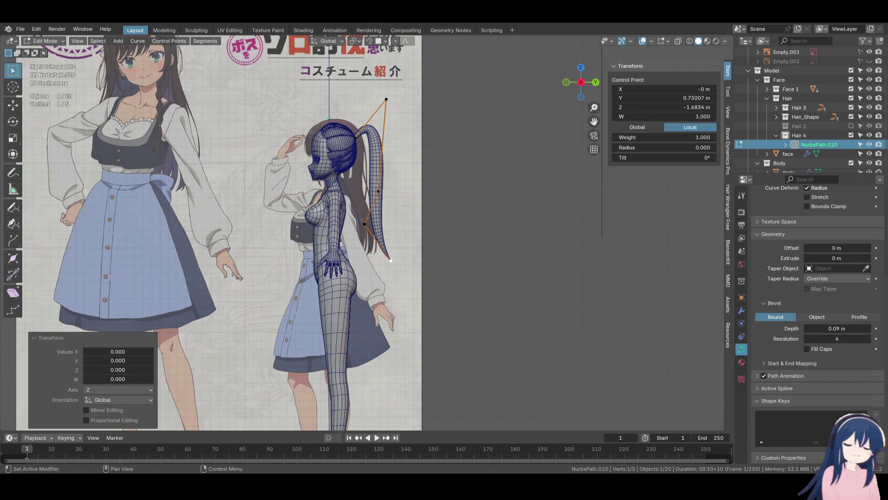
Push the middle control point outward and subdivide the segment up to the top point
scroll(429, 337, "up", 2)
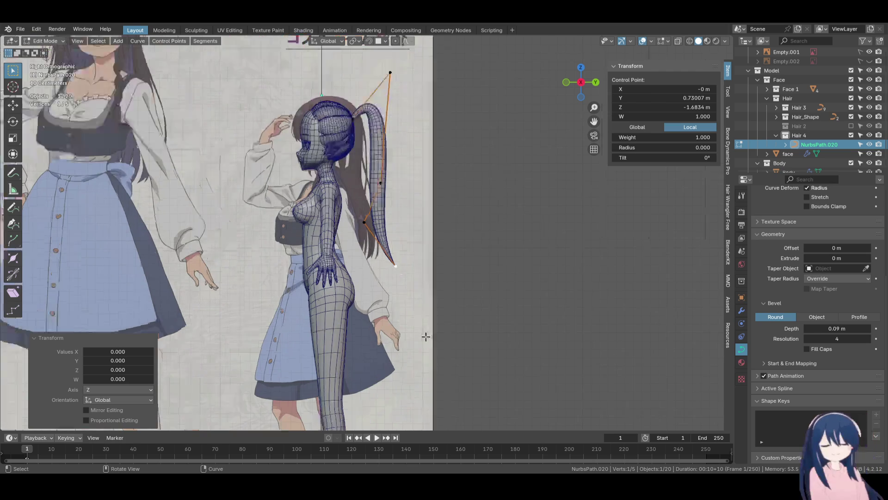
left_click(383, 173)
key("g")
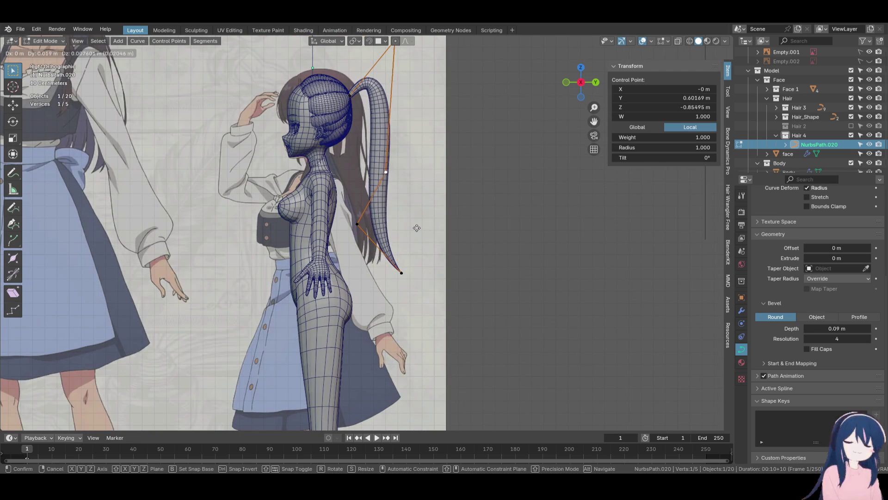
left_click(421, 227)
scroll(391, 139, "up", 2, "shift")
left_click(403, 105, "shift")
key("F3")
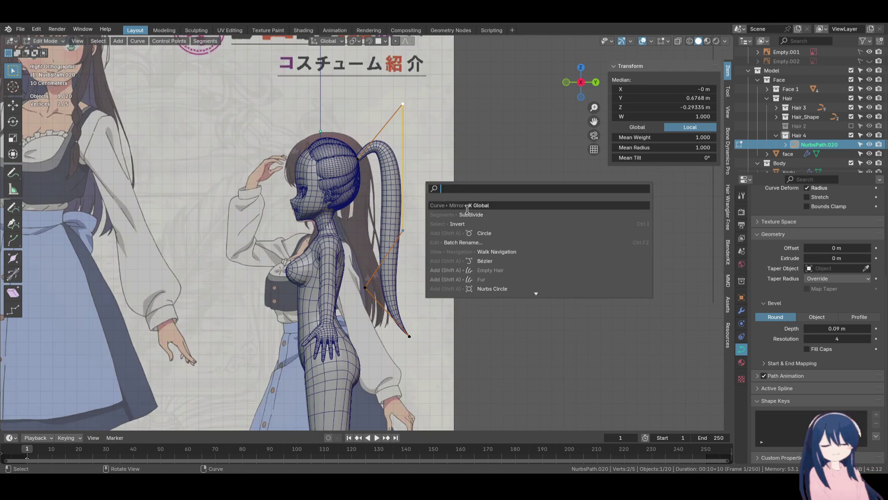
key("Escape")
key("F3")
left_click(481, 226)
Push the lower point farther back and center the upper point sideways in front view
left_click(380, 287)
key("g")
left_click(396, 294)
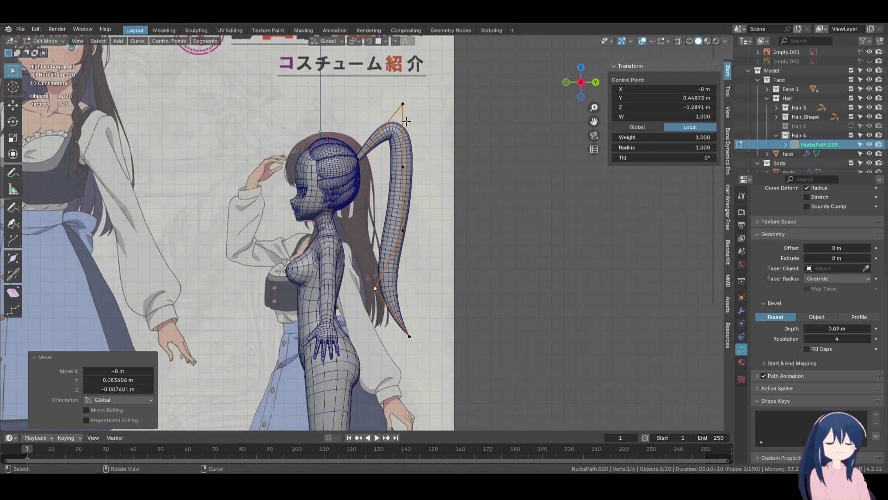
key("g")
left_click(383, 138)
key("KP_1")
key("g")
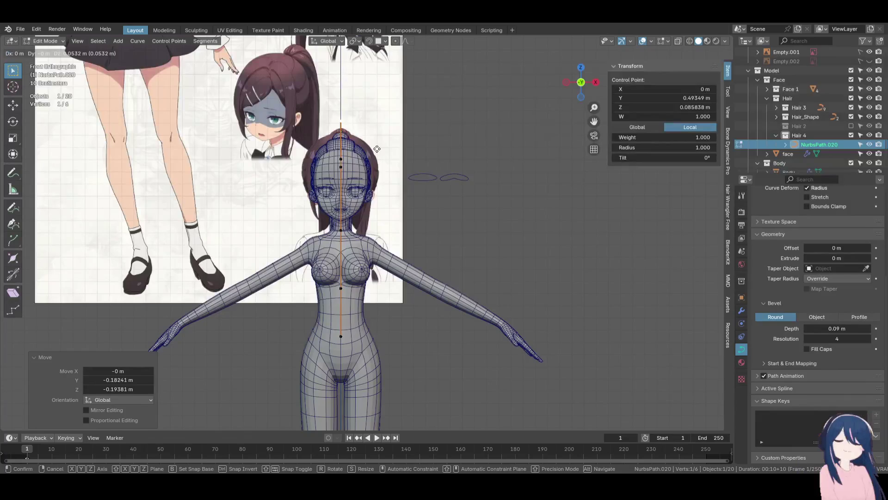
left_click(377, 120)
key("KP_3")
Refine another control point, lower the hair tip, and center it on the head from the front
scroll(353, 150, "up", 2)
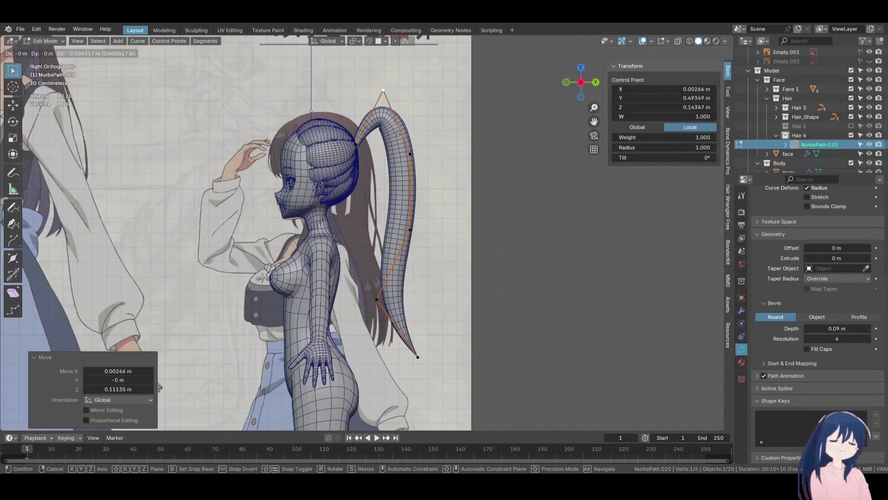
left_click(353, 150)
key("g")
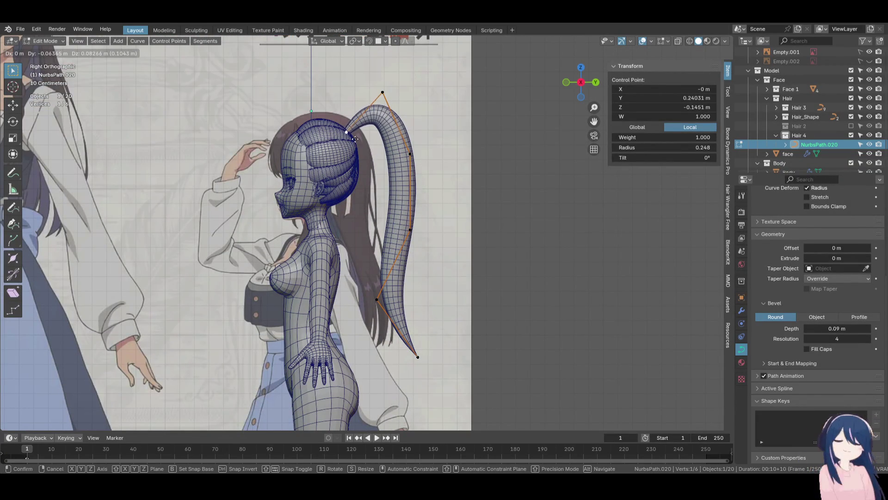
left_click(358, 141)
left_click(382, 93)
key("g")
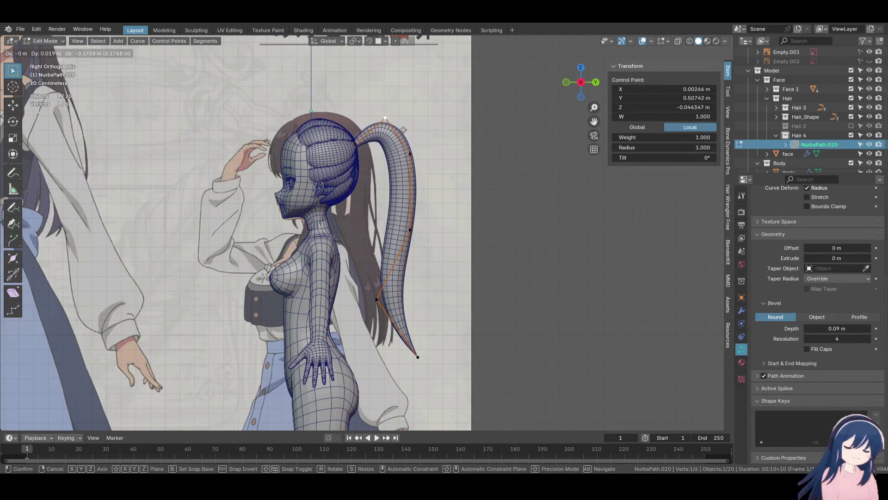
left_click(401, 141)
scroll(408, 97, "down", 2)
key("KP_1")
key("g")
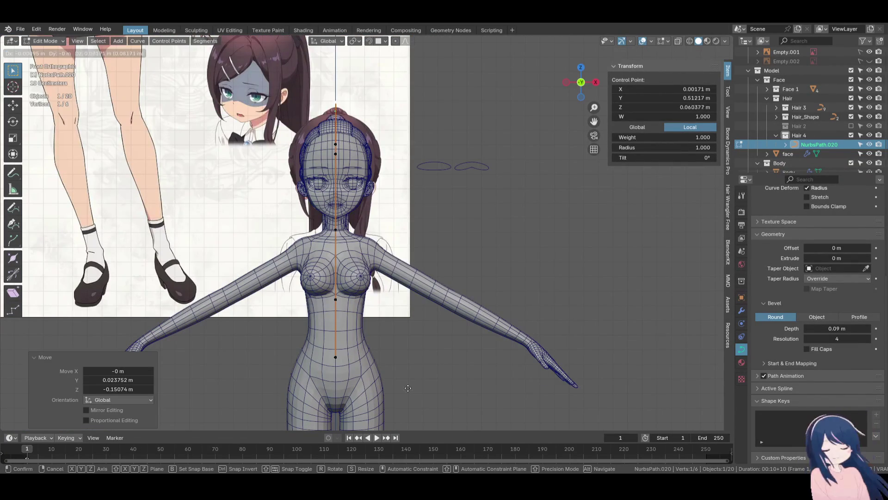
left_click(411, 379)
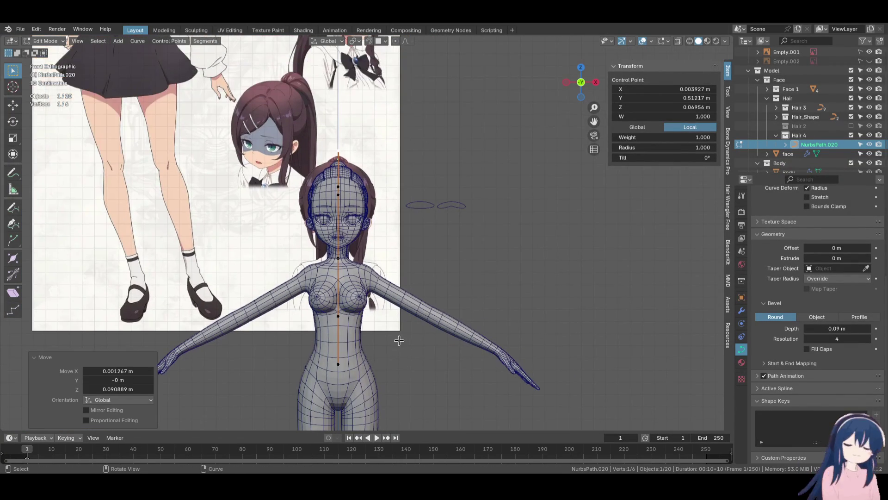
key("KP_3")
scroll(401, 308, "up", 2)
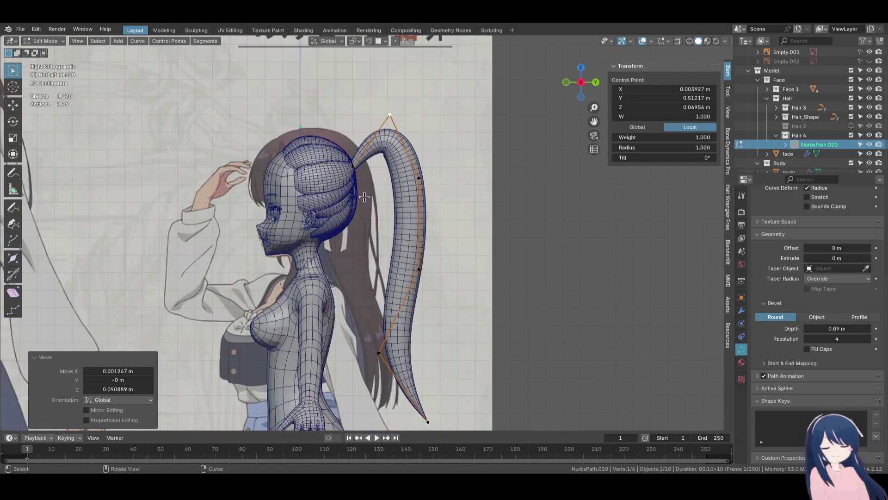
Settle the ponytail's root point against the back of the head
left_click(349, 170)
key("g")
left_click(288, 257)
key("g")
left_click(428, 226)
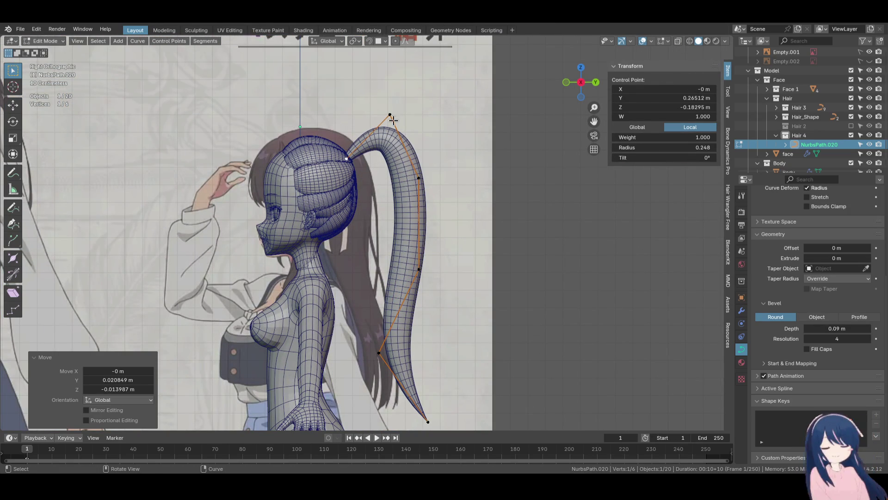
key("g")
left_click(433, 228)
Reposition the ponytail's top point forward and down, checking in both front and side views
key("KP_1")
key("g")
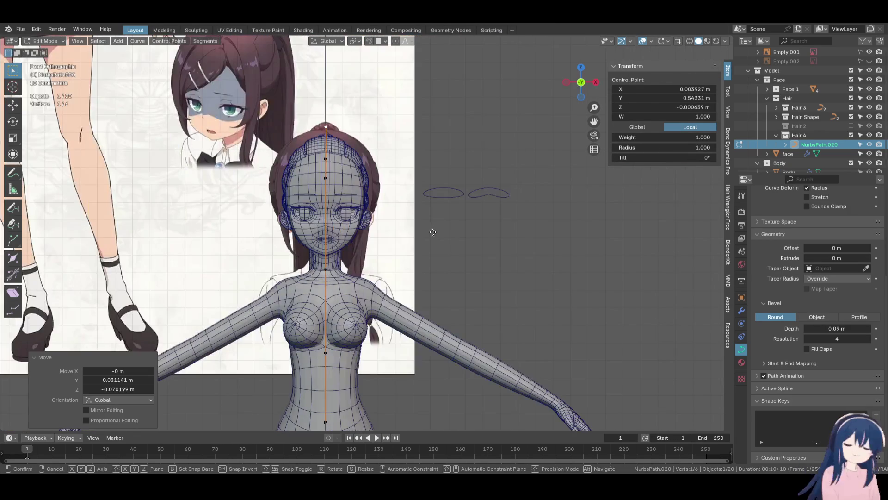
left_click(430, 125)
key("KP_3")
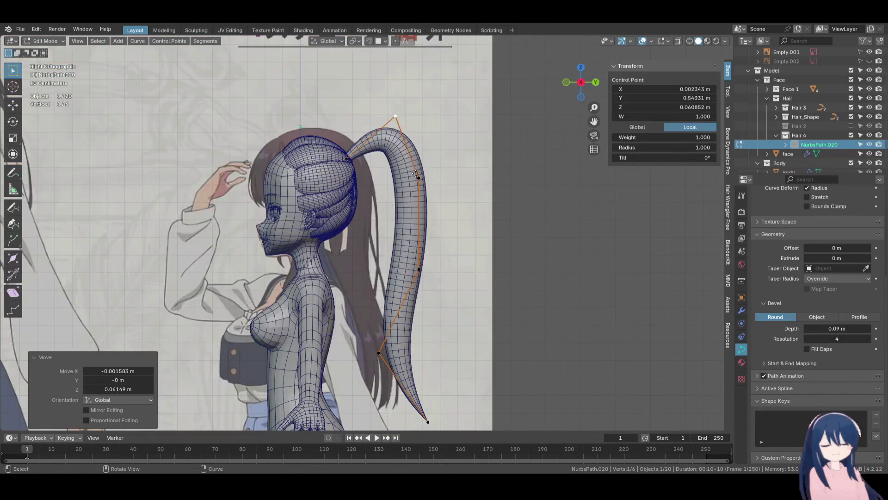
key("g")
left_click(224, 247)
key("KP_1")
key("g")
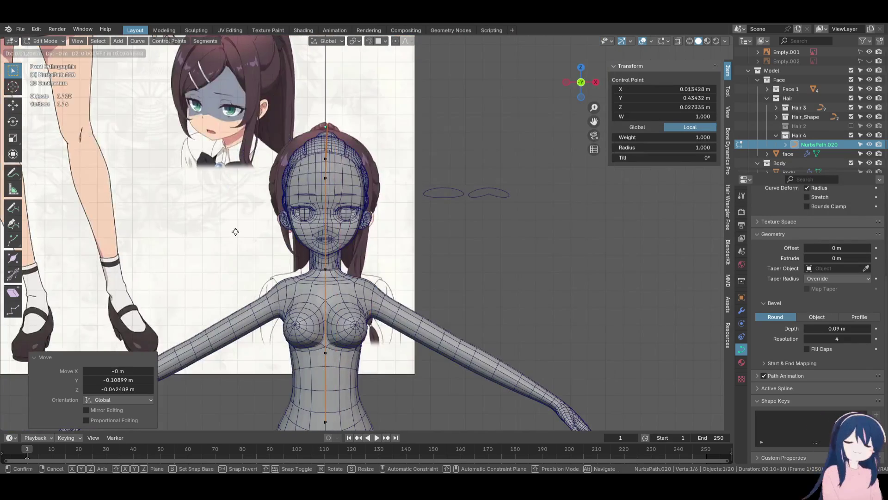
left_click(219, 197)
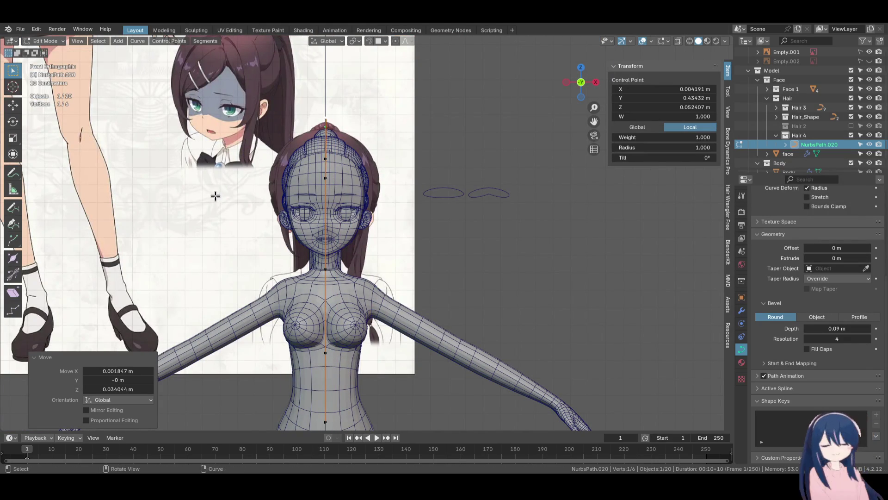
key("KP_3")
key("g")
left_click(314, 230)
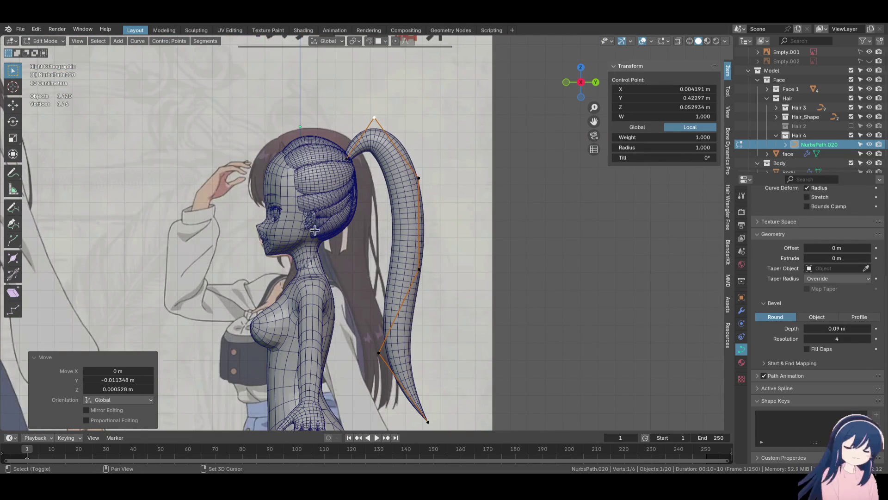
Show the Hair 2 collection again and realign the top point from the front view
left_click(851, 126)
key("KP_1")
key("g")
left_click(398, 136)
key("KP_3")
Thin the ponytail near its top and pull the middle control point toward the head
left_click(418, 178)
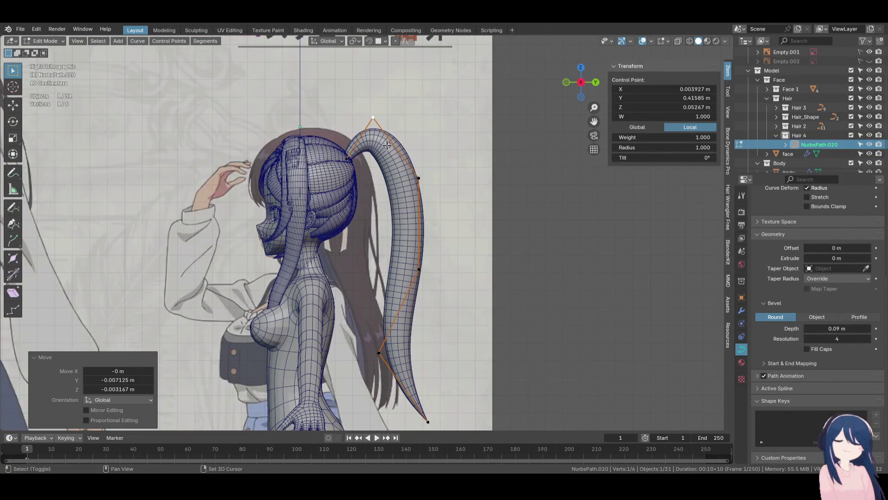
left_click(505, 260)
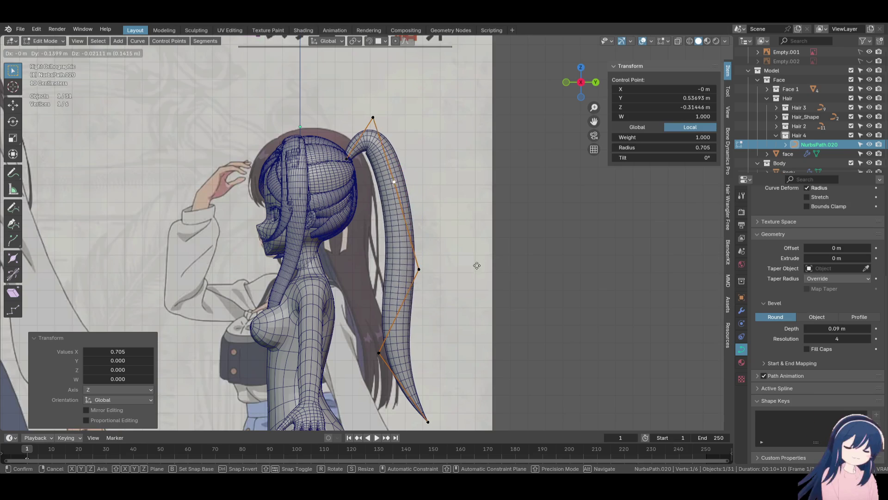
left_click(418, 268)
key("g")
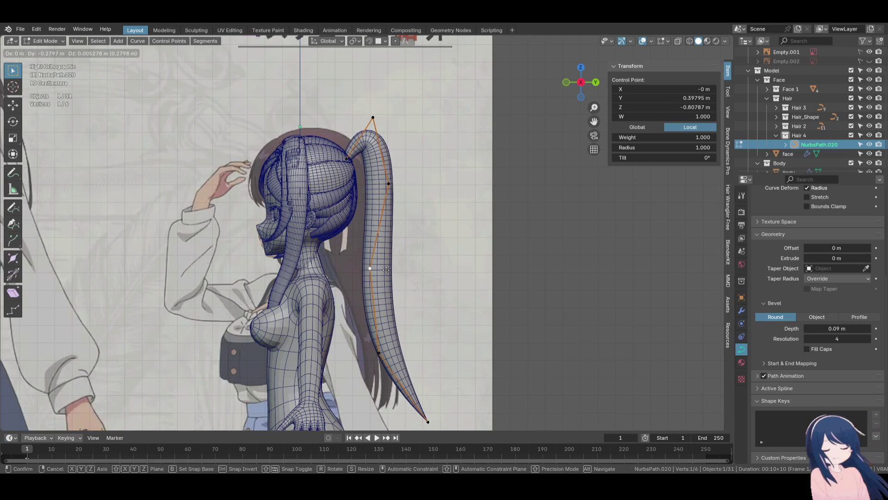
left_click(387, 270)
key("g")
left_click(402, 195)
Subdivide between the middle and lower points, then move and thin the new point
left_click(378, 352, "shift")
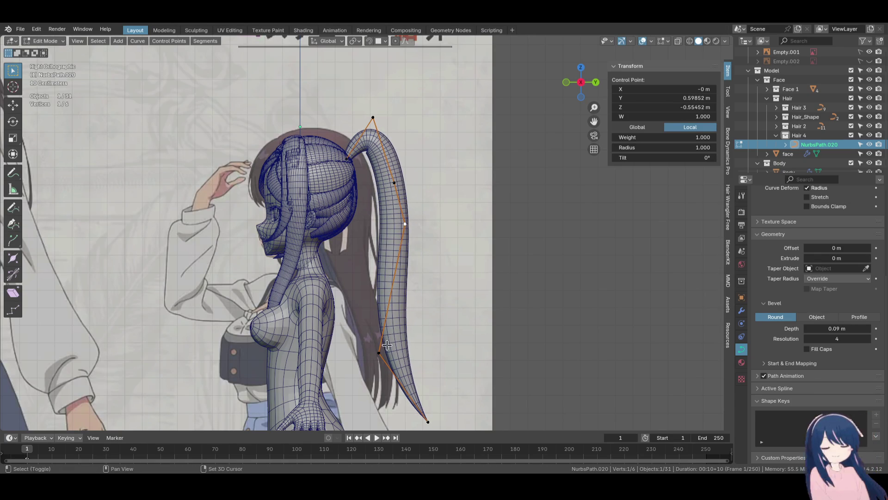
key("F3")
left_click(506, 322)
left_click(392, 288)
key("g")
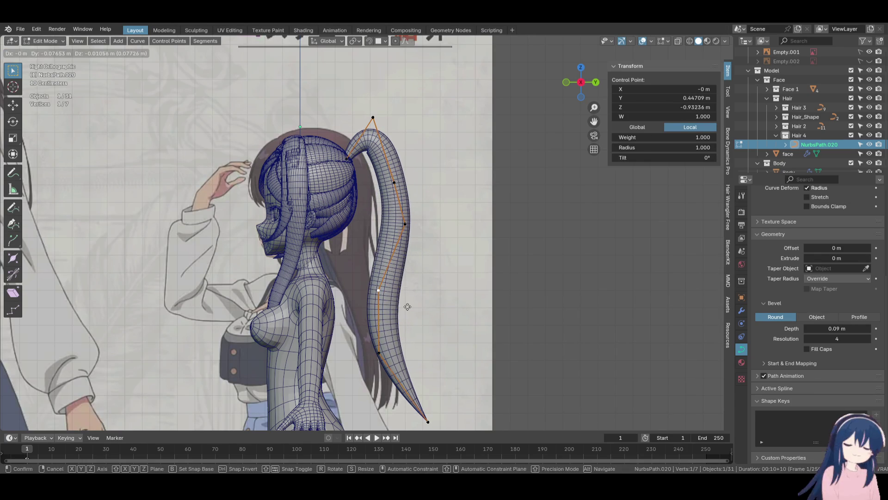
left_click(460, 335)
left_click(430, 314)
Thin and reposition the lower point, then adjust the upper middle control points
left_click(379, 353)
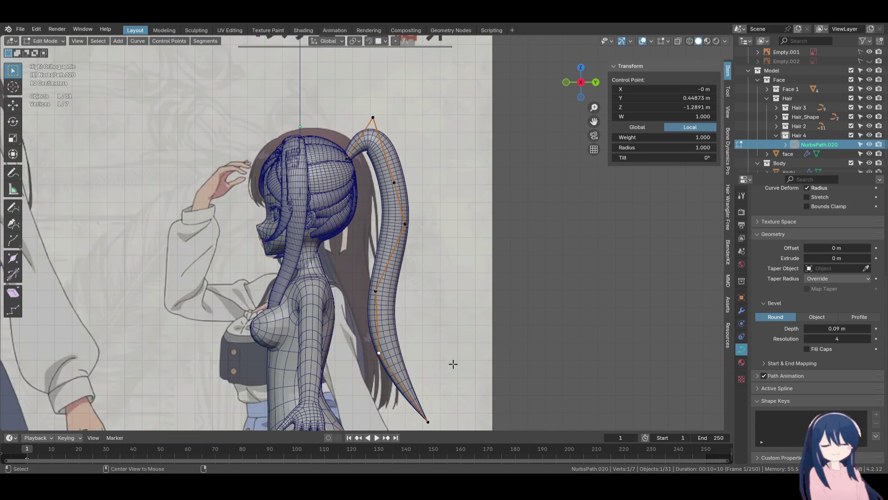
left_click(442, 360)
middle_click_drag(441, 361, 440, 301, "shift")
key("g")
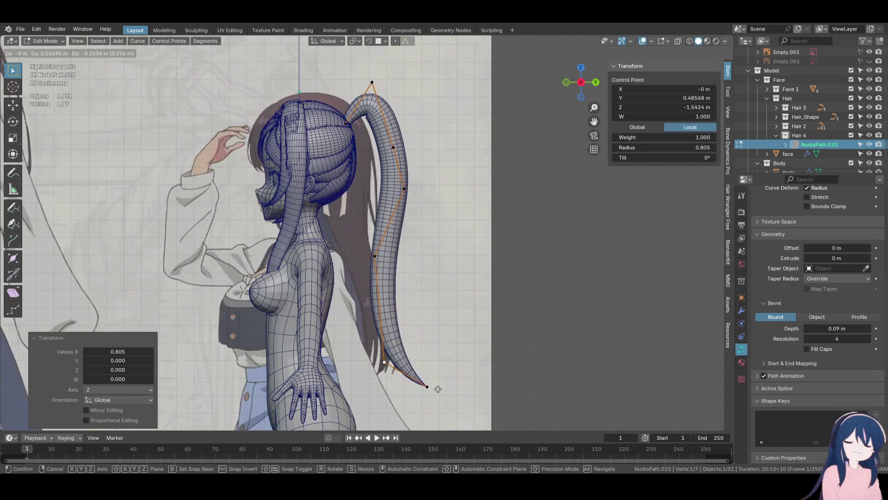
left_click(465, 384)
left_click(458, 383)
left_click(376, 272)
key("g")
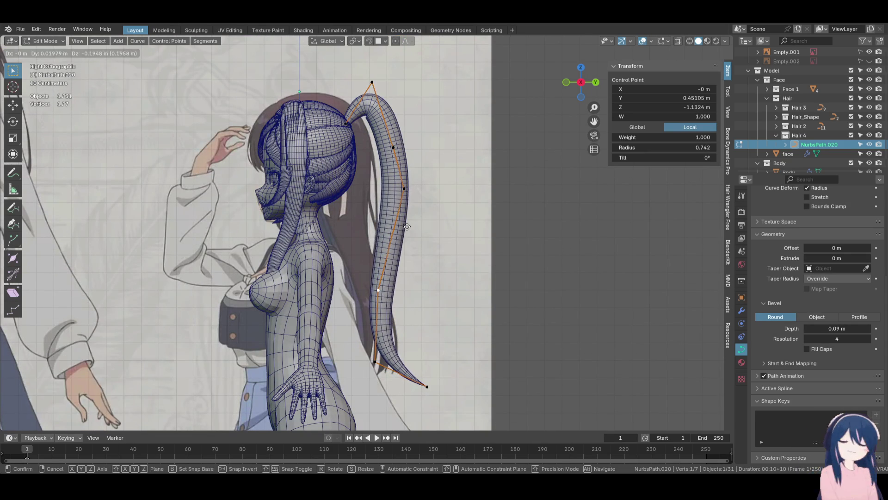
left_click(392, 202)
left_click(407, 193)
key("g")
left_click(408, 195)
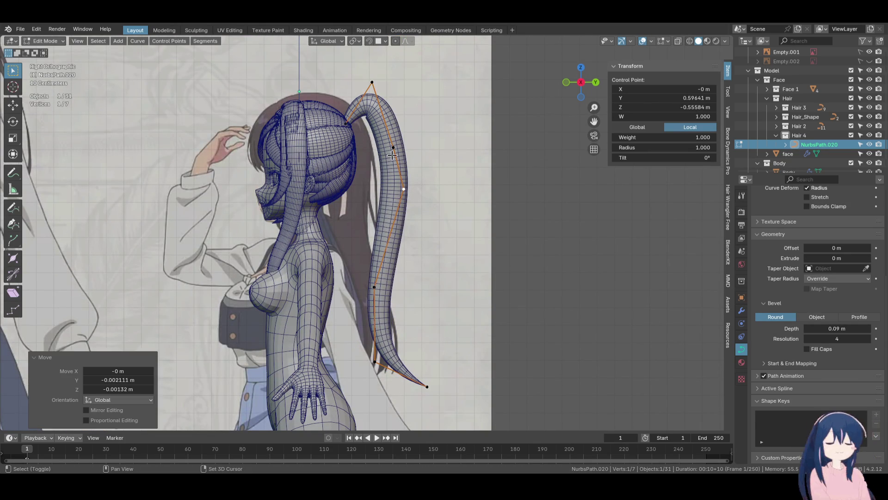
Compare the ponytail against the front reference, then duplicate the tube in place as NurbsPath.021
key("KP_1")
scroll(411, 179, "down", 3)
scroll(417, 209, "up", 4)
scroll(391, 252, "up", 3, "shift")
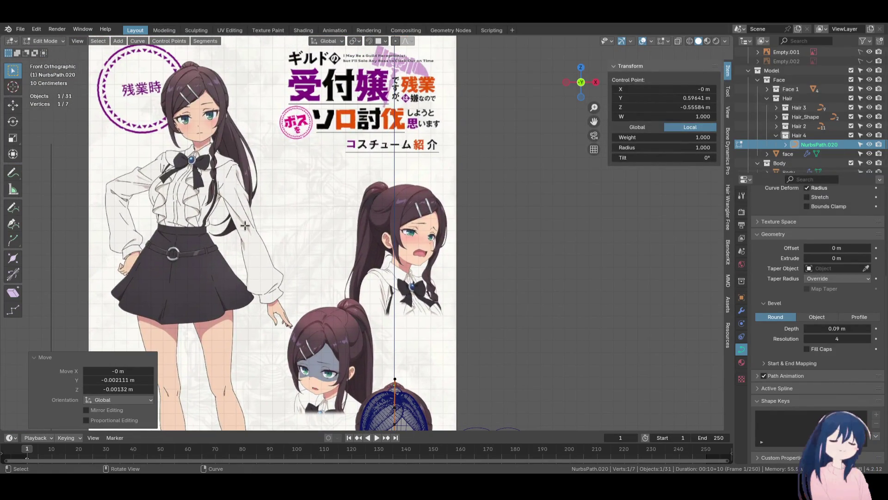
scroll(260, 179, "down", 3, "shift")
key("KP_3")
scroll(388, 220, "up", 5)
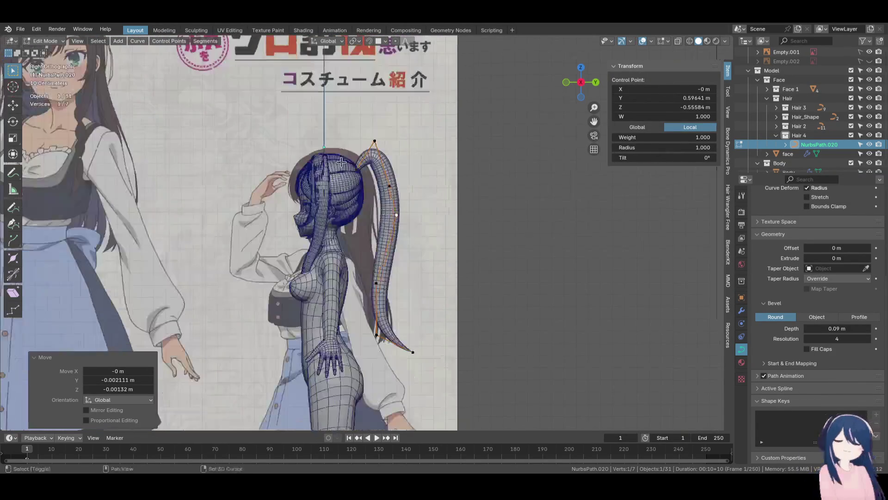
left_click(406, 217)
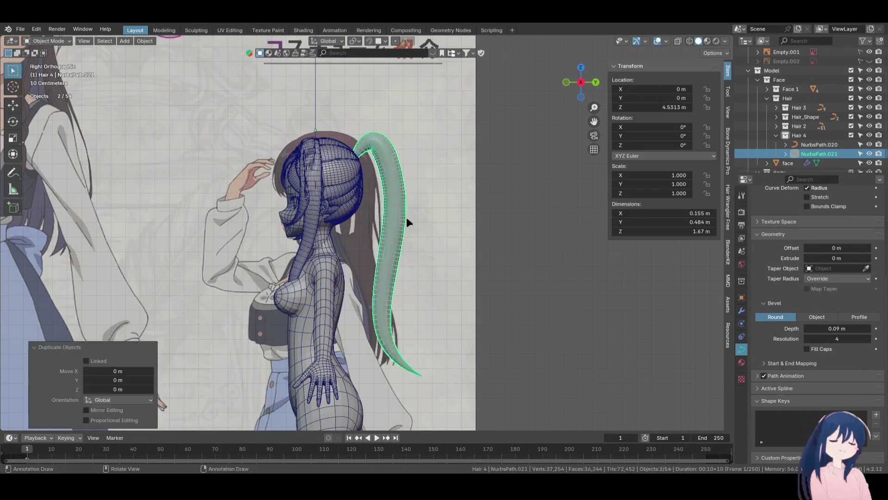
Compare the copied strand against the reference in front and side views, then move one point from the back view
key("KP_1")
scroll(406, 217, "down", 5)
scroll(418, 285, "up", 3, "shift")
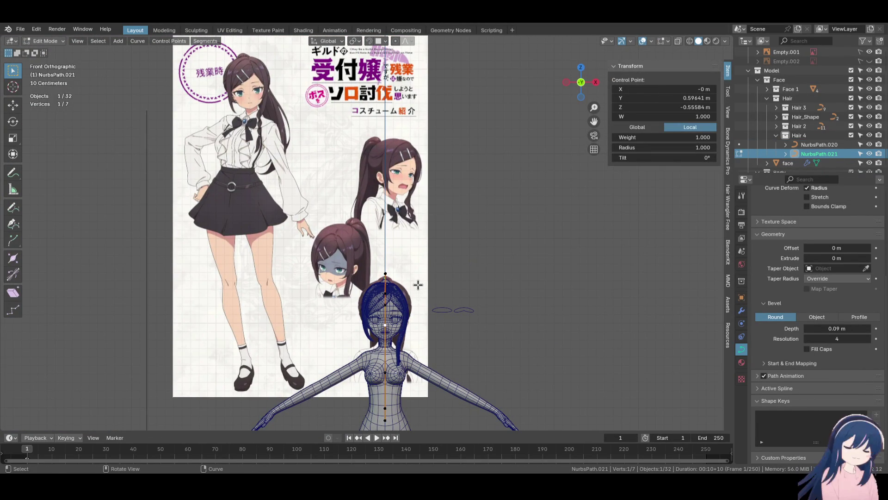
key("KP_3")
scroll(402, 222, "up", 5)
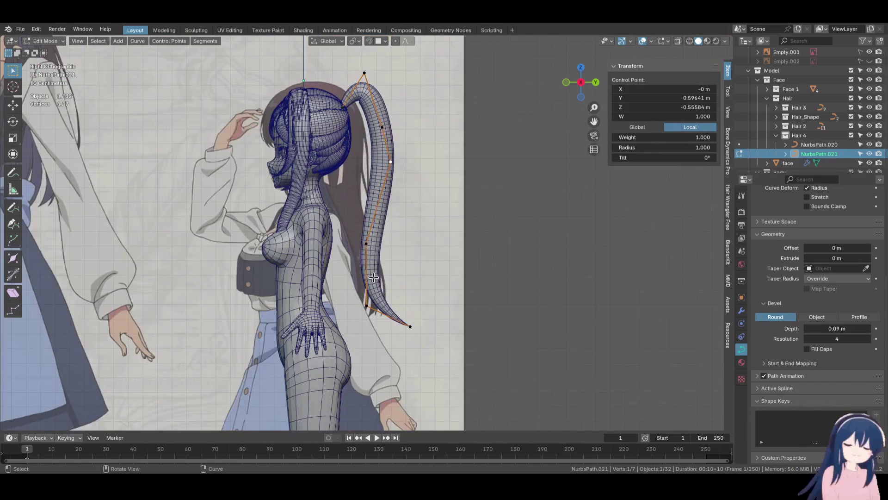
key("ctrl+KP_1")
key("g")
left_click(303, 236)
Shift the copy's upper control points sideways and raise its end point
left_click(335, 162)
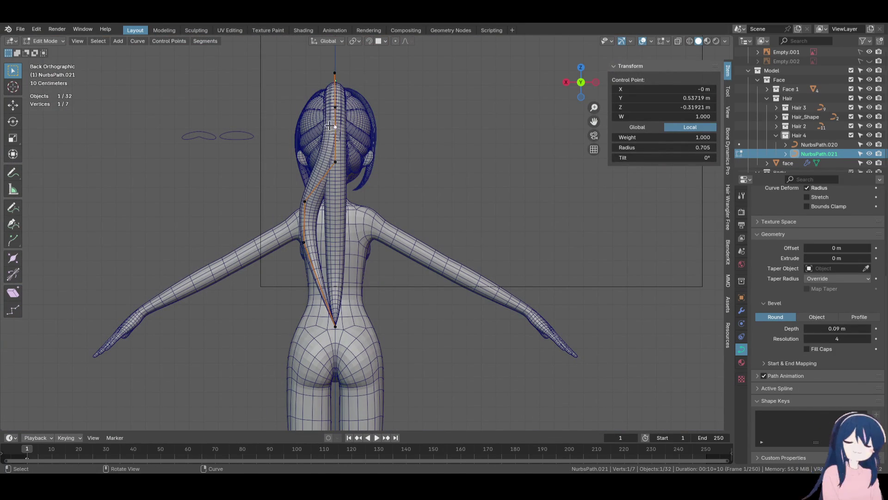
key("g")
left_click(312, 124)
left_click(335, 162)
key("g")
left_click(322, 227)
key("g")
left_click(325, 245)
Thin the strand at two control points with Alt+S scaling
middle_click_drag(340, 273, 320, 259)
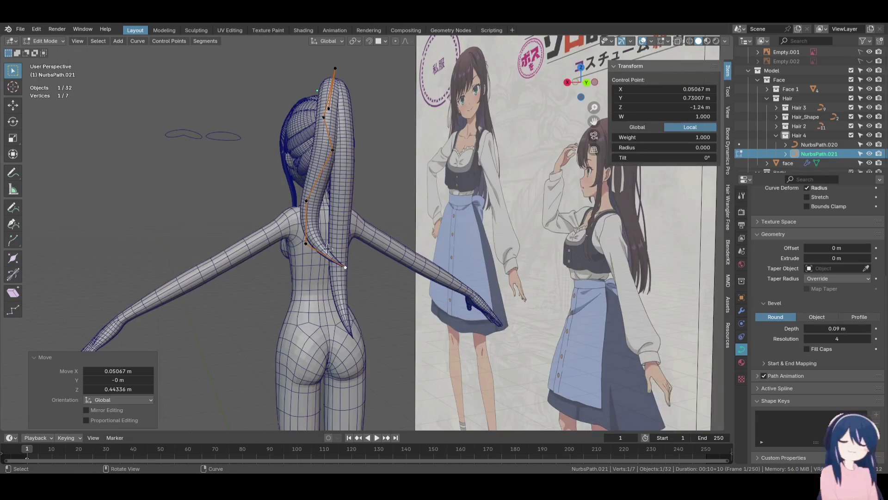
left_click(306, 243)
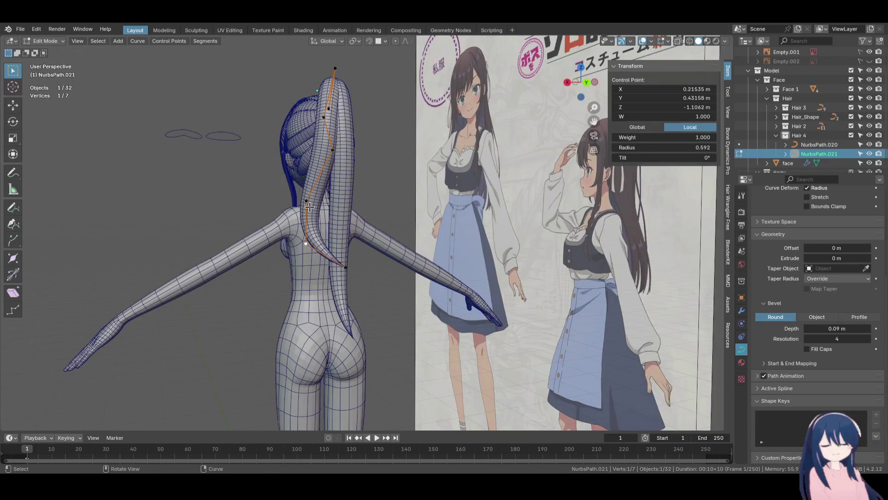
left_click(360, 245)
left_click(340, 148)
left_click(370, 199)
mouse_move(371, 199)
middle_mouse_down()
mouse_move(376, 170)
mouse_move(376, 248)
mouse_move(406, 241)
mouse_move(525, 259)
mouse_move(462, 259)
middle_mouse_up()
key("alt+s")
left_click(377, 170)
Move the strand's tip point along X, then along global Y
left_click(409, 240)
key("g")
key("x")
left_click(419, 240)
key("g")
key("y")
left_click(484, 272)
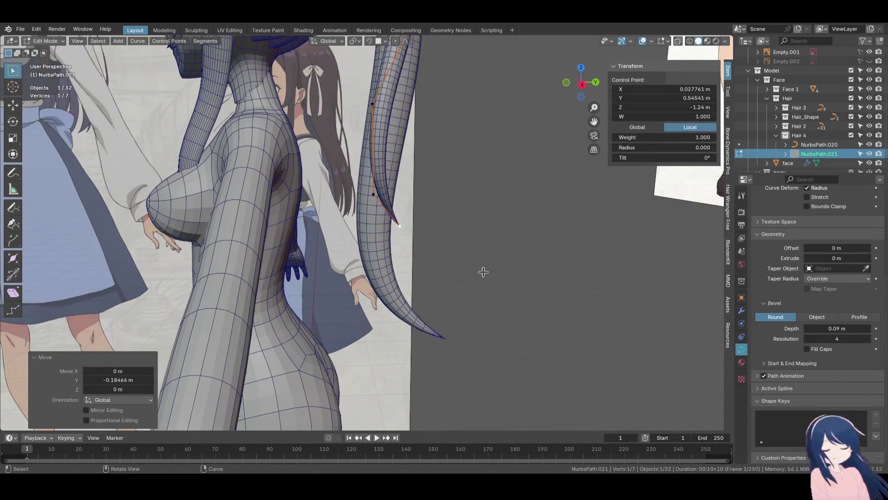
From behind, shift the lower mid-strand control points along the X axis
mouse_move(385, 207)
middle_mouse_down()
mouse_move(351, 326)
mouse_move(346, 246)
mouse_move(377, 299)
mouse_move(327, 219)
middle_mouse_up()
left_click(351, 317)
key("g")
key("x")
left_click(354, 300)
left_click(352, 327)
key("g")
key("x")
left_click(354, 324)
key("g")
key("x")
left_click(344, 245)
Shift the middle control points along X to bend the strand away from the first
left_click(346, 231)
key("g")
key("x")
left_click(351, 234)
left_click(326, 219)
left_click(381, 270)
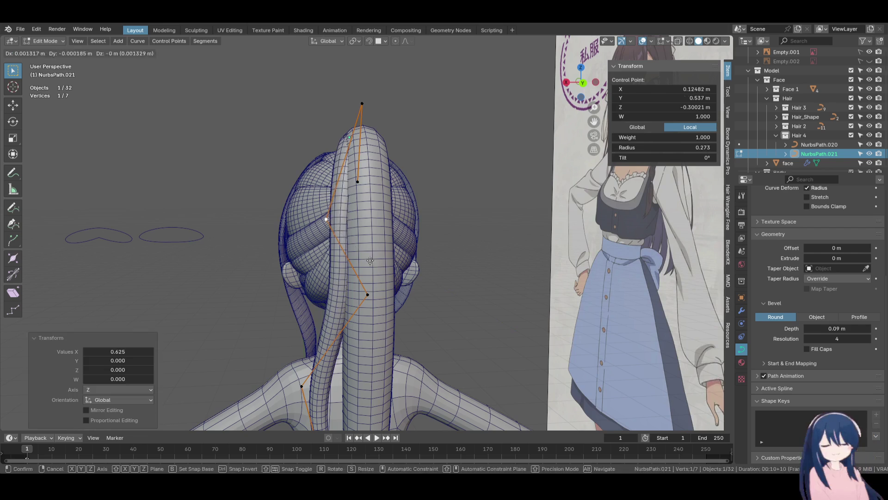
key("g")
key("x")
left_click(365, 273)
In side view, move the lower points and tip down and forward over the shoulder
middle_click_drag(366, 273, 468, 278)
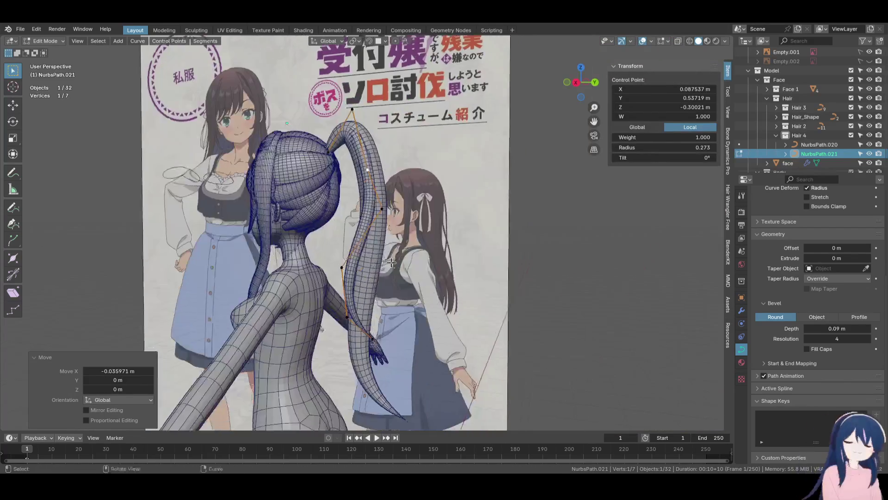
key("KP_3")
scroll(405, 260, "up", 2)
left_click(365, 250)
key("g")
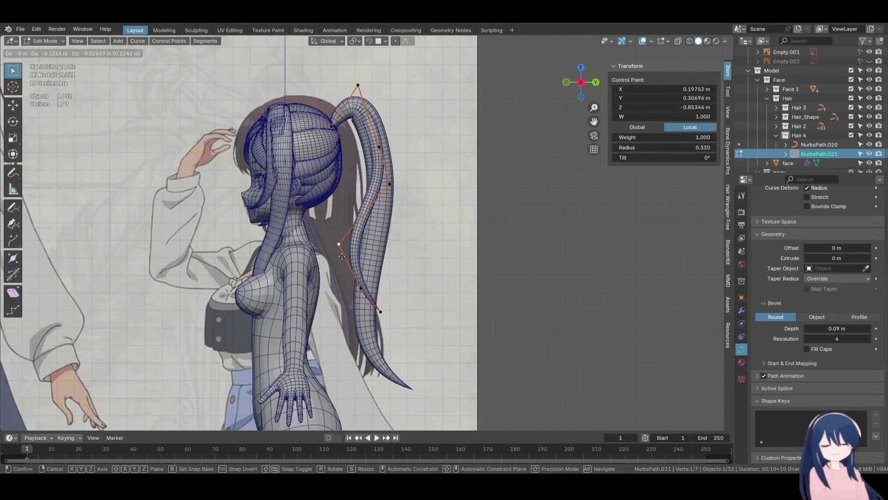
left_click(334, 255)
left_click(360, 287)
key("g")
left_click(348, 305)
left_click(380, 312)
key("g")
left_click(374, 307)
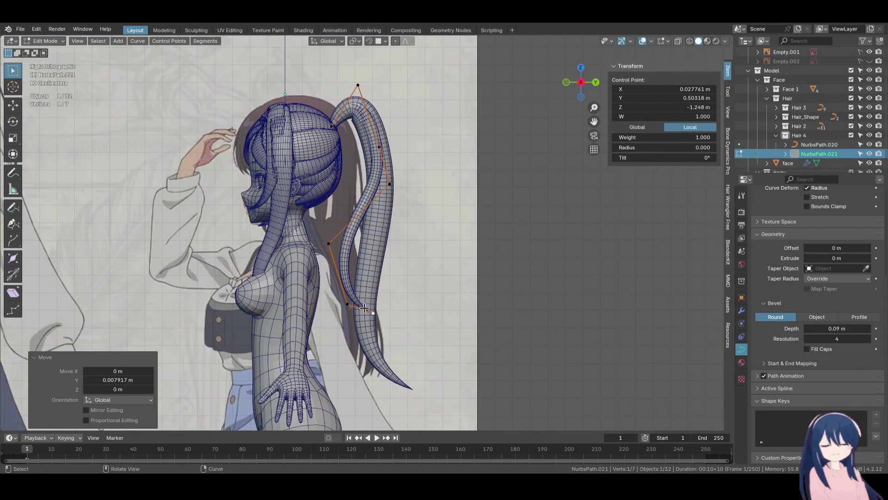
From behind, nudge the tip and a mid-strand point along X
middle_click_drag(364, 308, 324, 296)
scroll(323, 296, "up", 2)
key("g")
key("x")
left_click(321, 314)
left_click(321, 315)
key("g")
key("x")
left_click(315, 315)
Return to Object Mode and duplicate the strand in place as NurbsPath.022
key("Tab")
middle_click_drag(316, 306, 387, 283)
key("shift+d")
right_click(426, 282)
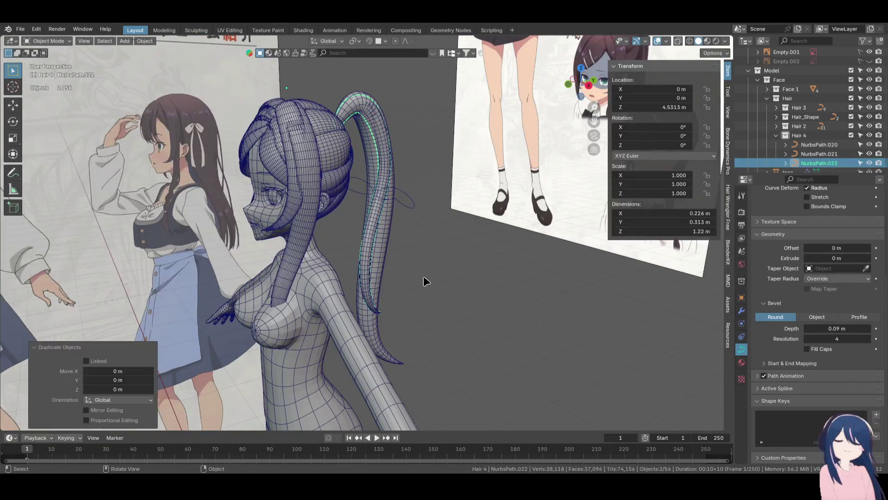
Edit NurbsPath.022 from the back view and place its end point lower on the back
key("Tab")
key("KP_1")
scroll(423, 277, "up", 3, "shift")
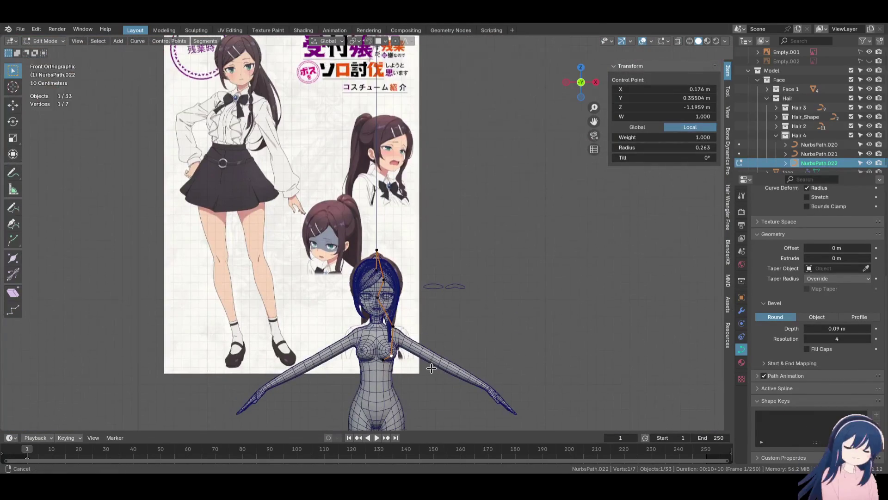
scroll(425, 281, "up", 3)
key("ctrl+KP_1")
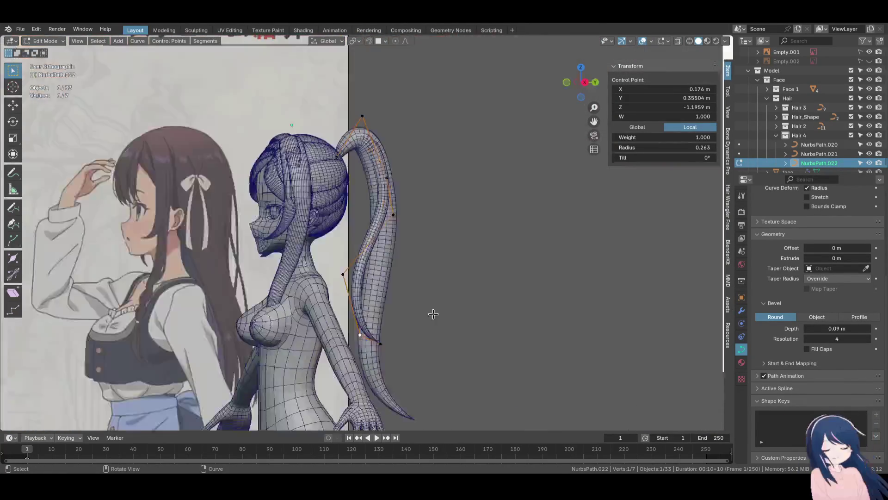
scroll(333, 273, "down", 3, "shift")
key("g")
left_click(394, 385)
left_click(307, 260)
key("g")
left_click(402, 308)
Move the next control points up the strand into place beside the ponytail
left_click(315, 196)
key("g")
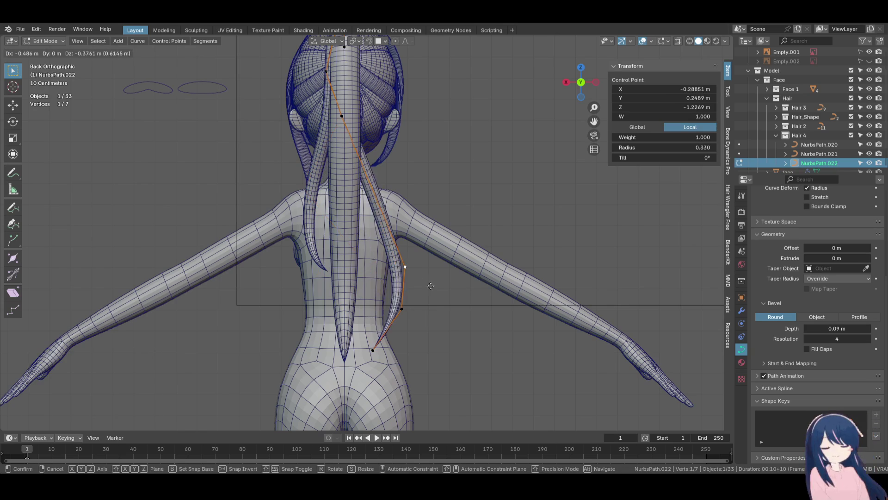
left_click(377, 266)
left_click(344, 114)
middle_click_drag(387, 160, 400, 271, "shift")
key("g")
left_click(432, 271)
Reposition the upper control points, including the top one near the crown
left_click(340, 182)
key("g")
left_click(377, 186)
left_click(350, 146)
mouse_move(350, 147)
middle_mouse_down()
mouse_move(329, 197)
mouse_move(426, 186)
mouse_move(467, 219)
middle_mouse_up()
key("g")
left_click(342, 148)
Check the side view, then nudge a lower control point left and down from the back
key("KP_3")
mouse_move(445, 202)
middle_mouse_down()
mouse_move(417, 217)
mouse_move(408, 198)
middle_mouse_up()
key("KP_1")
key("ctrl+KP_1")
left_click(390, 304)
key("g")
left_click(384, 302)
key("g")
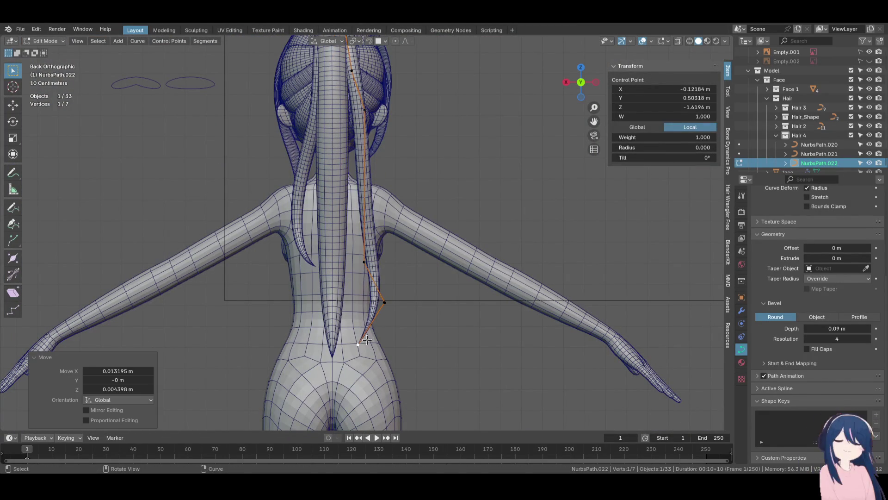
left_click(383, 307)
Shift the lower-back point left and adjust the top and crown points
left_click(365, 263)
key("g")
left_click(355, 262)
left_click(365, 110)
key("g")
left_click(391, 124)
middle_click_drag(392, 124, 397, 183, "shift")
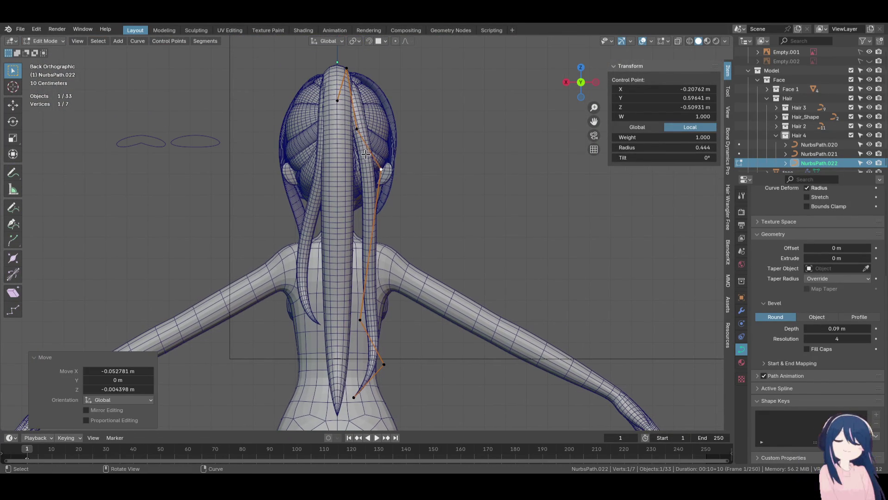
left_click(356, 129)
key("g")
left_click(357, 211)
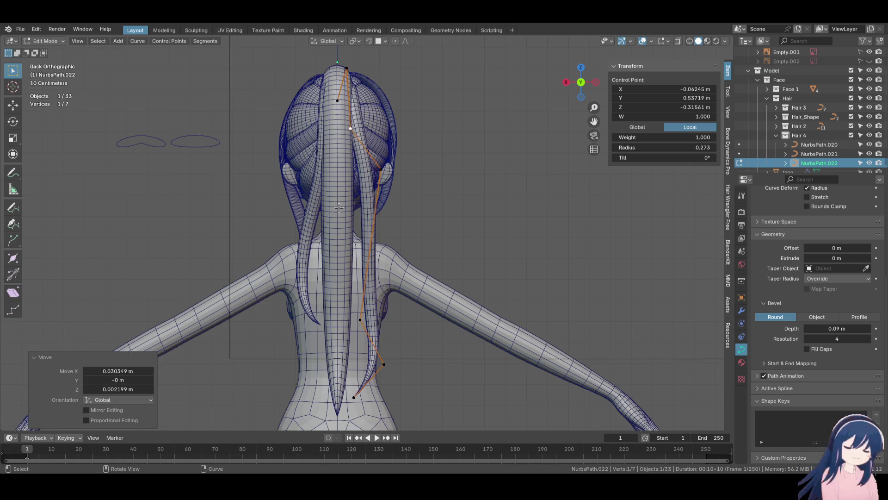
Exit Edit Mode and zoom out to the front view of the character
key("KP_1")
scroll(413, 265, "down", 2)
key("Tab")
scroll(412, 260, "down", 2)
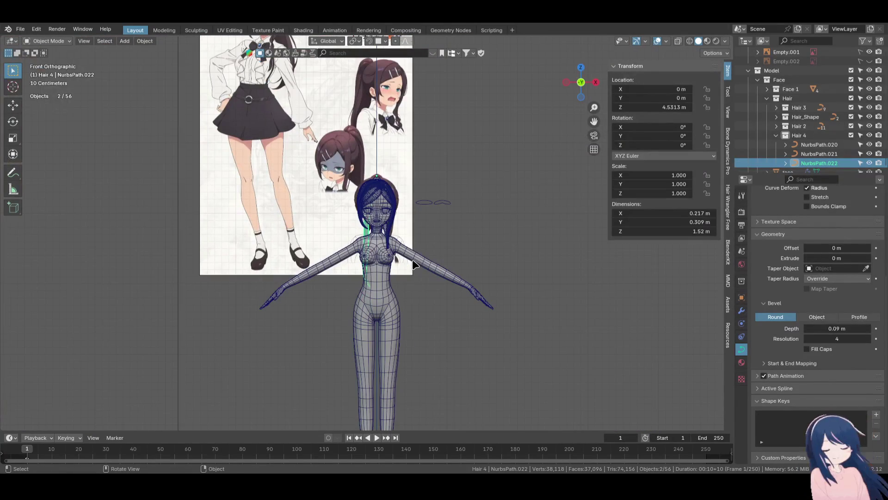
In the Outliner, change the collection name 'Hair 5' to 'Hair proxy'
key("KP_3")
scroll(413, 259, "up", 4)
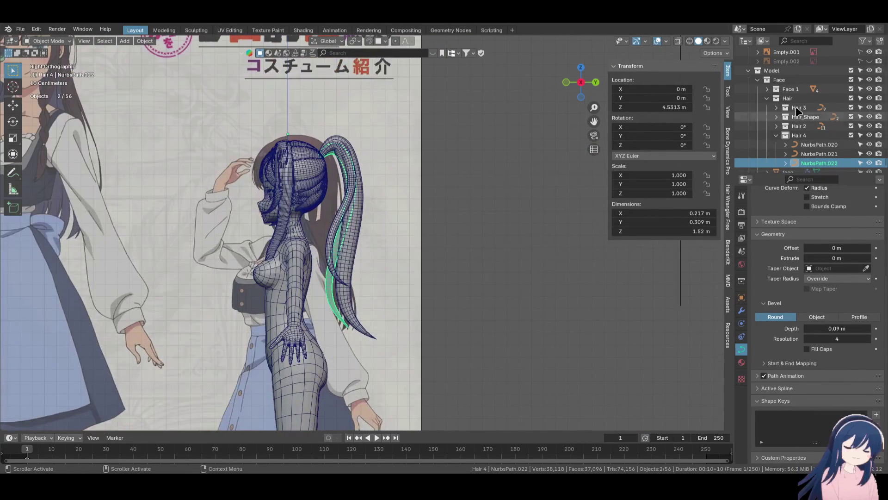
right_click(786, 98)
key("Escape")
scroll(798, 141, "down", 2)
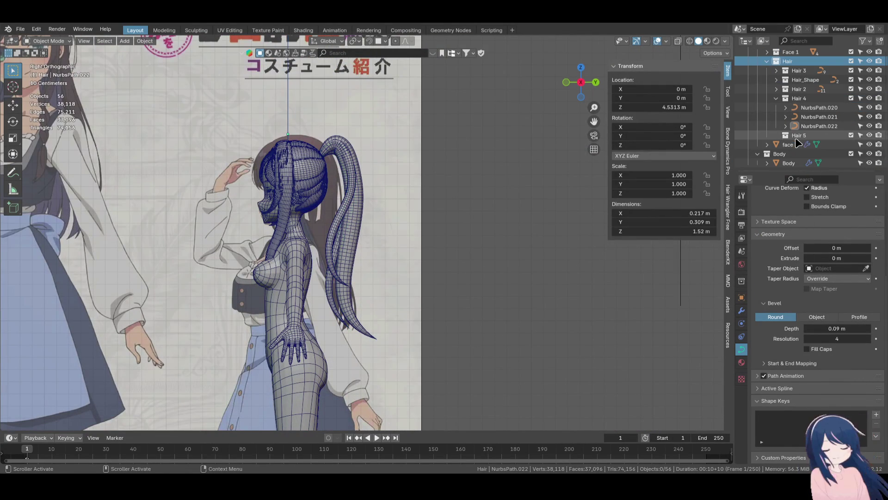
double_click(811, 135)
key("BackSpace")
type("proxy")
key("Return")
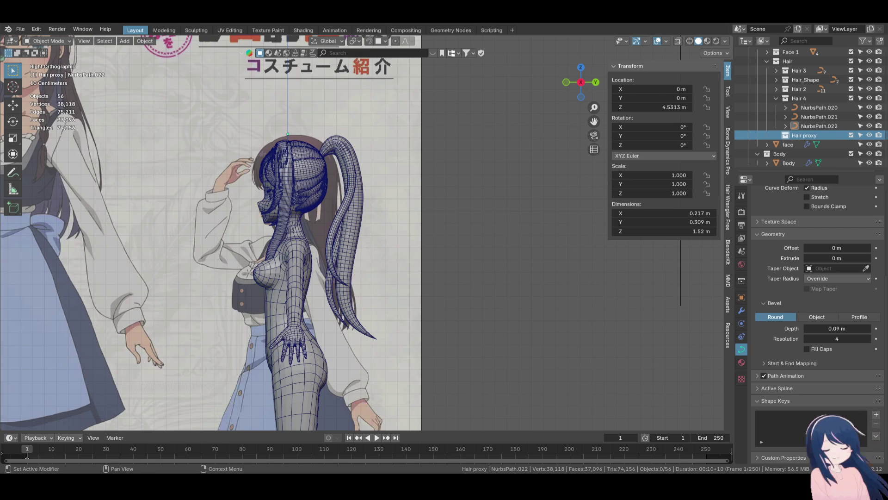
Orbit to an angled view of the hair and select the Hair 2 collection
mouse_move(433, 331)
middle_mouse_down()
mouse_move(406, 252)
mouse_move(378, 280)
mouse_move(426, 269)
mouse_move(451, 304)
mouse_move(498, 326)
mouse_move(437, 320)
mouse_move(435, 310)
mouse_move(518, 297)
middle_mouse_up()
scroll(487, 296, "down", 4)
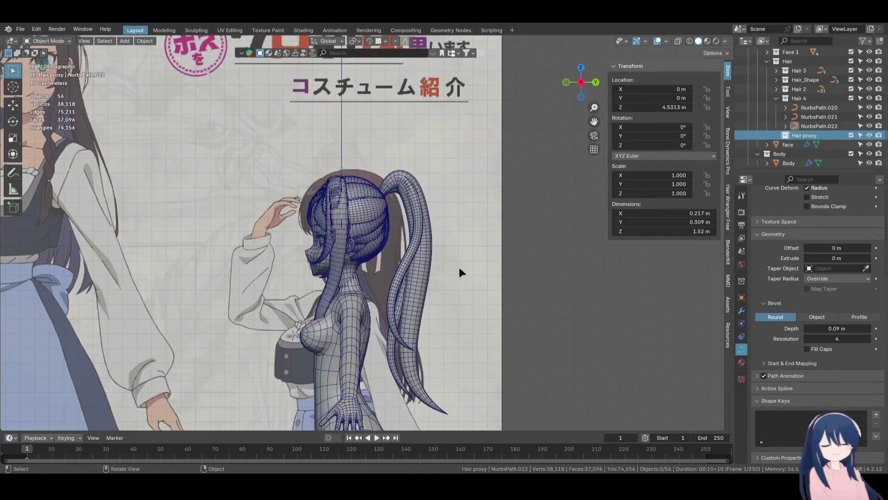
mouse_move(459, 267)
middle_mouse_down()
mouse_move(434, 309)
mouse_move(415, 309)
middle_mouse_up()
left_click(800, 89)
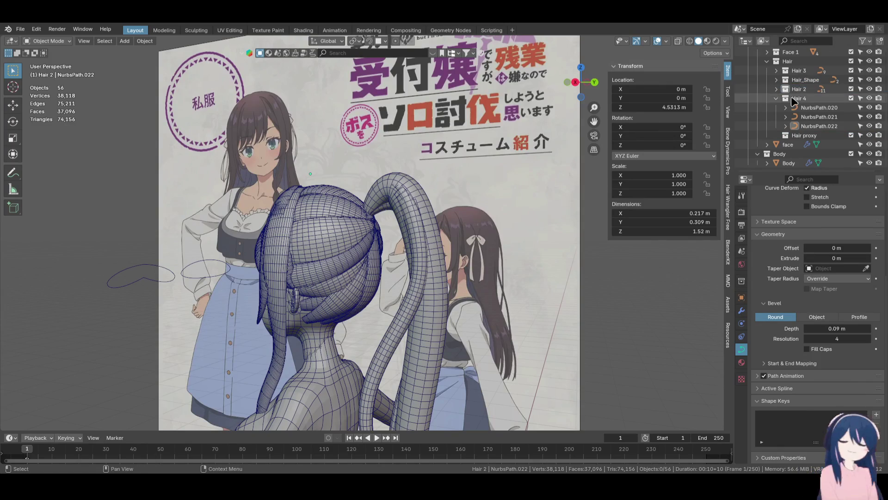
Move the Hair_Shape, Hair 2, Hair 3 and Hair 4 collections into the Hair proxy collection
left_click(785, 99)
left_click_drag(798, 99, 798, 125)
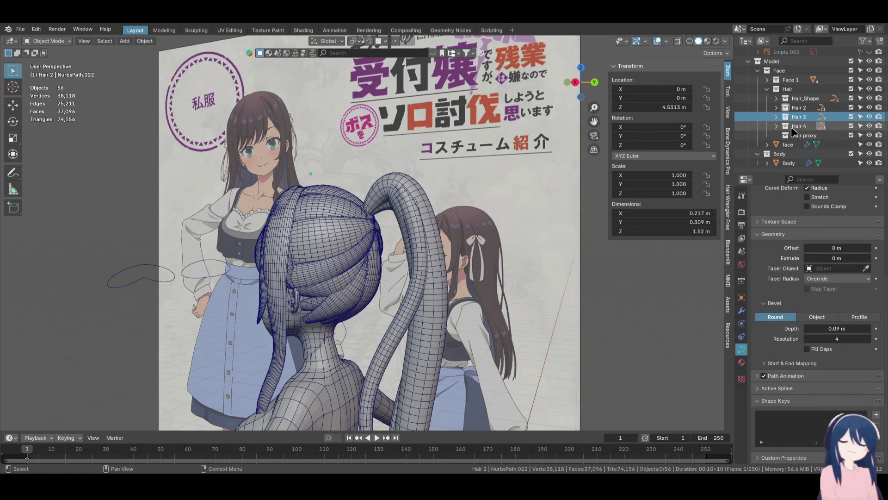
left_click(803, 98, "shift")
left_click_drag(799, 111, 803, 135)
Select all objects in the Hair 3 collection
left_click(808, 117)
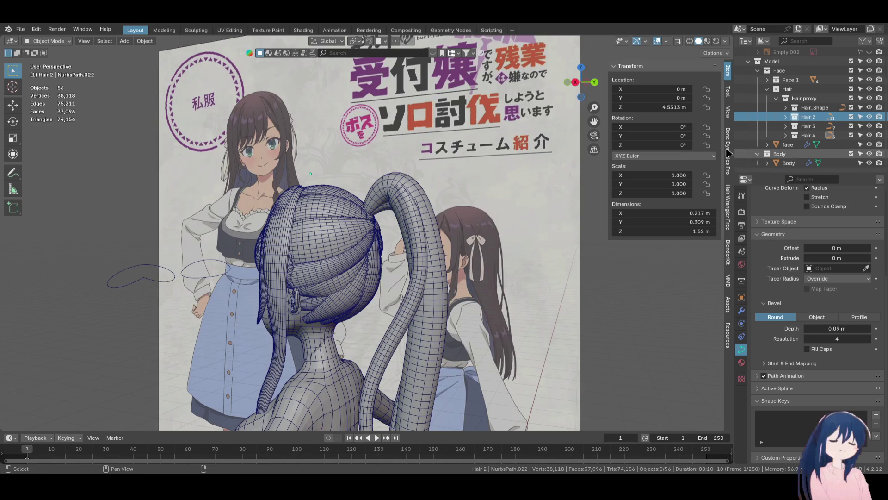
left_click(828, 127)
right_click(828, 126)
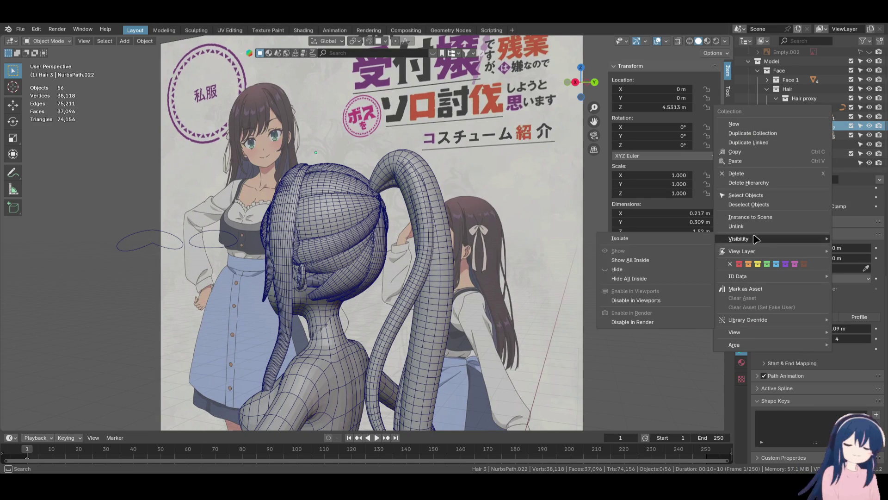
mouse_move(757, 241)
mouse_move(756, 322)
mouse_move(647, 323)
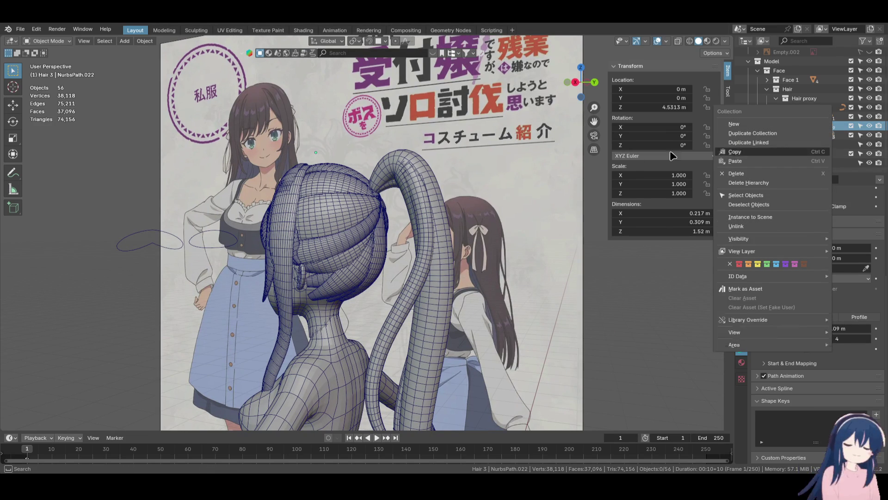
right_click(808, 132)
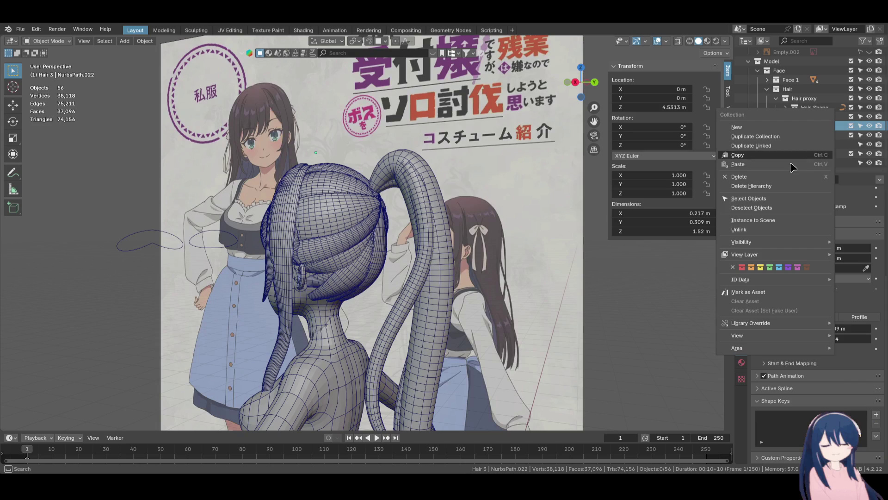
left_click(786, 207)
Inspect the Hair 3 curve's control points in Edit Mode while orbiting the head, then exit
key("Tab")
scroll(432, 202, "up", 3)
mouse_move(421, 204)
middle_mouse_down()
mouse_move(398, 207)
mouse_move(465, 221)
mouse_move(317, 213)
middle_mouse_up()
key("Tab")
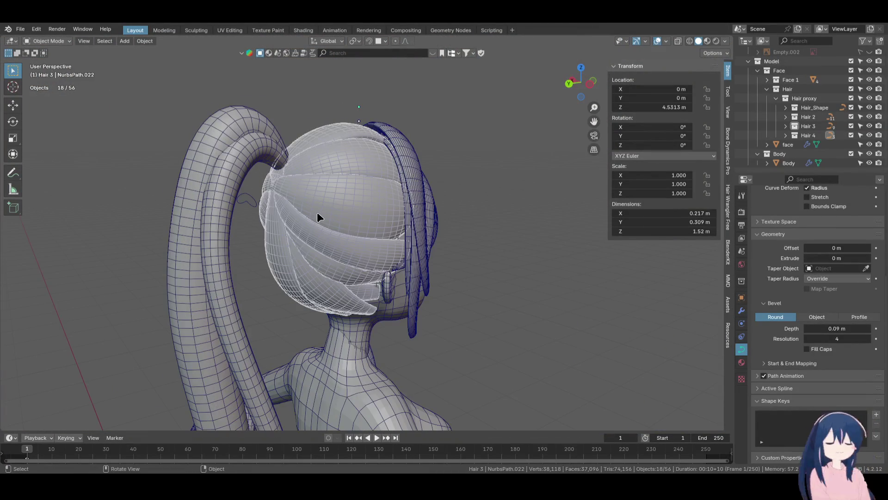
On the head-covering hair curve, move the strand end points into the ponytail base
left_click(323, 238)
key("Tab")
middle_click_drag(324, 238, 444, 249)
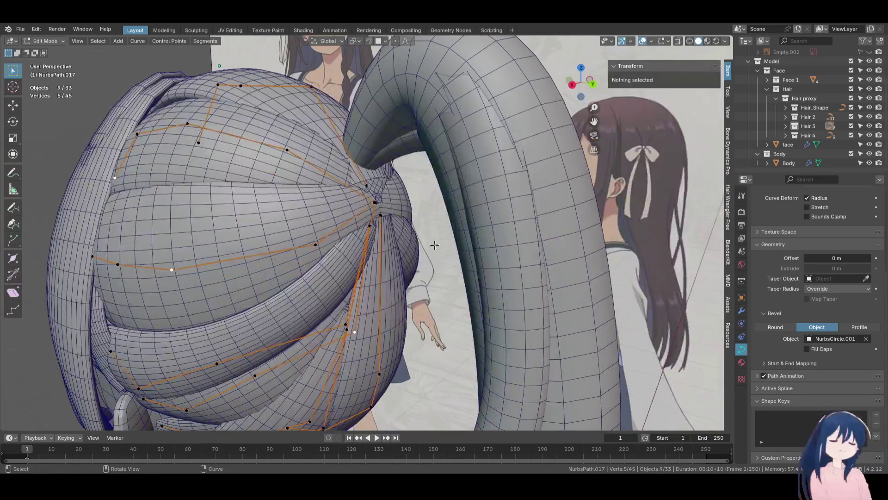
left_click(393, 224, "shift")
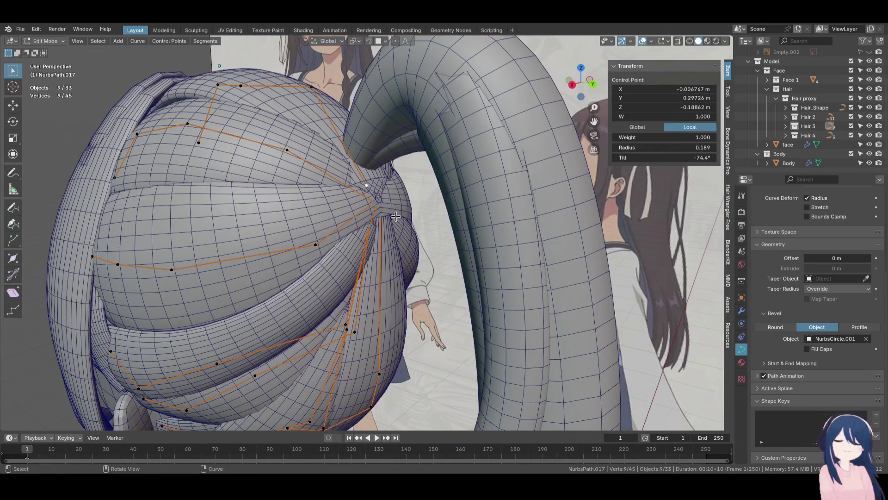
key("KP_3")
key("g")
left_click(444, 206)
mouse_move(444, 206)
middle_mouse_down()
mouse_move(407, 157)
mouse_move(370, 129)
middle_mouse_up()
key("g")
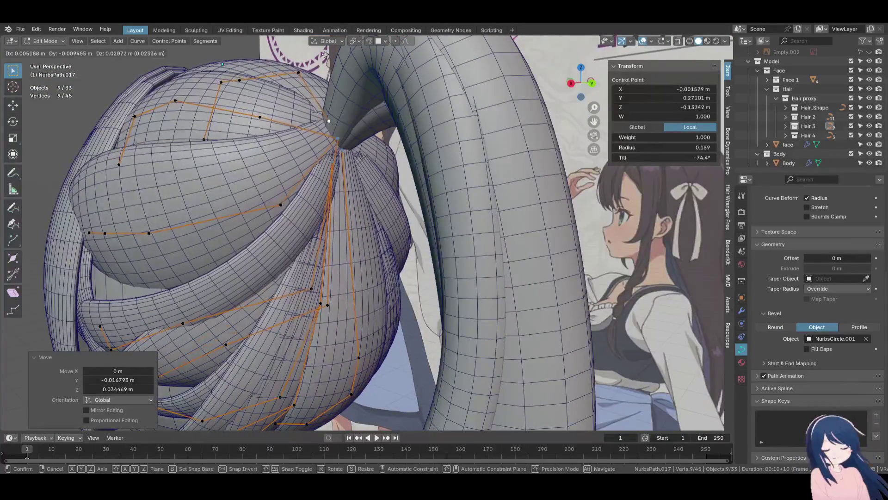
left_click(394, 243)
mouse_move(394, 243)
middle_mouse_down()
mouse_move(404, 241)
mouse_move(381, 257)
middle_mouse_up()
key("g")
left_click(405, 241)
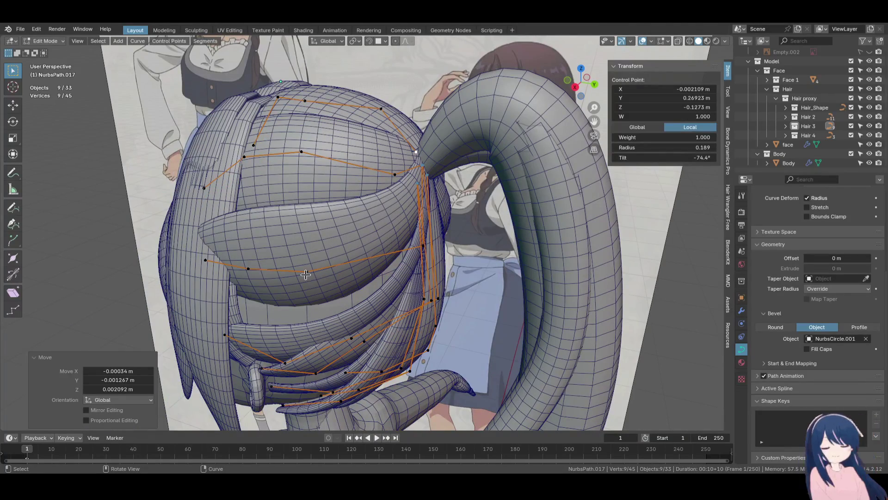
Select all strands except the top strand, one other, and the short two-point strand
key("a")
middle_click_drag(447, 293, 356, 183)
key("shift+l")
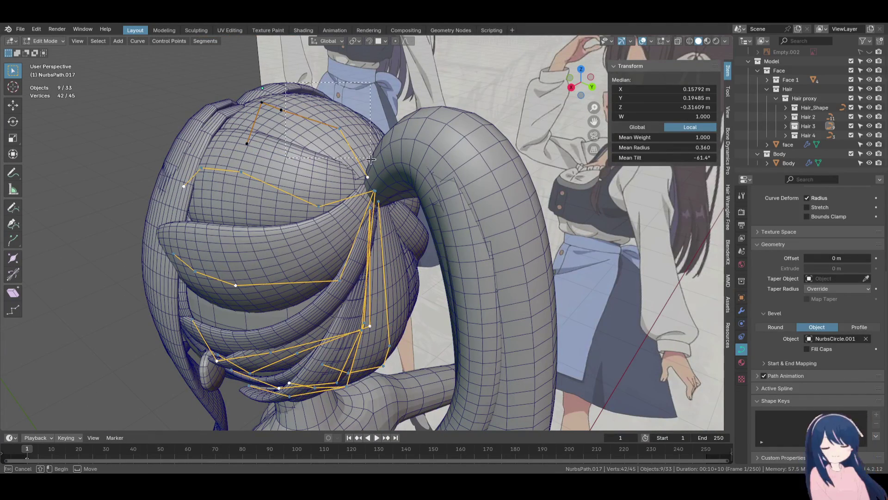
key("shift+l")
middle_click_drag(376, 198, 351, 254)
key("shift+l")
middle_click_drag(390, 219, 489, 289)
Tilt the selected strands to about -43.3° and return to Object Mode in side view
key("ctrl+t")
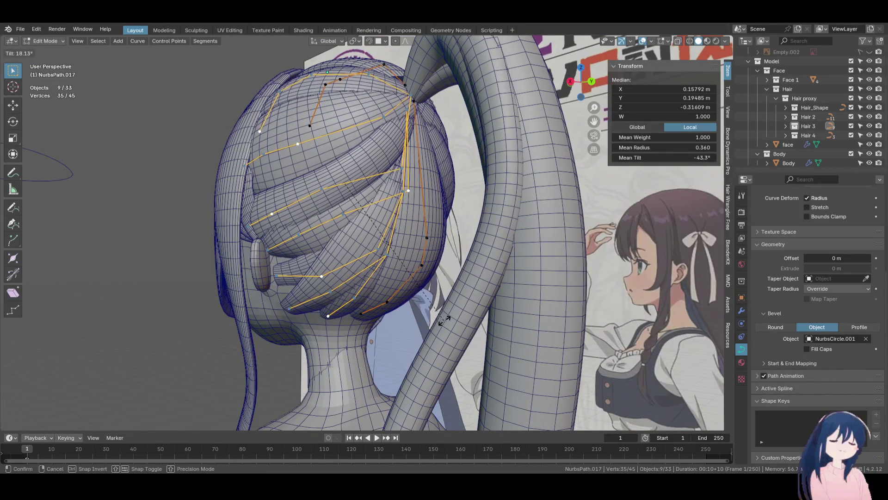
left_click(444, 320)
middle_click_drag(443, 320, 416, 309)
key("Tab")
mouse_move(431, 279)
middle_mouse_down()
mouse_move(377, 285)
mouse_move(470, 258)
middle_mouse_up()
key("KP_3")
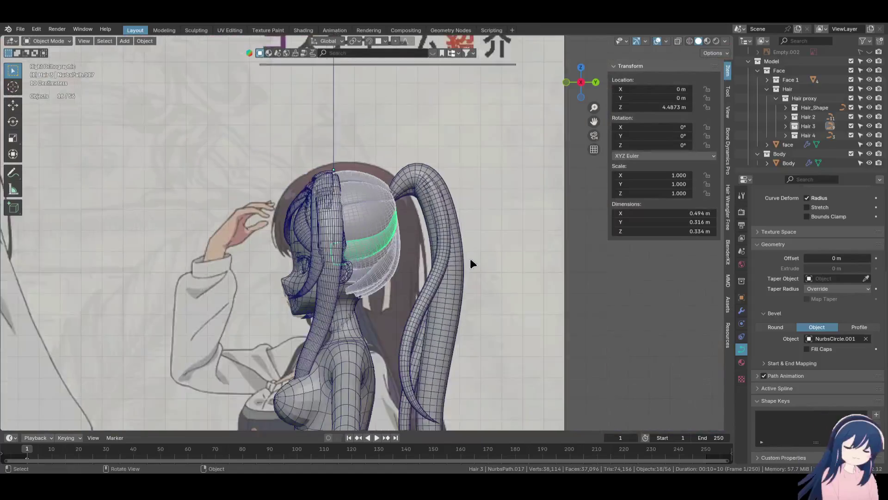
scroll(468, 255, "down", 2)
scroll(468, 283, "up", 2)
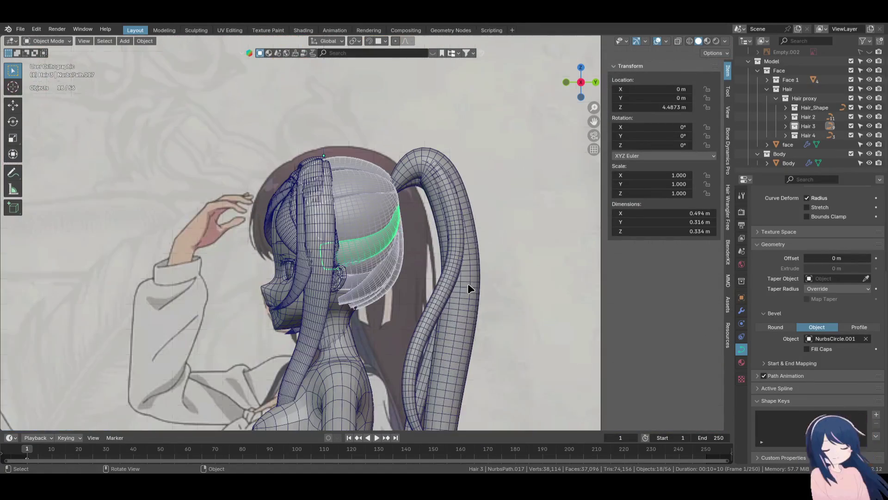
key("KP_1")
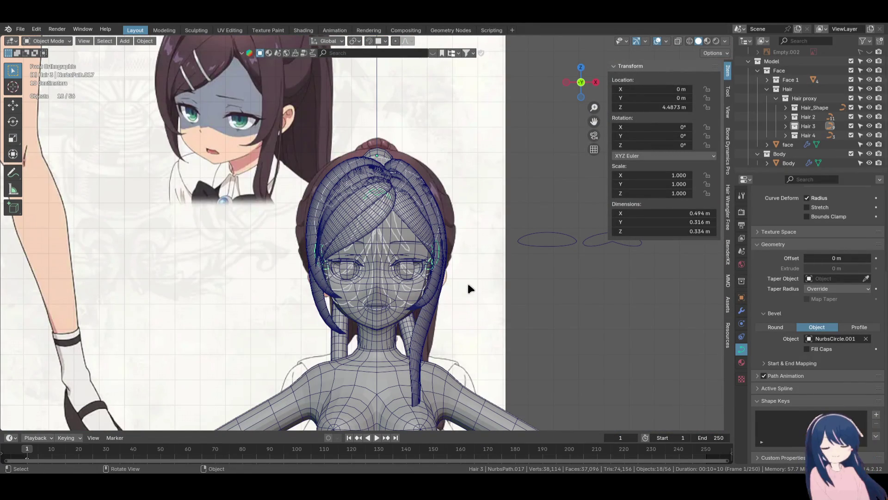
key("F3")
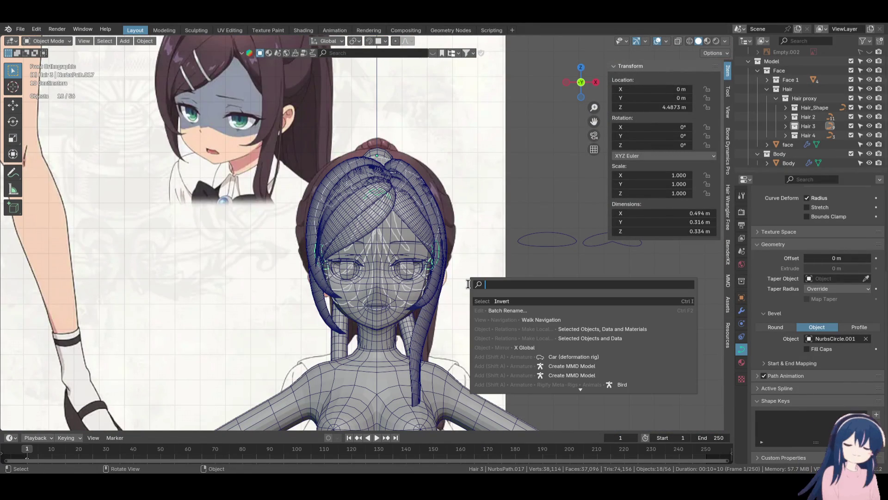
key("Escape")
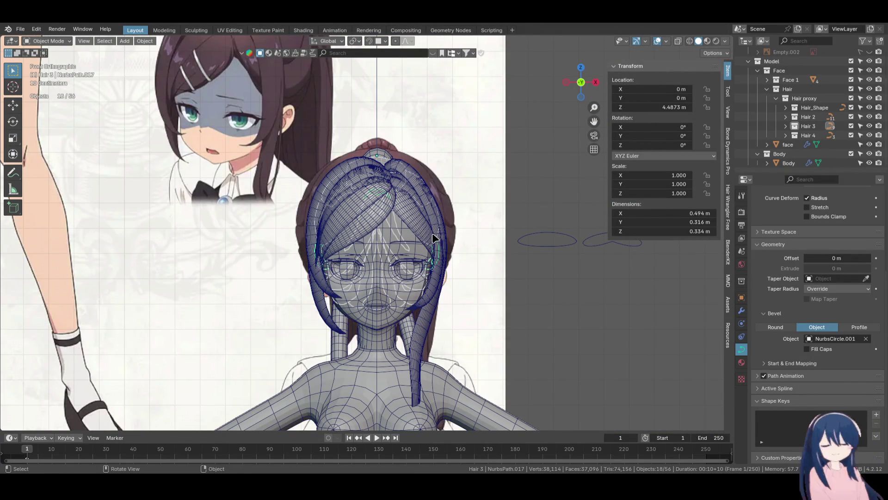
key("KP_3")
key("Tab")
key("ctrl+KP_Subtract")
key("ctrl+KP_Subtract")
key("ctrl+KP_Subtract")
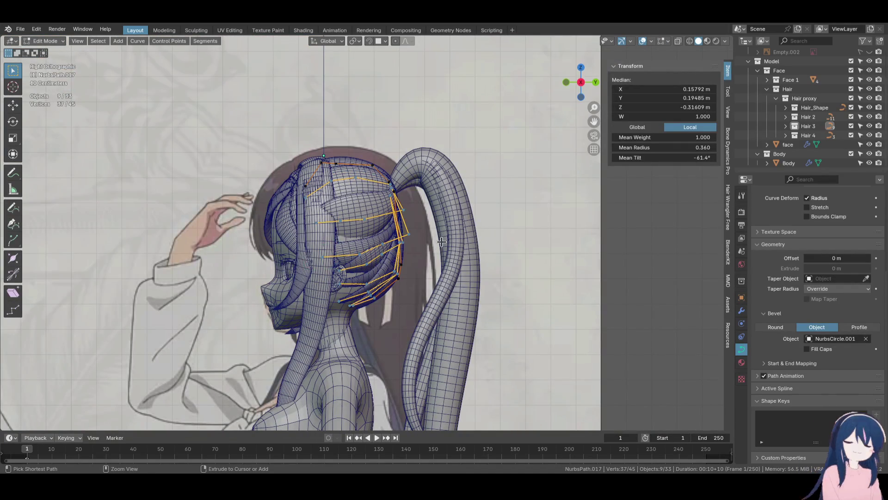
key("Tab")
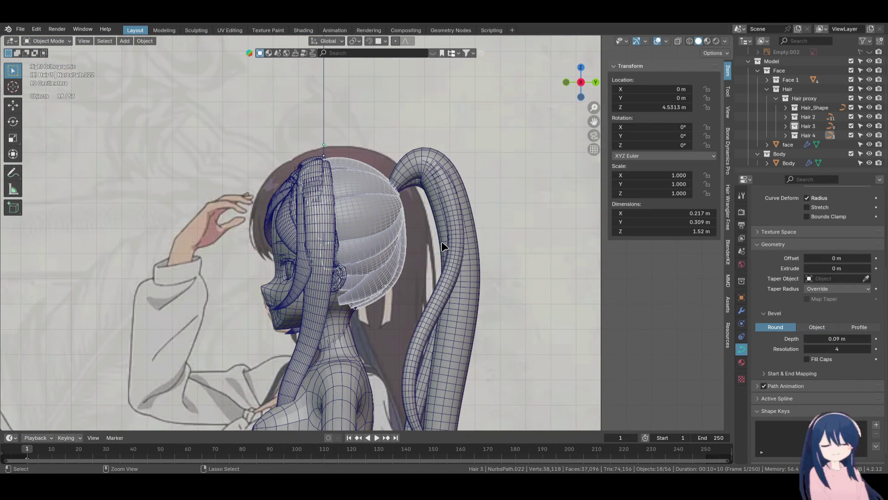
scroll(443, 245, "down", 1)
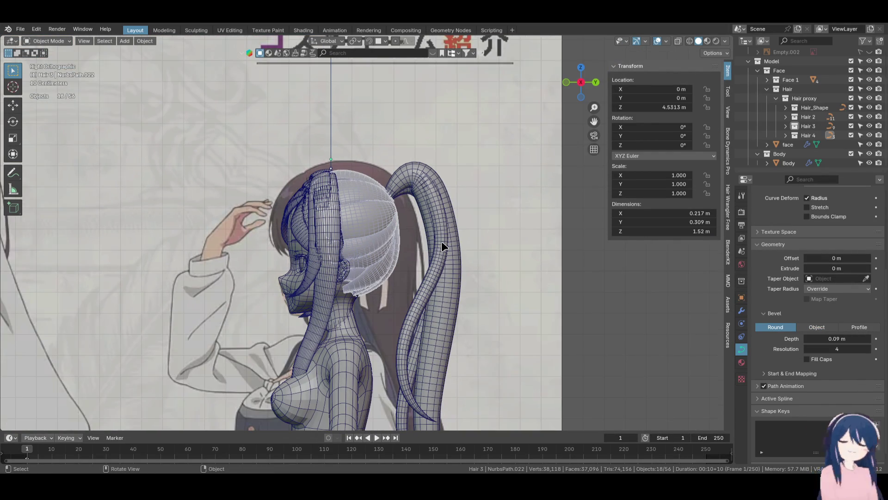
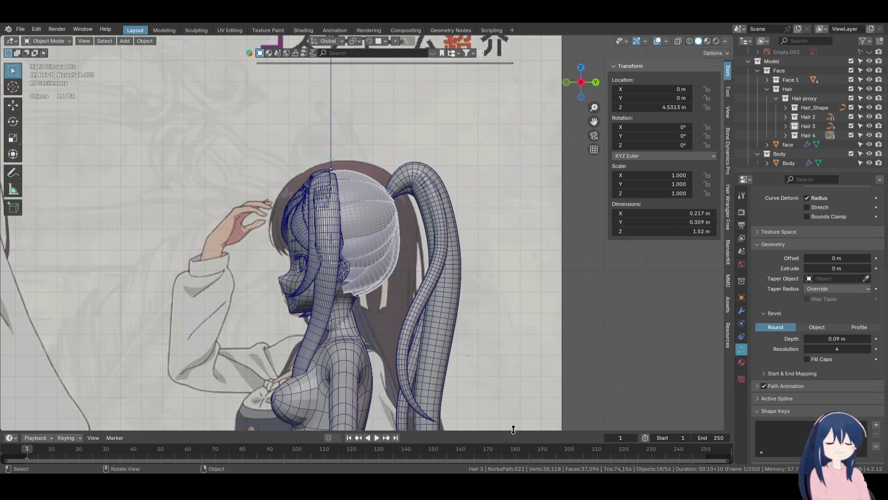
Hide the Hair collection in the Outliner so only the head and body meshes show
scroll(481, 284, "down", 2)
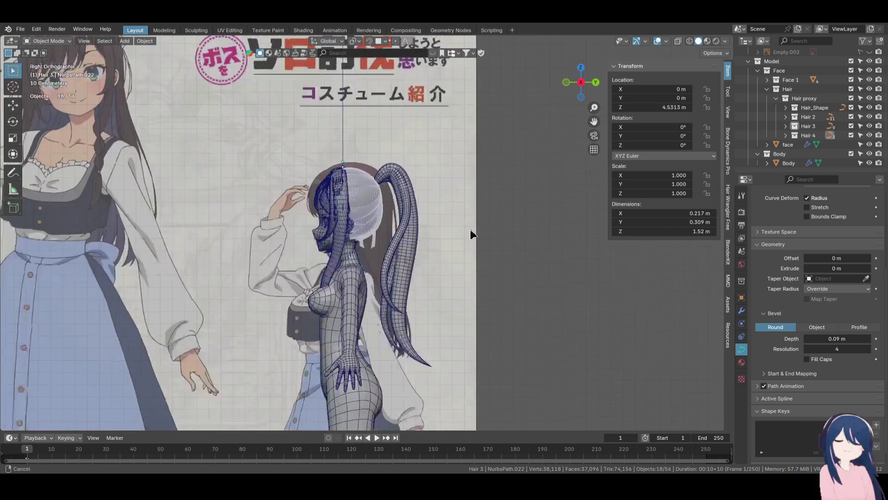
key("KP_1")
scroll(471, 220, "up", 3)
mouse_move(468, 224)
middle_mouse_down()
mouse_move(443, 251)
mouse_move(338, 251)
mouse_move(343, 275)
middle_mouse_up()
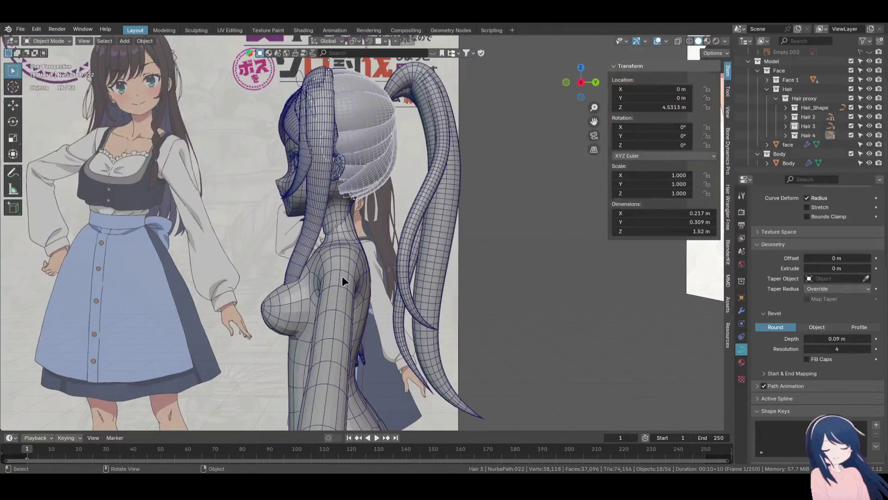
scroll(767, 89, "up", 3)
left_click(851, 126)
scroll(374, 232, "down", 3)
scroll(374, 232, "up", 3)
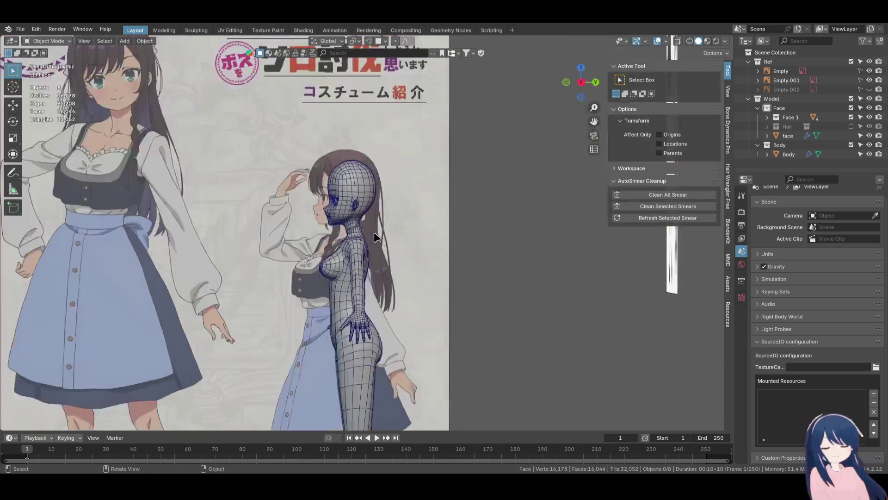
Orbit to a three-quarter view of the head and neck and show the Modifier Properties
key("KP_1")
scroll(386, 234, "up", 3)
middle_click_drag(386, 260, 365, 260)
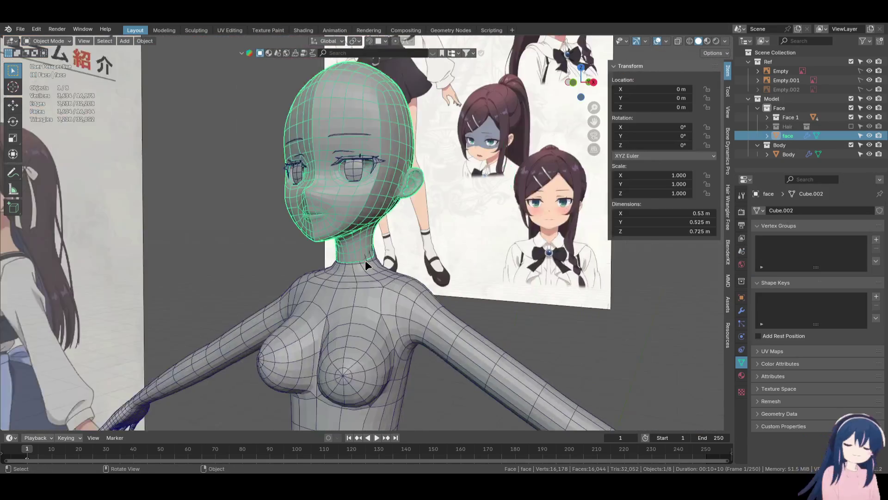
scroll(366, 263, "up", 3)
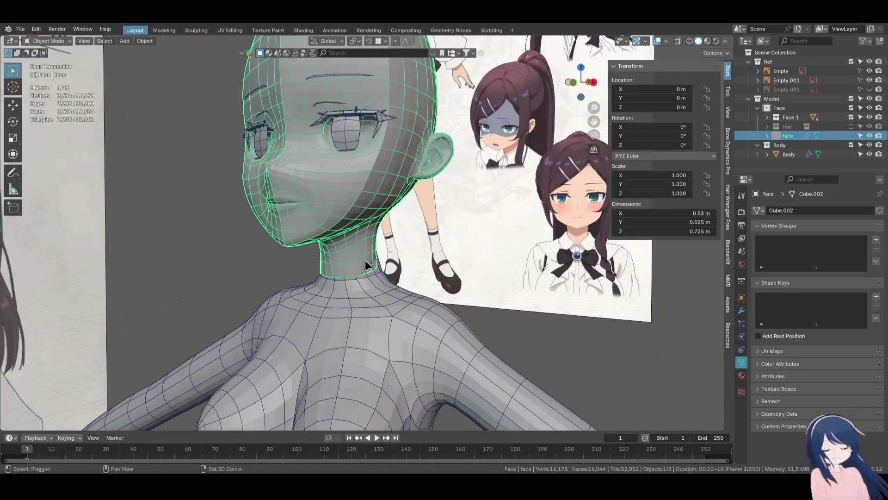
left_click(742, 312)
Compare the face and Body meshes' Mirror and Subdivision modifiers, leaving the Body selected
left_click(393, 330)
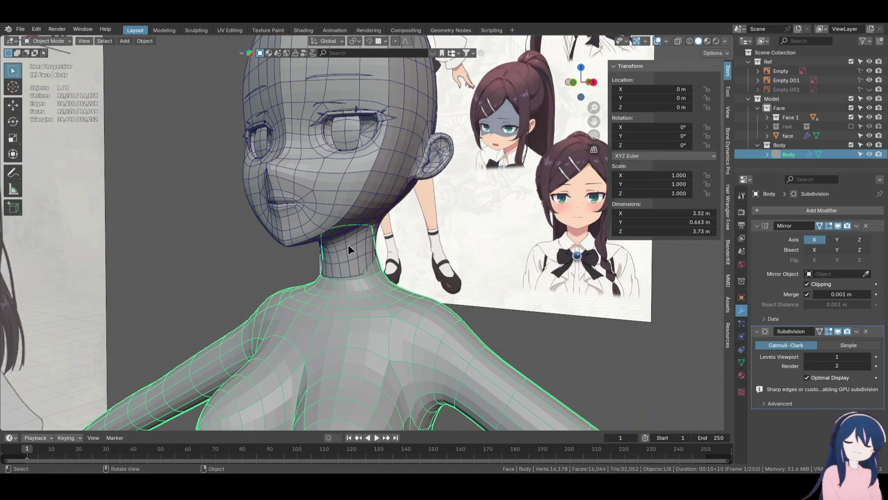
left_click(348, 245)
left_click(382, 306)
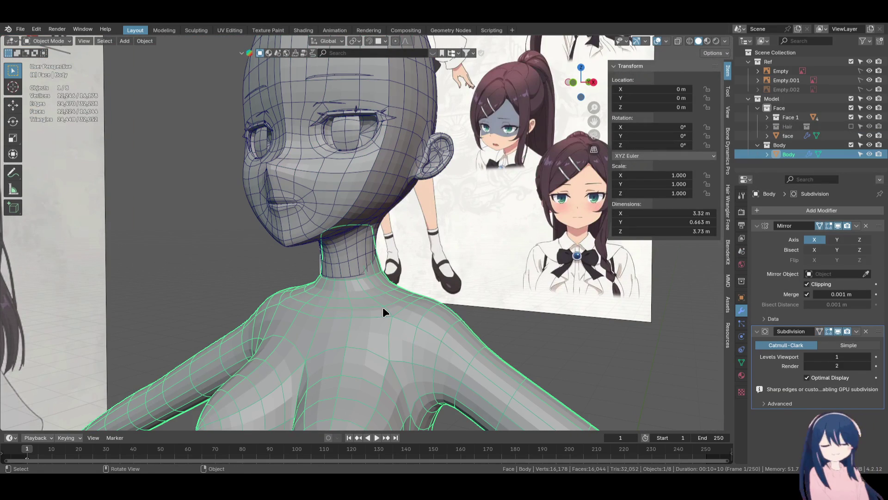
left_click(359, 213)
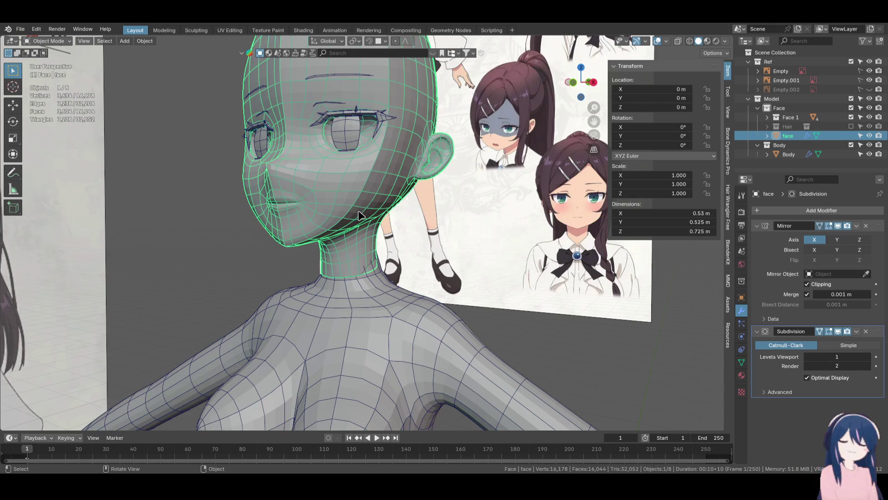
left_click(374, 309, "shift")
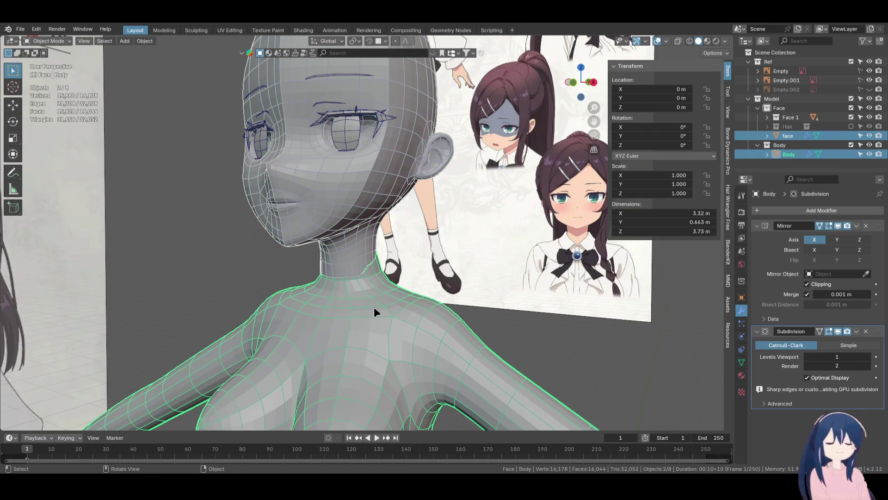
left_click(373, 306)
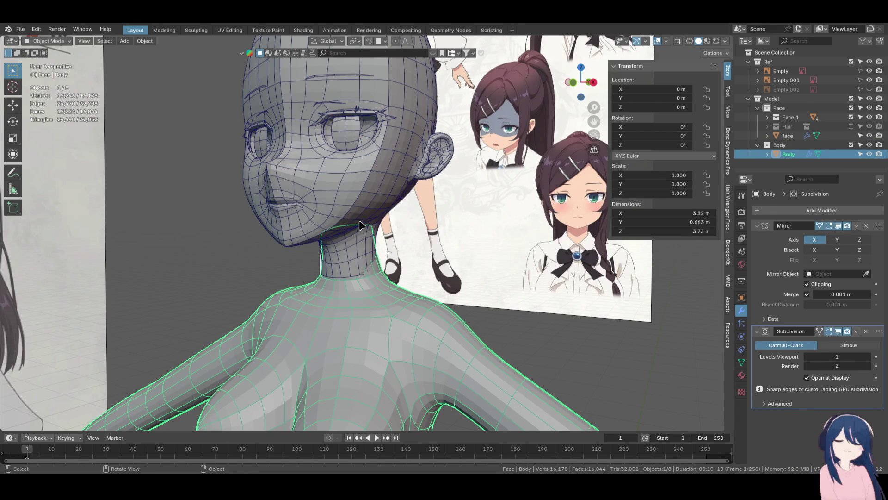
mouse_move(359, 226)
middle_mouse_down()
mouse_move(390, 281)
mouse_move(306, 283)
mouse_move(419, 285)
mouse_move(374, 257)
middle_mouse_up()
scroll(373, 256, "up", 5)
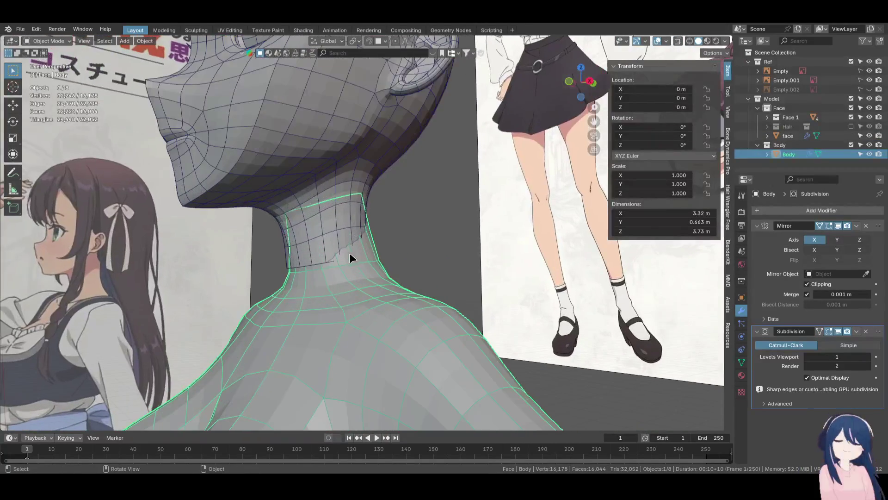
Enter Edit Mode, then switch to the face mesh and select its bottom neck loop
key("Tab")
left_click(310, 263, "alt")
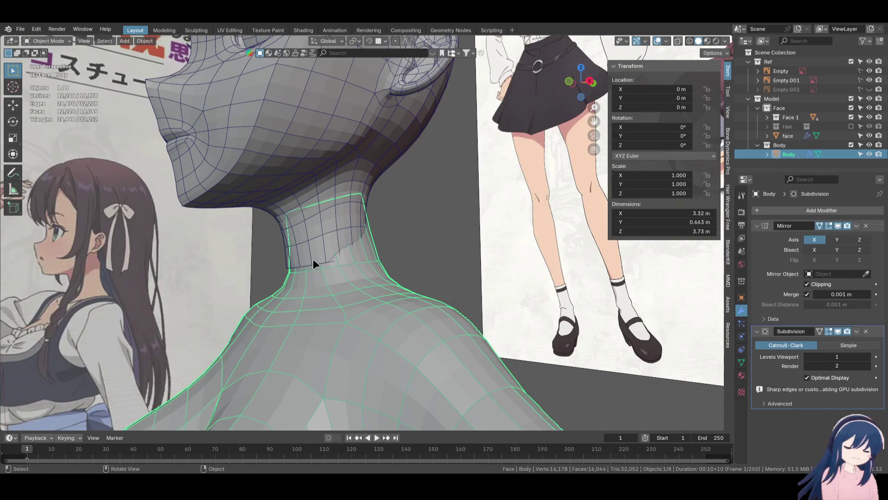
key("alt+q")
left_click(312, 262, "alt")
key("F3")
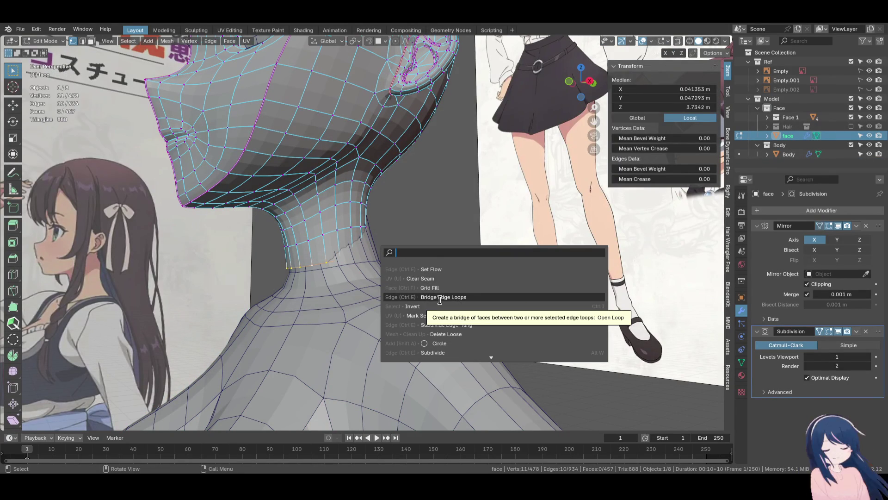
Mark the face mesh's bottom neck loop as a seam and select the whole face mesh
type("seam")
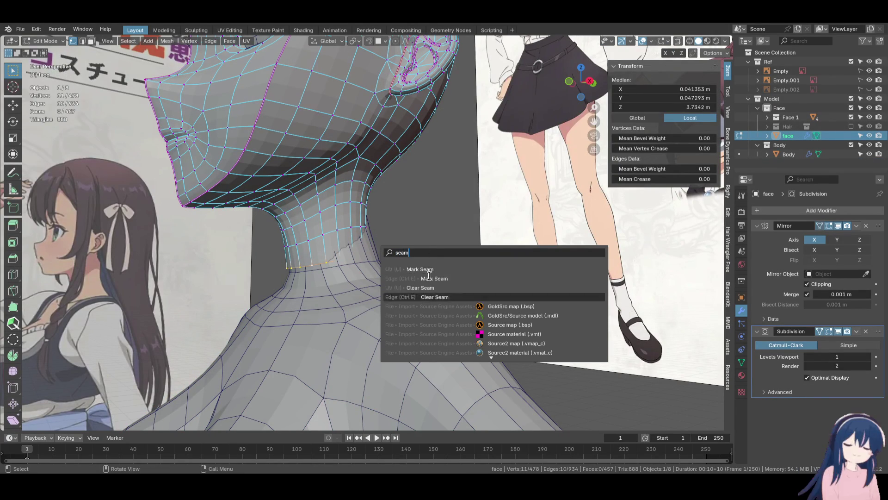
left_click(431, 268)
mouse_move(431, 268)
middle_mouse_down()
mouse_move(254, 264)
mouse_move(390, 254)
middle_mouse_up()
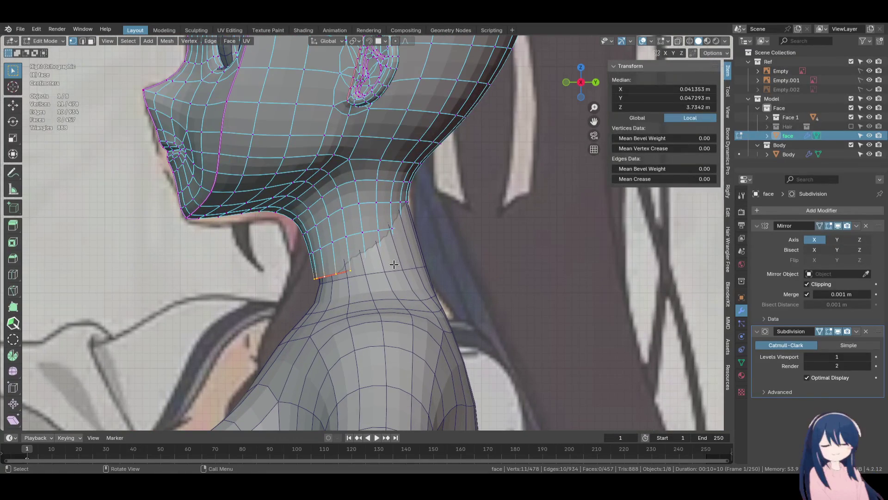
key("l")
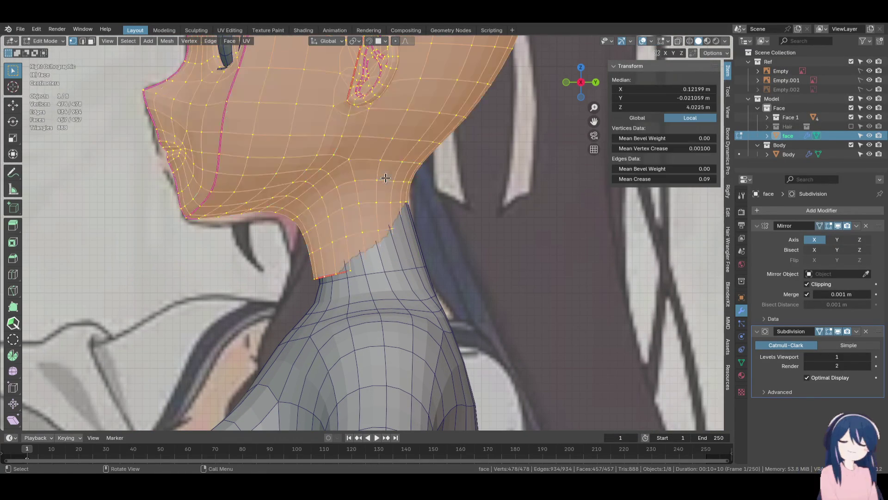
mouse_move(386, 178)
middle_mouse_down("shift")
mouse_move(423, 278)
mouse_move(409, 285)
middle_mouse_up("shift")
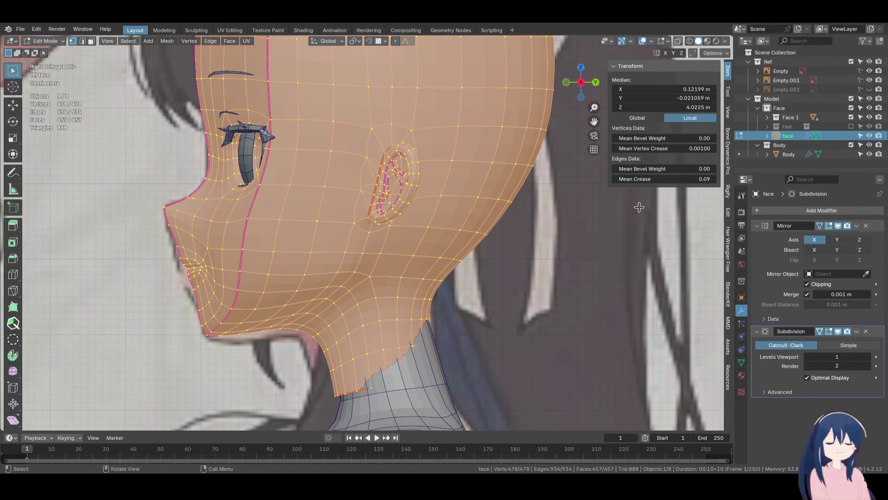
Add Face 1's eye meshes to editing and shift head and eyes 0.006113 m along Y
left_click(768, 117)
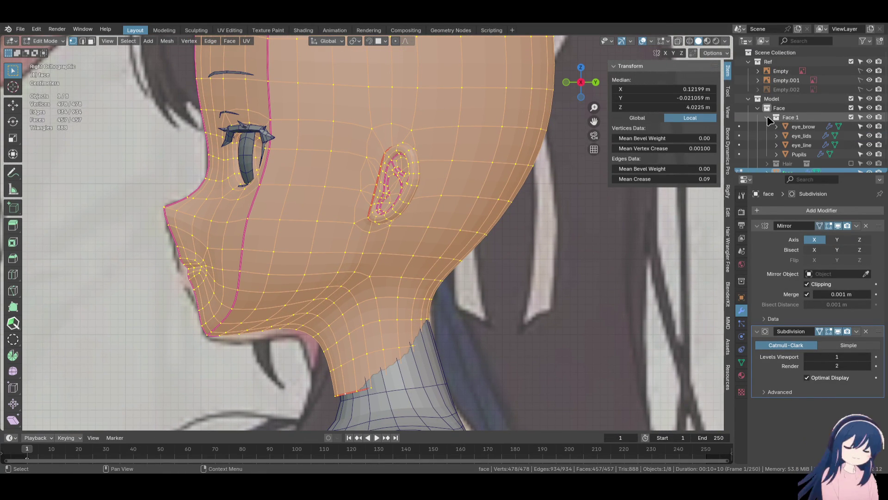
left_click(800, 118)
right_click(804, 122)
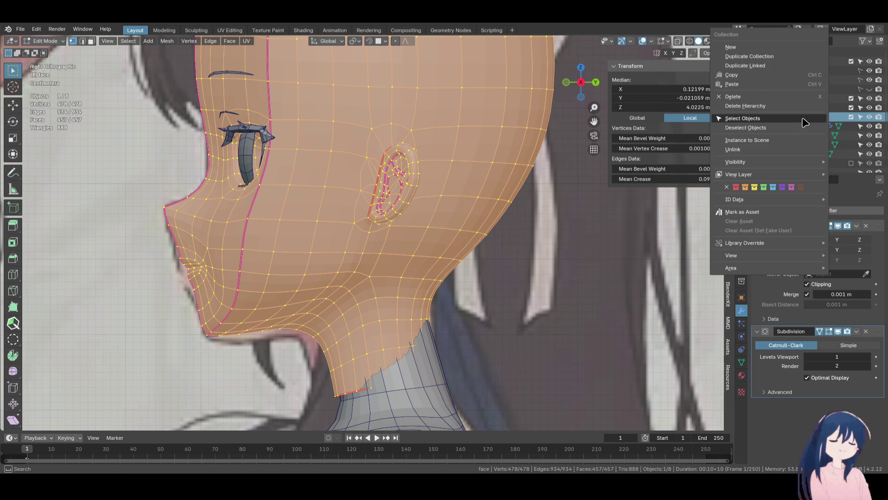
left_click(804, 119)
key("Tab")
key("Tab")
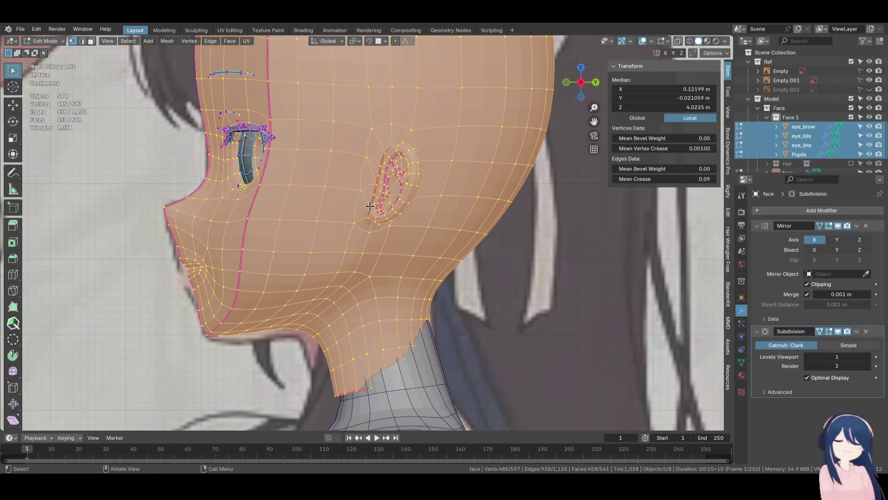
key("a")
scroll(372, 223, "down", 2)
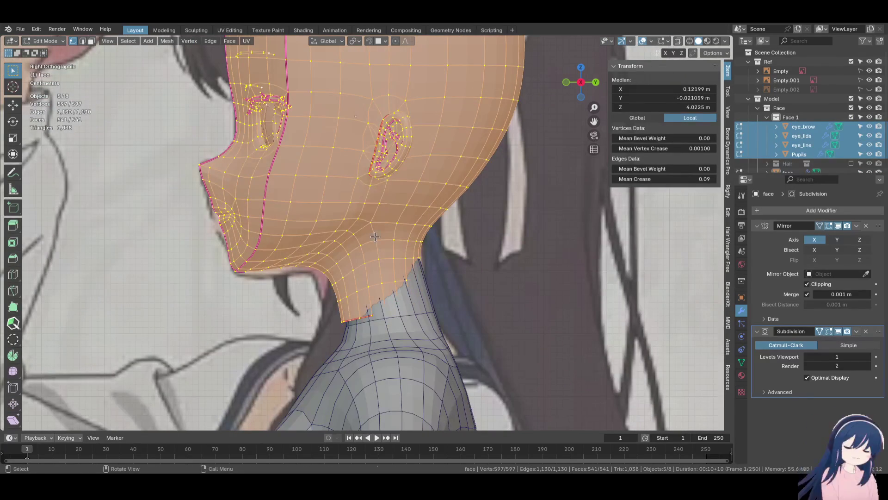
key("g")
key("y")
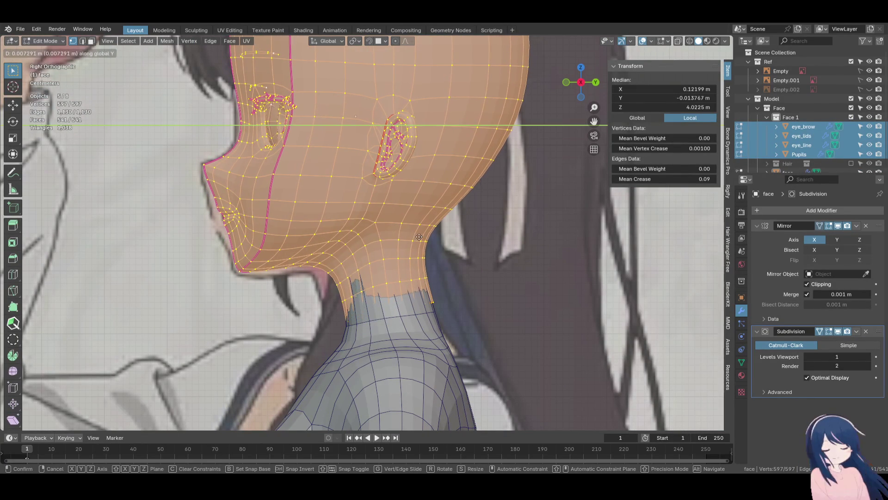
left_click(415, 237)
Select the neck-base edge loop and start sliding it along the mesh
mouse_move(466, 340)
middle_mouse_down()
mouse_move(361, 285)
mouse_move(453, 276)
middle_mouse_up()
left_click(360, 285, "alt")
key("g")
key("g")
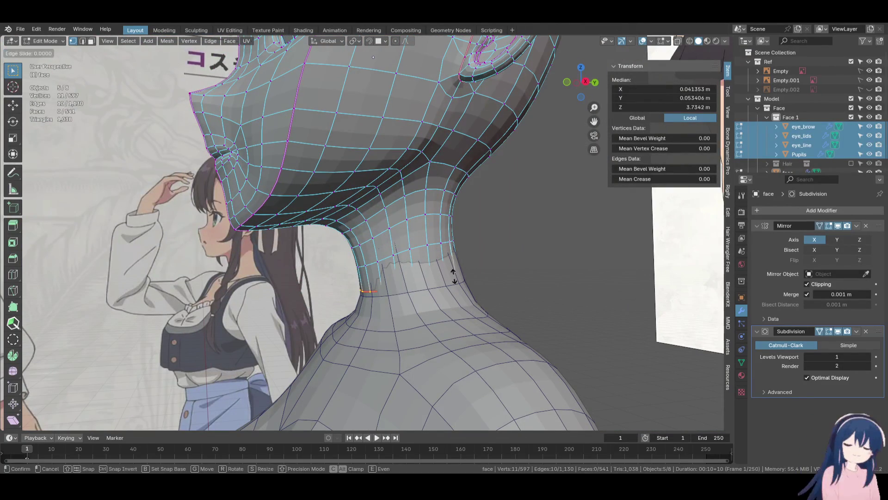
Finish the neck edge slide, switch editing to the Body mesh, and show wireframe shading
left_click(451, 262)
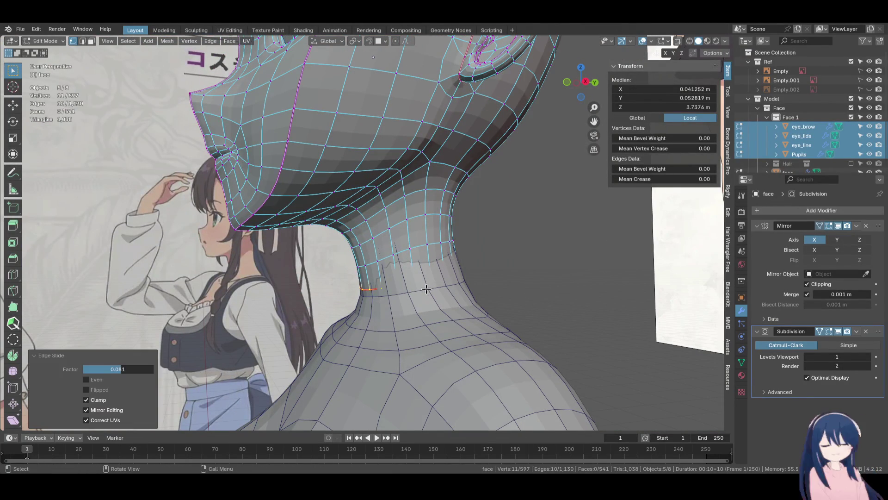
key("alt+q")
key("z")
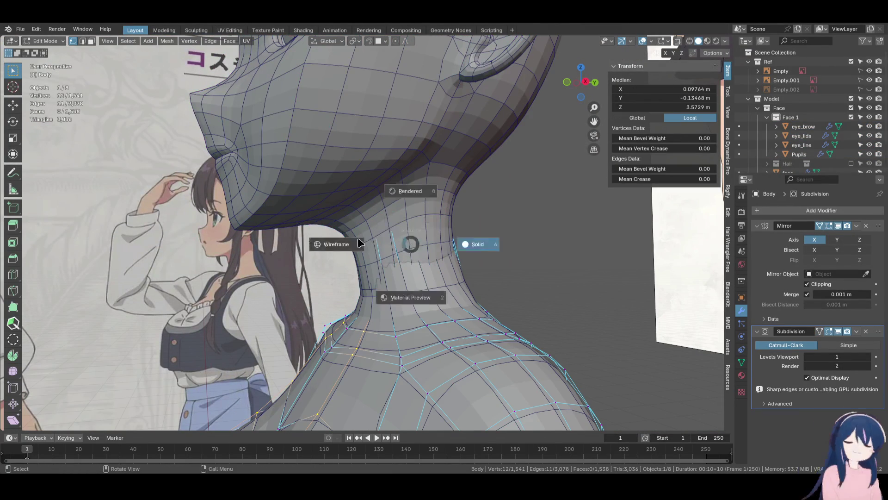
left_click(359, 238)
Delete the Body's top neck ring of 10 vertices, leaving an open gap below the head
key("x")
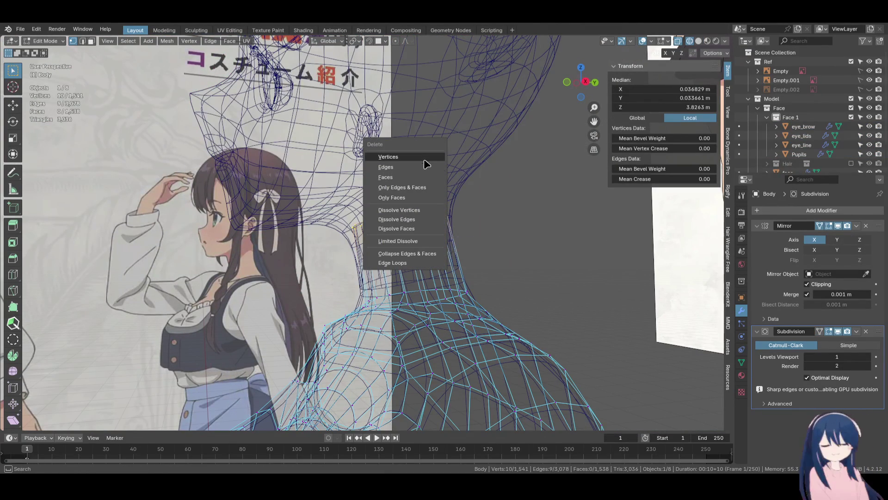
key("Return")
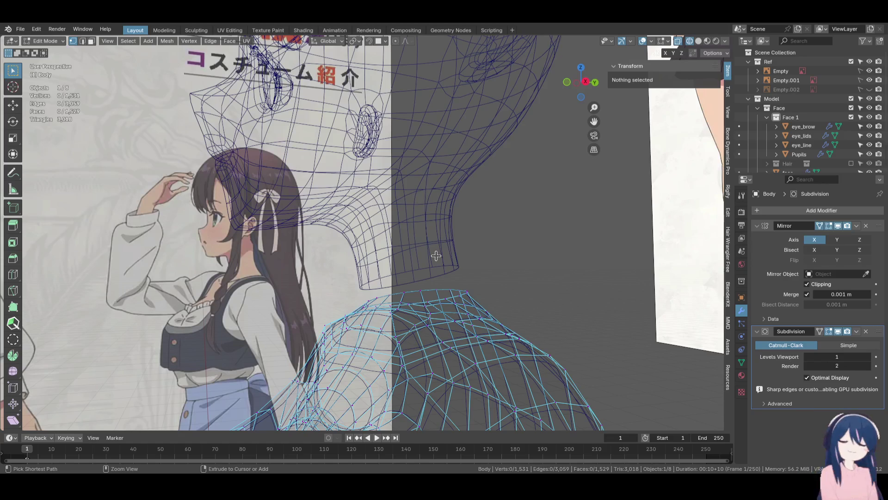
key("ctrl+z")
key("z")
left_click(440, 207)
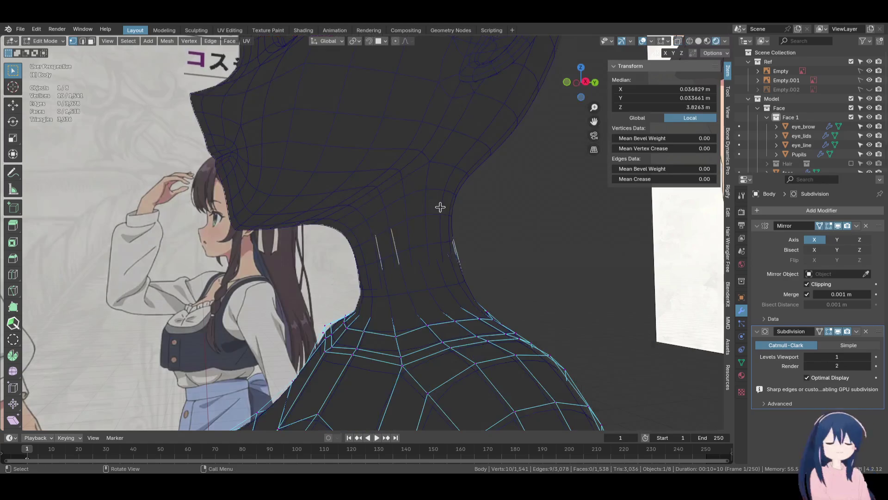
key("z")
key("x")
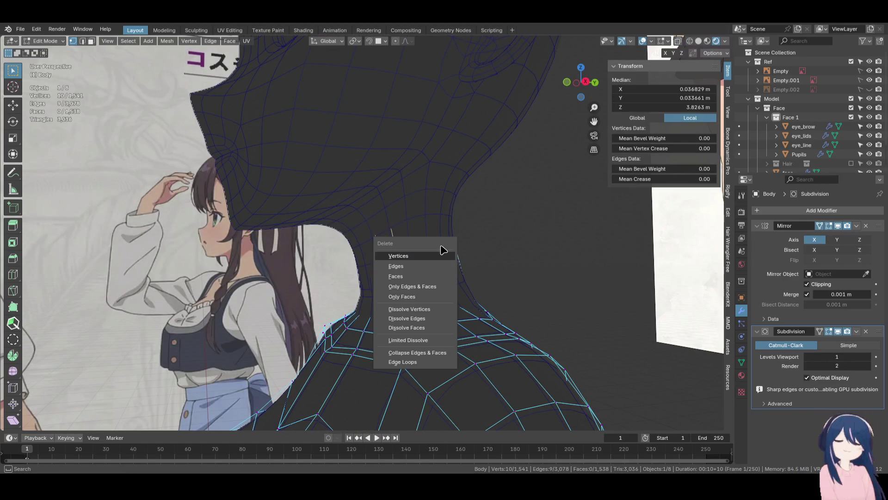
left_click(439, 257)
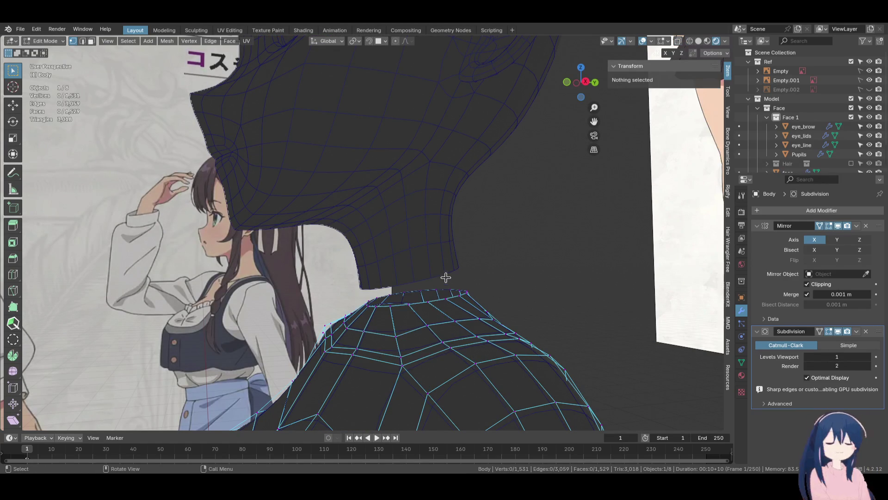
Return to Object Mode, reselect the Body mesh and enter Edit Mode again
key("Tab")
left_click(411, 267)
left_click(421, 324, "shift")
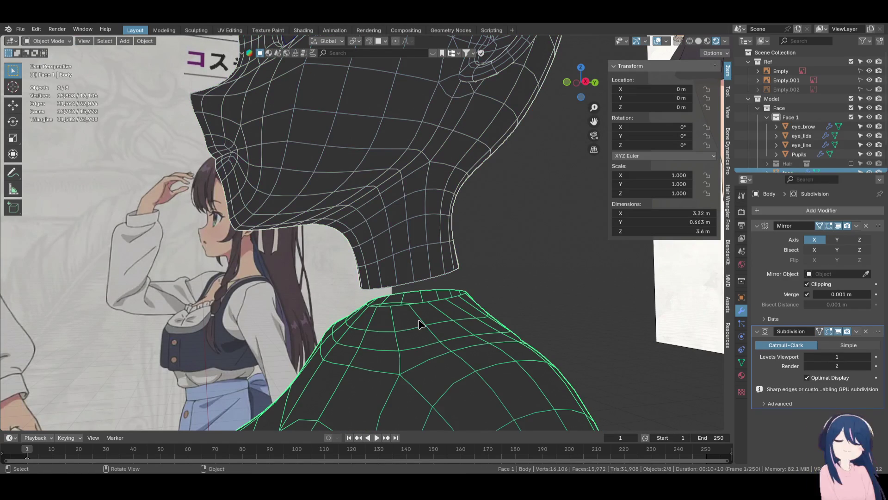
key("Tab")
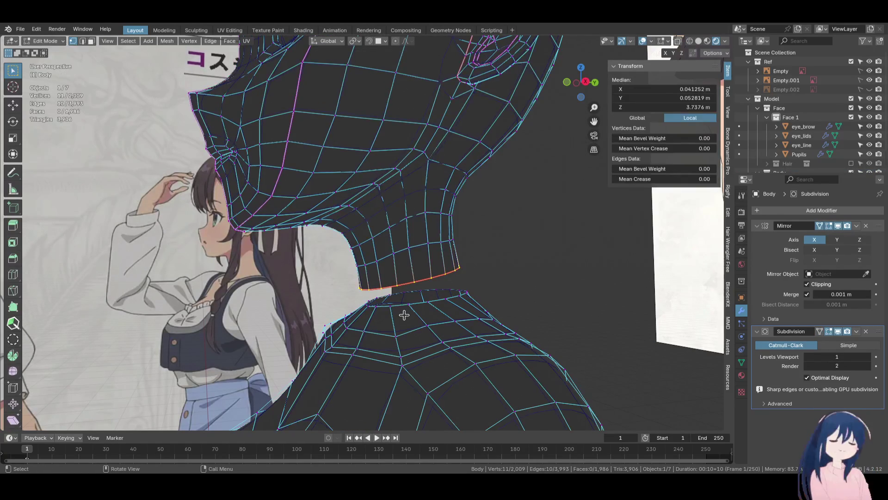
Bridge the head and body neck loops with smoothness 2, shown in solid shading without Subdivision
key("F3")
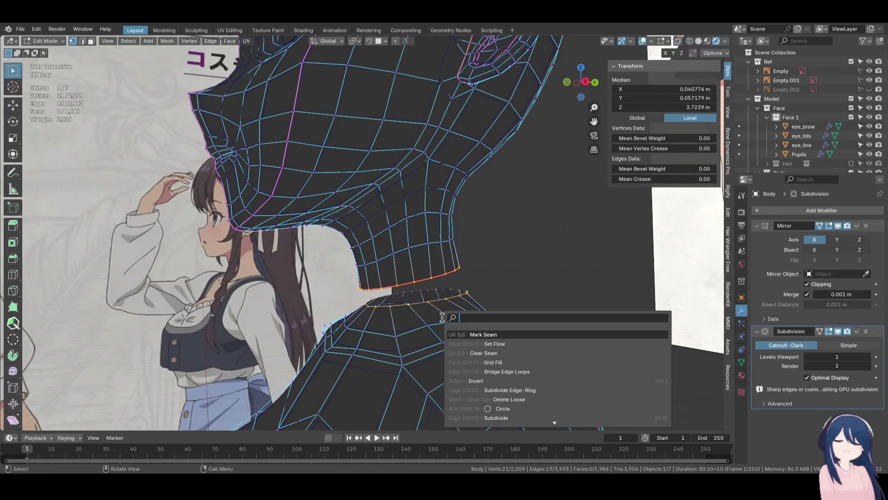
left_click(506, 374)
key("z")
left_click(523, 313)
mouse_move(523, 313)
middle_mouse_down()
mouse_move(411, 298)
mouse_move(435, 296)
mouse_move(411, 290)
mouse_move(440, 290)
mouse_move(377, 297)
mouse_move(482, 305)
mouse_move(378, 292)
mouse_move(403, 290)
middle_mouse_up()
left_click(838, 331)
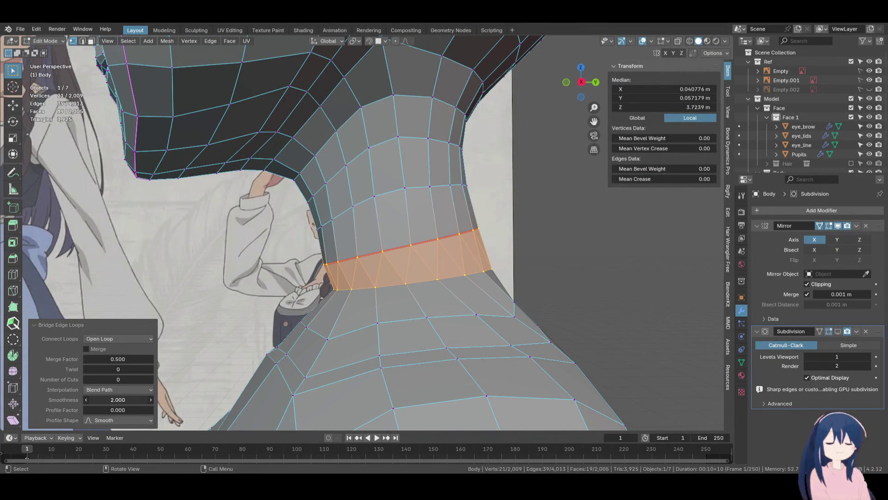
left_click(363, 288)
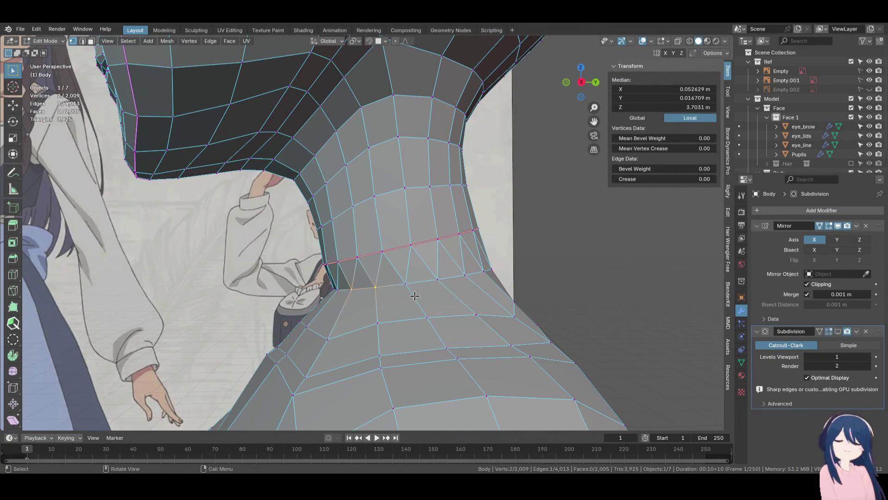
Delete the bridged neck faces and begin joining upper and lower neck vertices with F
left_click(414, 296, "ctrl+alt")
key("x")
left_click(414, 296)
mouse_move(386, 296)
middle_mouse_down()
mouse_move(437, 293)
mouse_move(357, 297)
mouse_move(392, 300)
middle_mouse_up()
left_click(371, 266)
left_click(372, 290, "shift")
key("f")
key("f")
key("f")
key("f")
Undo the faulty fills and fill the neck-to-shoulder gap face by face
mouse_move(474, 284)
middle_mouse_down()
mouse_move(291, 290)
mouse_move(331, 290)
middle_mouse_up()
key("ctrl+z")
key("ctrl+z")
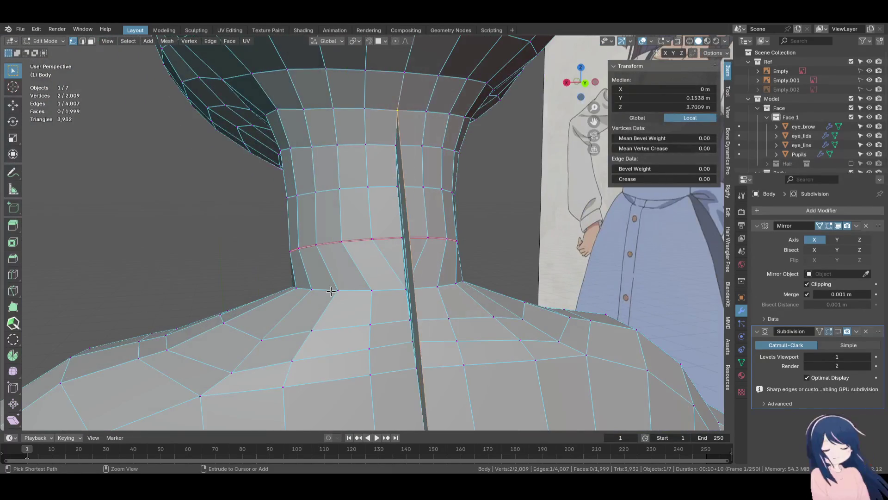
key("ctrl+z")
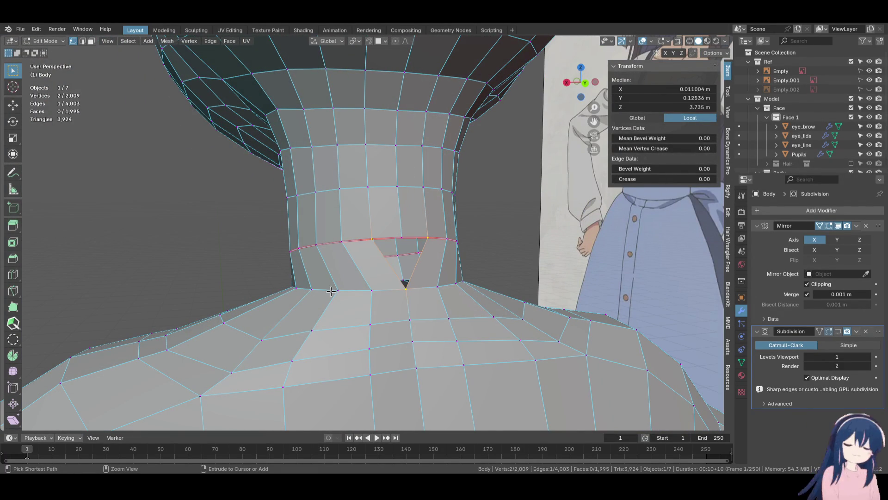
mouse_move(331, 291)
middle_mouse_down()
mouse_move(307, 289)
mouse_move(422, 299)
mouse_move(424, 288)
mouse_move(290, 297)
middle_mouse_up()
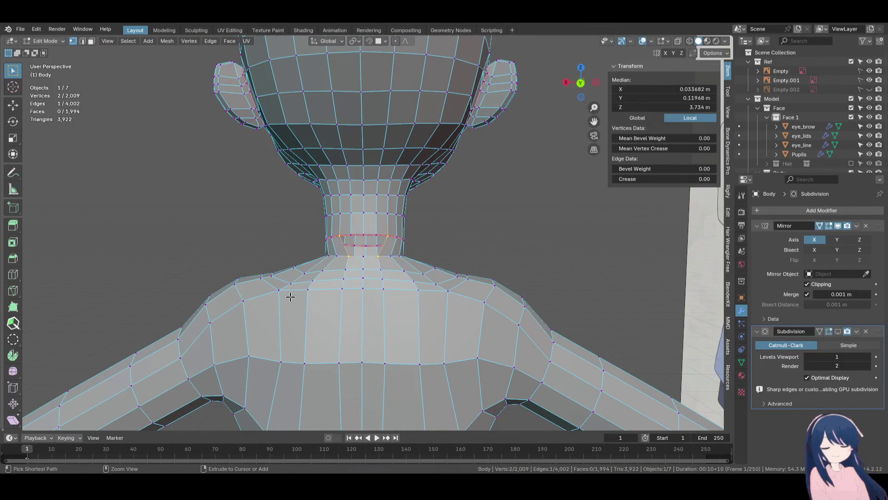
mouse_move(290, 297)
middle_mouse_down()
mouse_move(466, 289)
mouse_move(317, 289)
mouse_move(364, 263)
middle_mouse_up()
key("ctrl+z")
key("ctrl+z")
key("f")
key("f")
key("f")
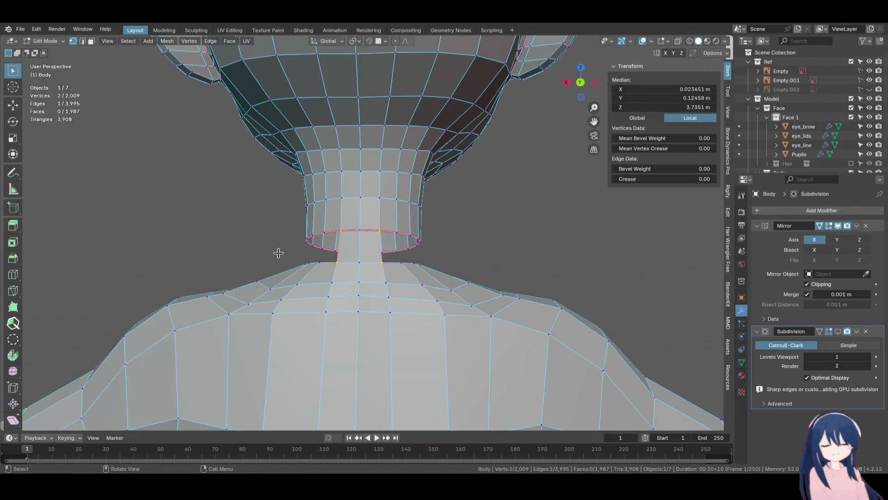
mouse_move(278, 251)
middle_mouse_down()
mouse_move(323, 276)
mouse_move(428, 283)
mouse_move(395, 265)
mouse_move(382, 301)
middle_mouse_up()
key("f")
scroll(384, 290, "down", 3)
scroll(381, 301, "up", 3)
Edge slide a vertex path running down the chest
left_click(376, 230)
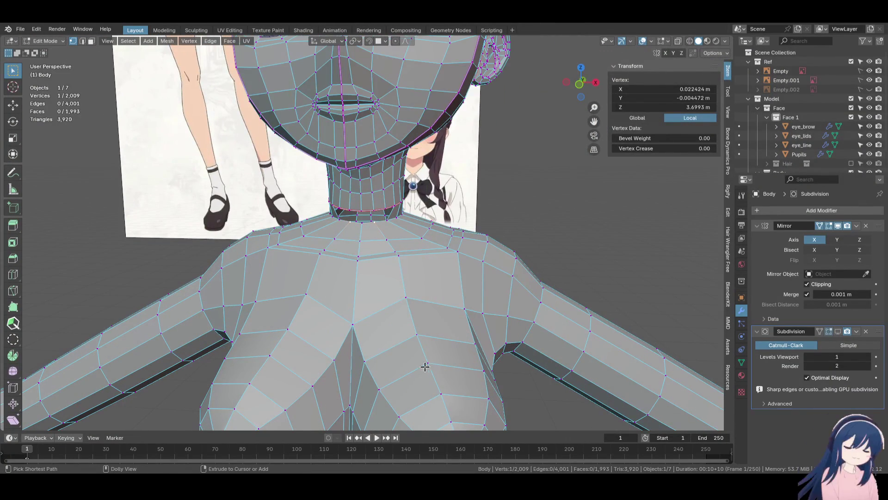
middle_click_drag(439, 394, 429, 311)
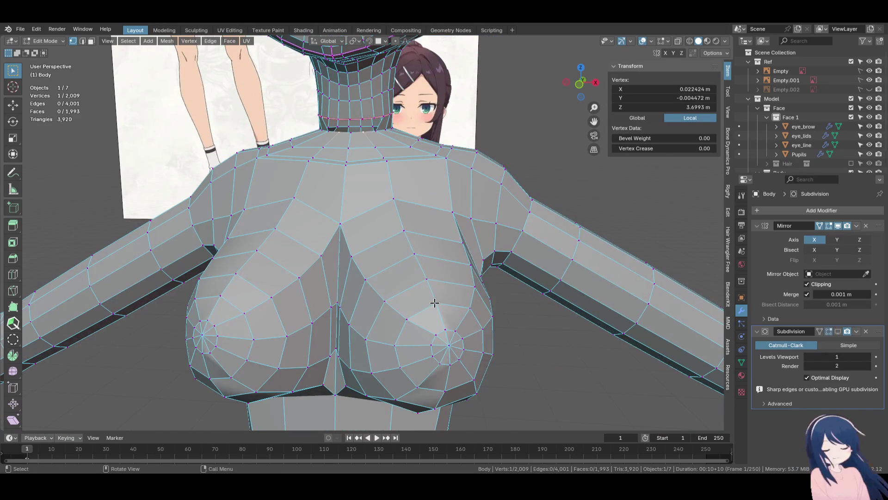
left_click(435, 302, "ctrl+shift")
key("g")
key("g")
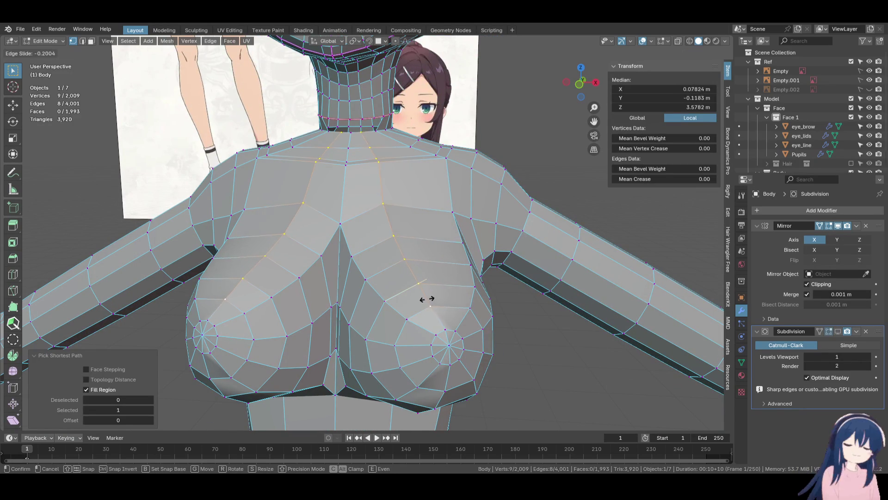
left_click(415, 304)
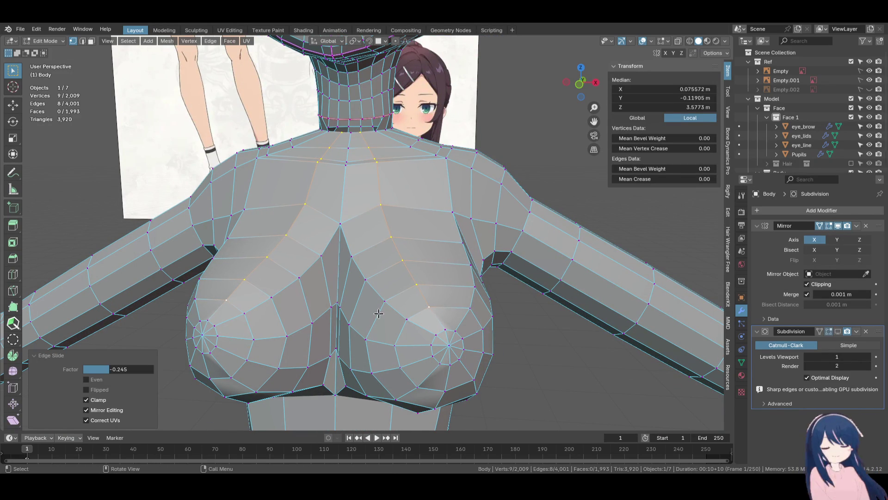
Add a loop cut across the shoulder
left_click(13, 274)
left_click(402, 234)
mouse_move(402, 235)
middle_mouse_down()
mouse_move(410, 224)
mouse_move(391, 238)
mouse_move(391, 254)
mouse_move(164, 207)
middle_mouse_up()
key("w")
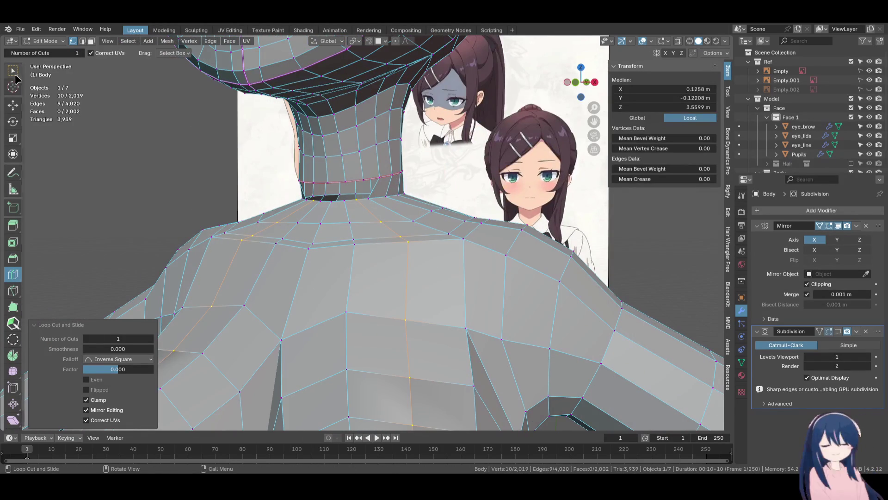
Smooth the neck-base edge loop with Set Edge Flow
left_click(376, 179)
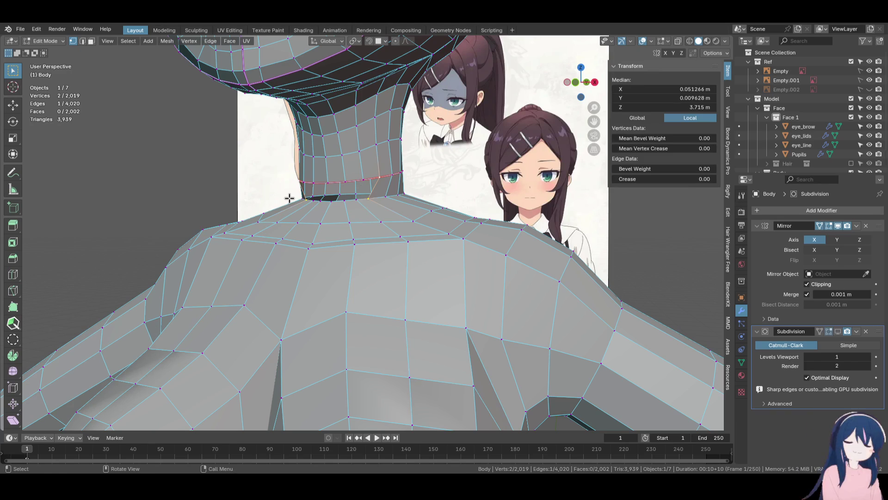
mouse_move(289, 198)
middle_mouse_down()
mouse_move(430, 204)
mouse_move(291, 207)
mouse_move(386, 221)
mouse_move(395, 207)
middle_mouse_up()
left_click(395, 206, "alt")
key("F3")
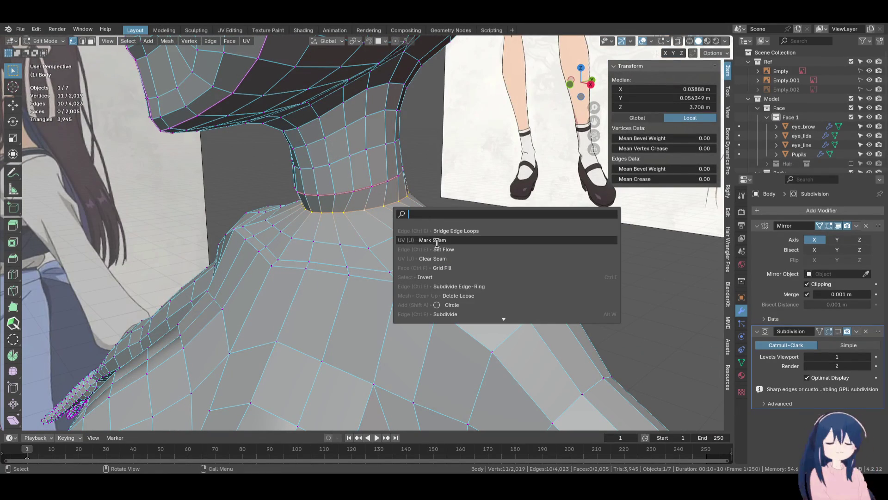
left_click(437, 249)
Shrink the neck-base loop inward by -0.00017 m with Shrink/Fatten
middle_click_drag(436, 231, 330, 226)
key("KP_1")
scroll(329, 226, "down", 5)
scroll(329, 225, "up", 7)
key("s")
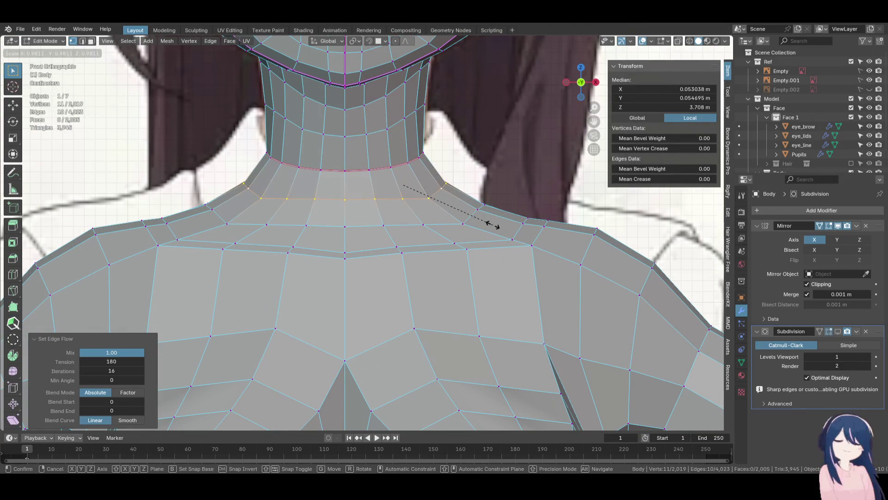
key("Escape")
key("alt+s")
left_click(492, 225)
key("alt+s")
left_click(456, 214)
mouse_move(457, 214)
middle_mouse_down()
mouse_move(271, 234)
mouse_move(452, 222)
mouse_move(384, 205)
mouse_move(407, 185)
middle_mouse_up()
Select two vertex paths down the chest and apply Set Edge Flow to each
left_click(384, 205)
left_click(391, 323, "ctrl+shift")
mouse_move(391, 323)
middle_mouse_down()
mouse_move(403, 293)
mouse_move(399, 308)
middle_mouse_up()
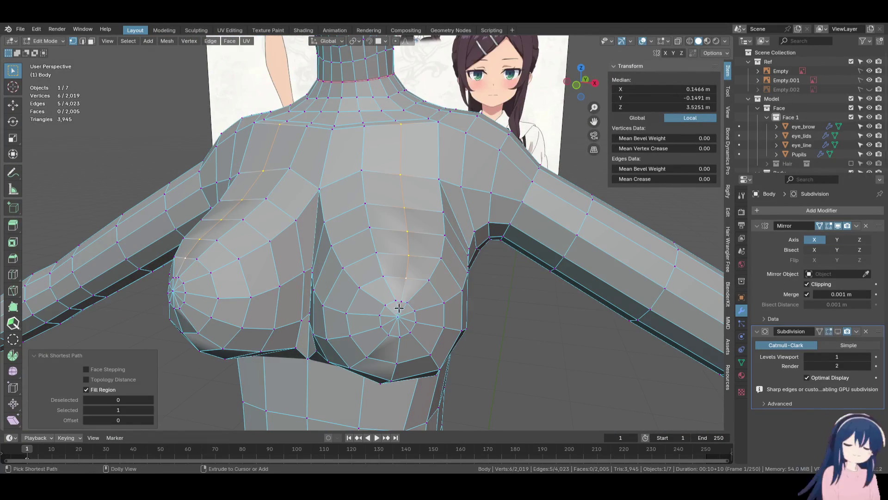
right_click(430, 257)
left_click(467, 296)
mouse_move(468, 296)
middle_mouse_down()
mouse_move(380, 249)
mouse_move(379, 214)
mouse_move(399, 194)
middle_mouse_up()
left_click(406, 214)
left_click(389, 177, "ctrl")
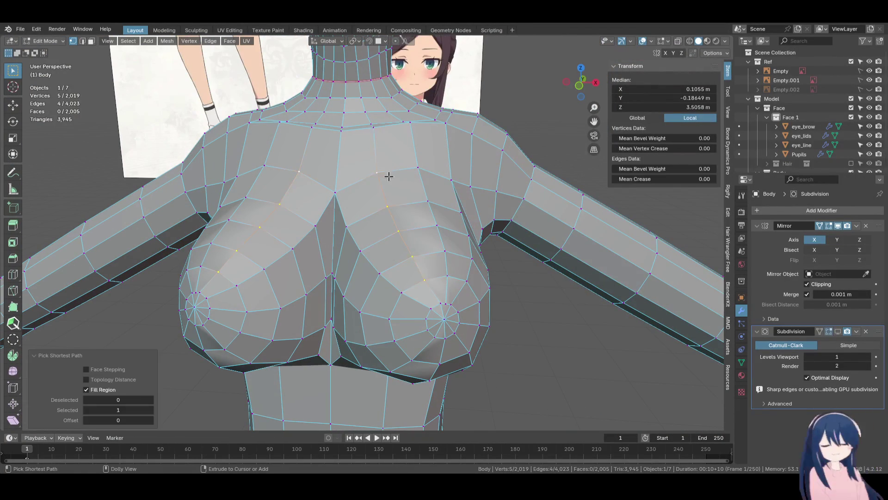
left_click(437, 201)
mouse_move(438, 201)
middle_mouse_down()
mouse_move(480, 180)
mouse_move(410, 199)
mouse_move(407, 182)
middle_mouse_up()
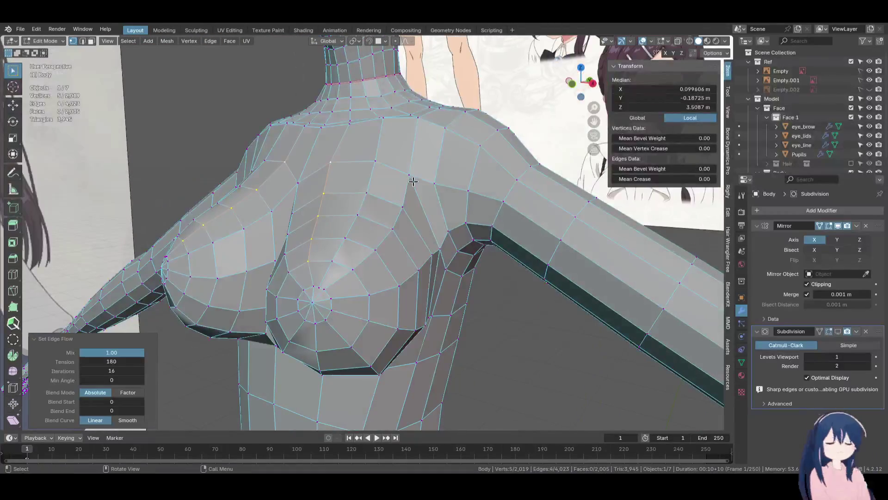
Apply Set Edge Flow to a vertex path across the sternum, redoing it via Ctrl+E
left_click(409, 175)
left_click(437, 212, "ctrl")
key("F3")
key("Return")
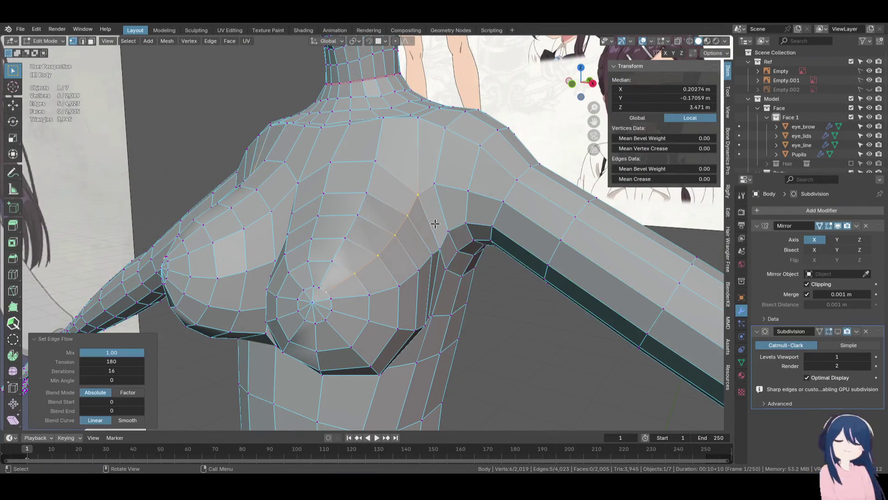
mouse_move(437, 212)
middle_mouse_down()
mouse_move(413, 210)
mouse_move(443, 213)
mouse_move(443, 197)
middle_mouse_up()
key("ctrl+z")
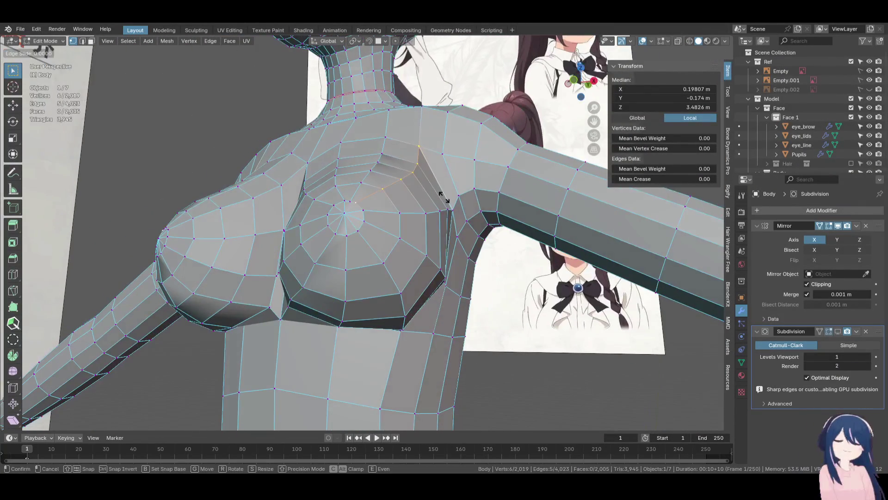
key("ctrl+e")
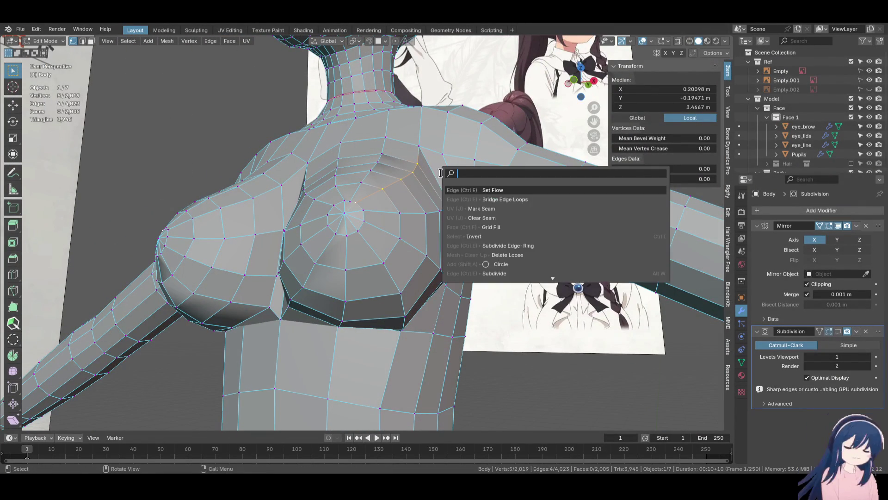
left_click(477, 177)
mouse_move(476, 177)
middle_mouse_down()
mouse_move(426, 209)
mouse_move(407, 199)
mouse_move(436, 162)
mouse_move(362, 193)
mouse_move(432, 179)
middle_mouse_up()
Try a vertex slide on a chest vertex, undo it, and reapply Set Edge Flow
left_click(403, 184)
key("shift+v")
left_click(403, 180)
key("ctrl+z")
key("ctrl+z")
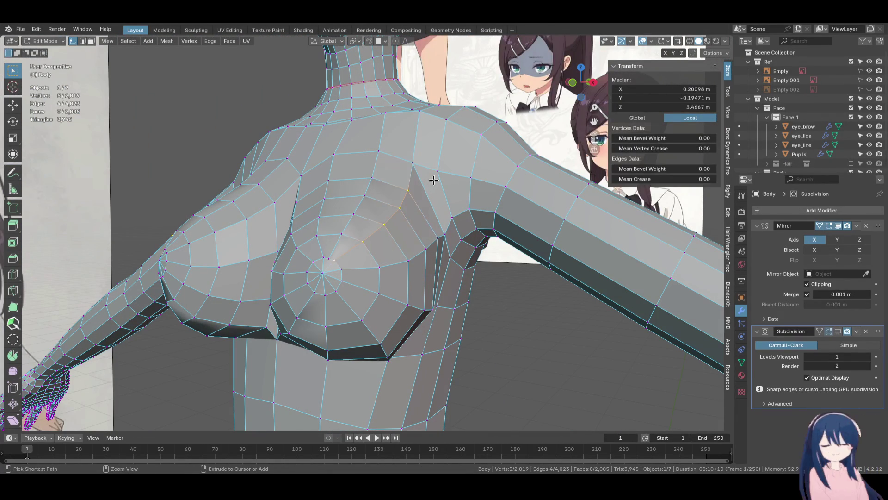
mouse_move(433, 179)
middle_mouse_down()
mouse_move(458, 173)
mouse_move(463, 192)
mouse_move(470, 188)
mouse_move(429, 199)
mouse_move(390, 169)
middle_mouse_up()
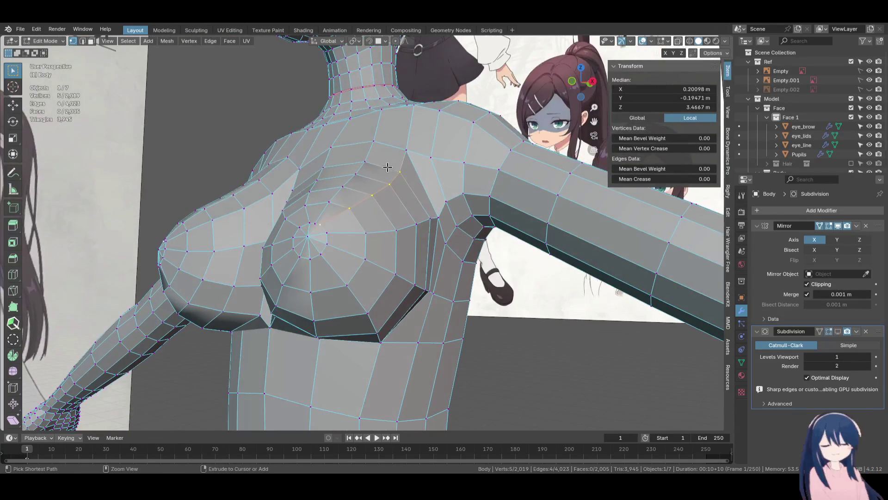
right_click(431, 186)
left_click(451, 208)
middle_click_drag(451, 208, 451, 209)
Slide individual chest vertices into place, including one near the armpit (factor 0.103)
left_click(419, 198)
key("g")
key("g")
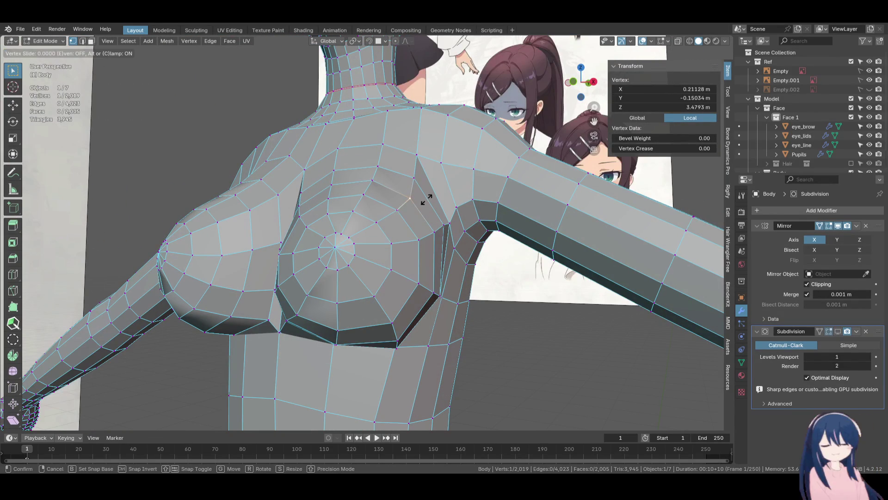
left_click(406, 179)
mouse_move(406, 179)
middle_mouse_down()
mouse_move(443, 187)
mouse_move(440, 256)
mouse_move(391, 246)
middle_mouse_up()
left_click(376, 235)
key("g")
key("g")
left_click(391, 237)
left_click(361, 203)
key("g")
key("g")
scroll(478, 262, "down", 5)
mouse_move(477, 263)
middle_mouse_down()
mouse_move(427, 278)
mouse_move(440, 224)
mouse_move(410, 147)
mouse_move(367, 183)
mouse_move(412, 184)
middle_mouse_up()
Save Alina.blend, then edge-slide a vertical torso loop to a new position (0.376)
key("ctrl+s")
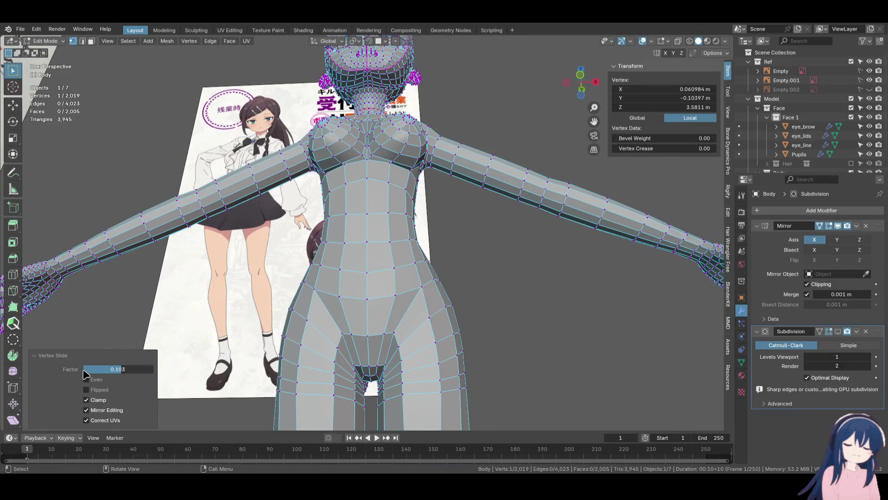
left_click(397, 218)
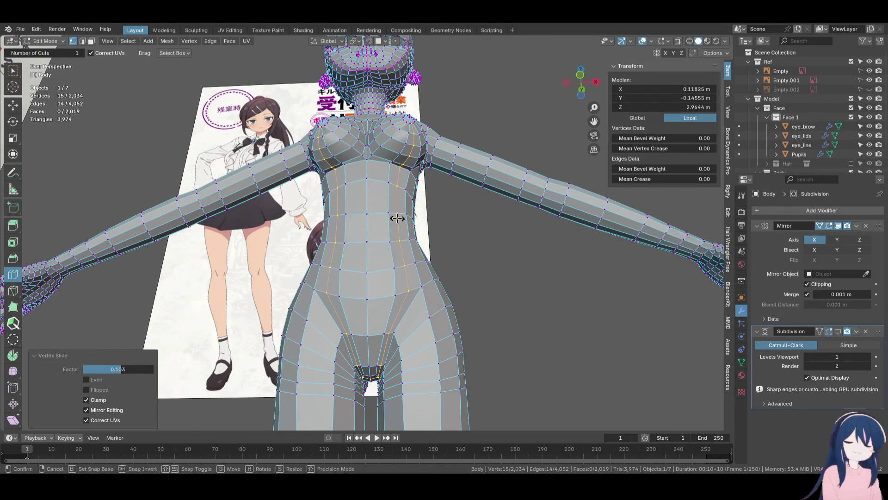
left_click(383, 166)
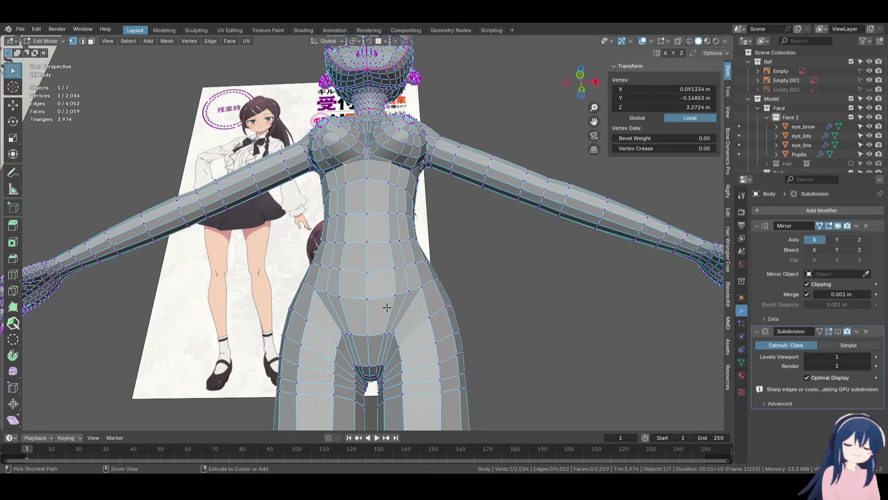
left_click(385, 177, "alt")
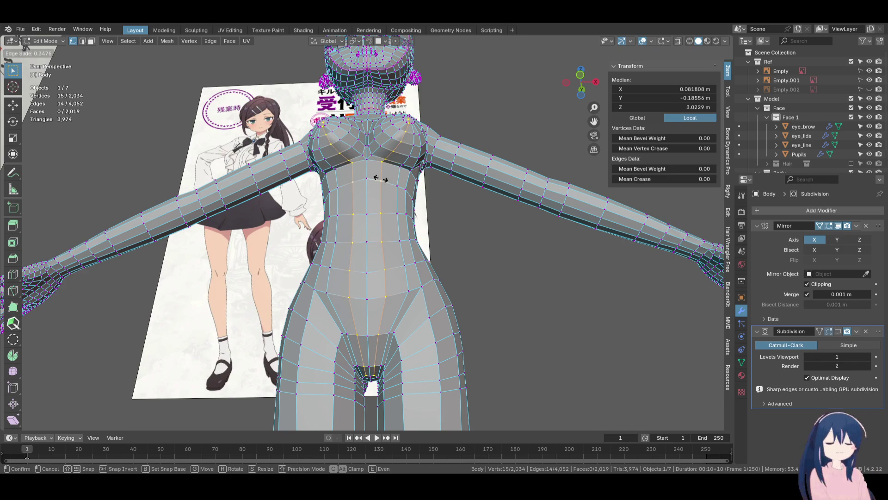
left_click(372, 178)
Try Set Edge Flow on the slid torso loop twice, undoing it each time
right_click(419, 188)
left_click(435, 193)
middle_click_drag(387, 174, 396, 190, "shift")
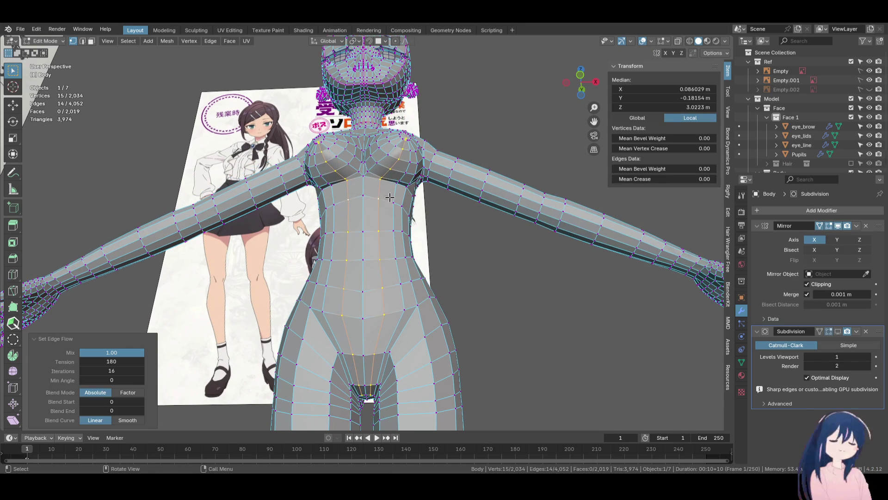
key("ctrl+z")
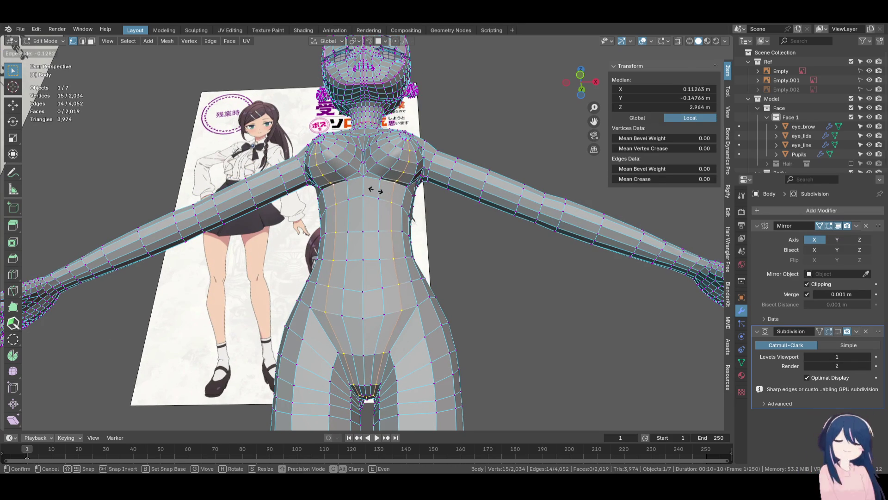
left_click(377, 189)
right_click(430, 206)
left_click(433, 208)
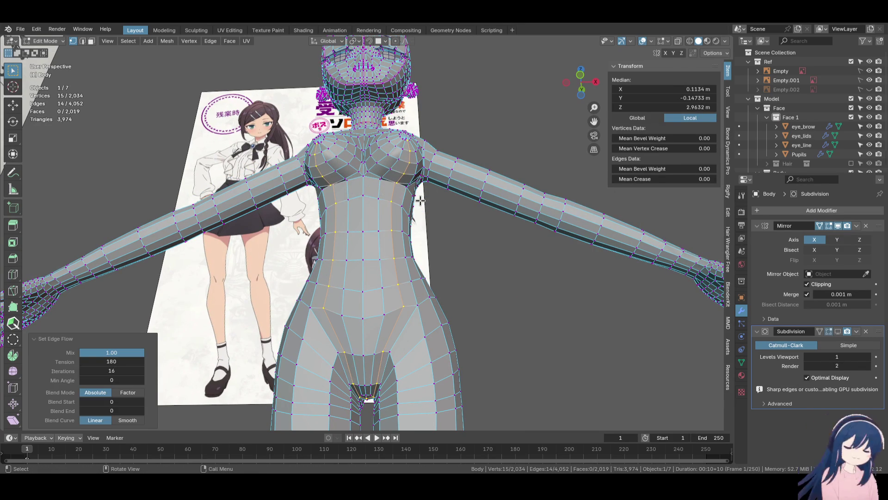
key("ctrl+z")
scroll(400, 306, "up", 4)
mouse_move(400, 306)
middle_mouse_down()
mouse_move(467, 257)
mouse_move(307, 258)
mouse_move(314, 178)
mouse_move(381, 221)
mouse_move(372, 278)
middle_mouse_up()
Select the vertex path along the hip crease and nudge it twice along Y
left_click(372, 281)
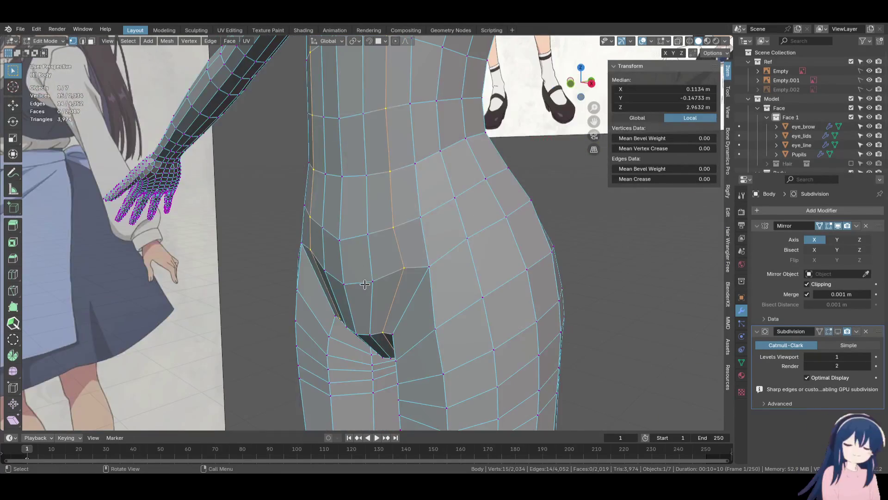
left_click(368, 110, "ctrl+shift")
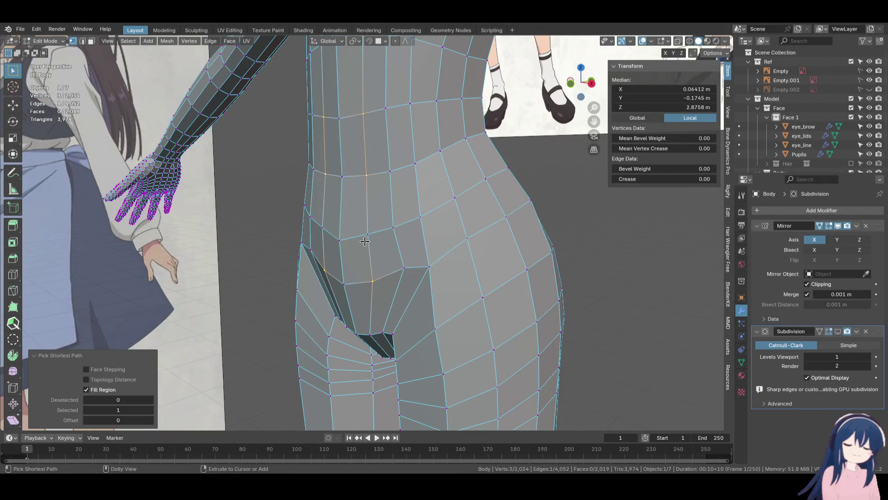
left_click(365, 241, "ctrl+shift")
mouse_move(365, 241)
middle_mouse_down()
mouse_move(436, 169)
mouse_move(456, 173)
middle_mouse_up()
key("g")
key("y")
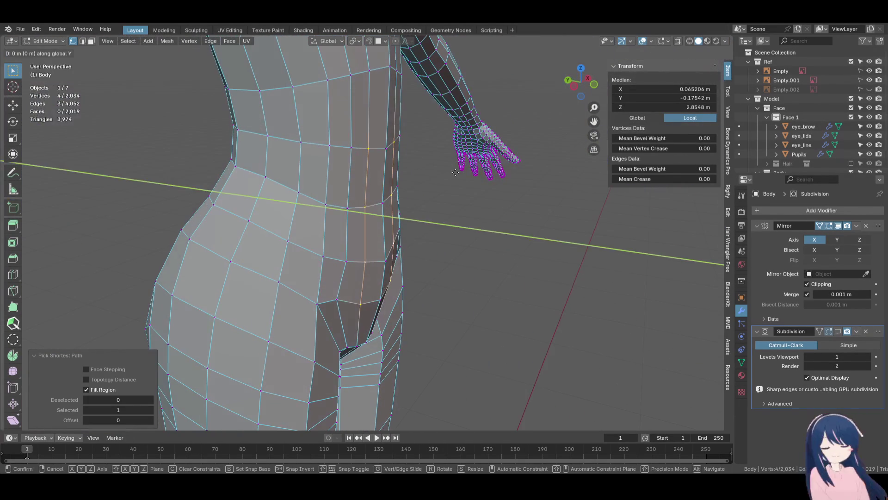
left_click(479, 179)
mouse_move(479, 178)
middle_mouse_down()
mouse_move(444, 175)
mouse_move(377, 79)
mouse_move(449, 150)
mouse_move(407, 180)
mouse_move(270, 218)
middle_mouse_up()
key("g")
left_click(448, 148)
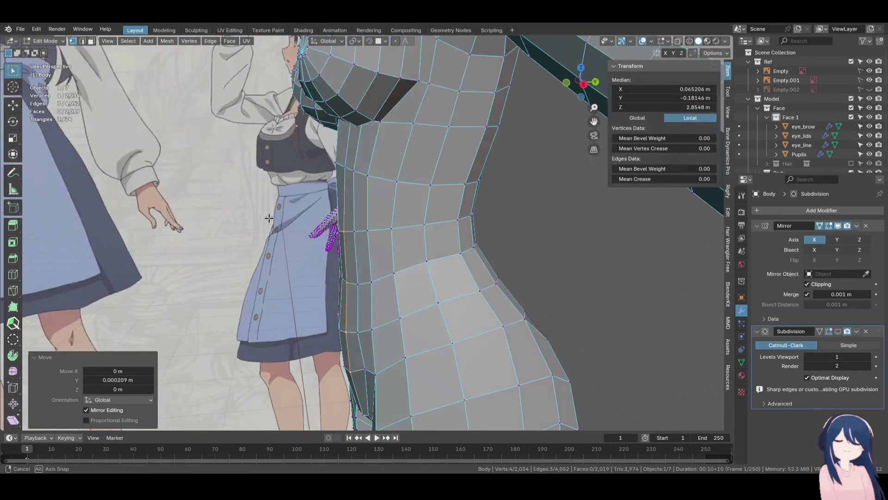
Shift a single waist-side vertex slightly in depth (-0.006091 m)
left_click(348, 162)
key("g")
left_click(326, 160)
mouse_move(326, 159)
middle_mouse_down()
mouse_move(476, 93)
mouse_move(431, 183)
mouse_move(402, 206)
mouse_move(389, 180)
mouse_move(353, 210)
mouse_move(368, 189)
mouse_move(402, 196)
mouse_move(402, 189)
middle_mouse_up()
Select the edge loop under the chest and even it out with Set Edge Flow
left_click(403, 200)
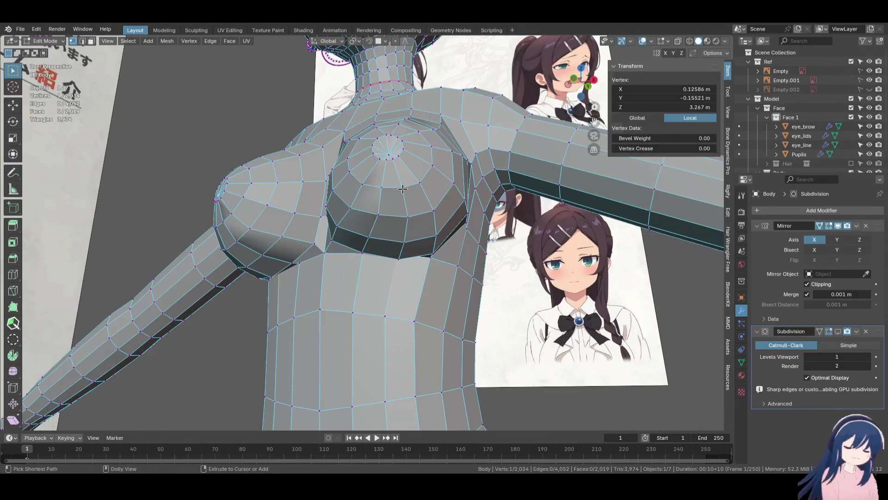
left_click(407, 216, "ctrl+shift")
key("F3")
mouse_move(488, 216)
middle_mouse_down()
mouse_move(448, 145)
mouse_move(430, 161)
mouse_move(456, 248)
mouse_move(262, 235)
mouse_move(335, 256)
middle_mouse_up()
left_click(410, 214, "alt")
right_click(419, 223)
left_click(420, 224)
mouse_move(419, 224)
middle_mouse_down()
mouse_move(475, 239)
mouse_move(377, 235)
mouse_move(377, 199)
middle_mouse_up()
Nudge a torso vertex into a better position
scroll(377, 198, "up", 3)
left_click(366, 169)
key("g")
left_click(403, 142)
mouse_move(403, 141)
middle_mouse_down()
mouse_move(426, 153)
mouse_move(371, 182)
mouse_move(411, 158)
mouse_move(367, 228)
mouse_move(393, 213)
middle_mouse_up()
Delete the breast's centre pole vertex and make the hole's boundary a circle with LoopTools
left_click(394, 214)
key("x")
left_click(407, 186)
left_click(418, 194, "alt")
middle_click_drag(418, 194, 424, 199)
right_click(424, 199)
right_click(370, 190)
mouse_move(398, 213)
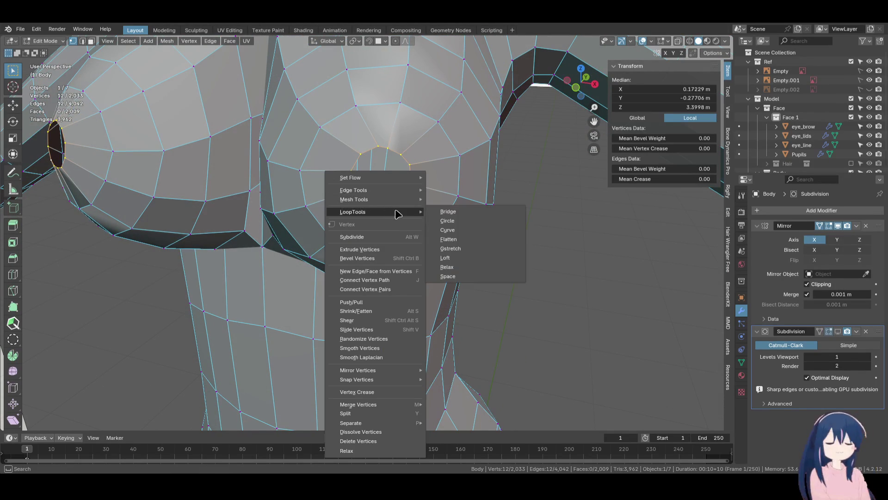
left_click(463, 221)
middle_click_drag(448, 213, 467, 220)
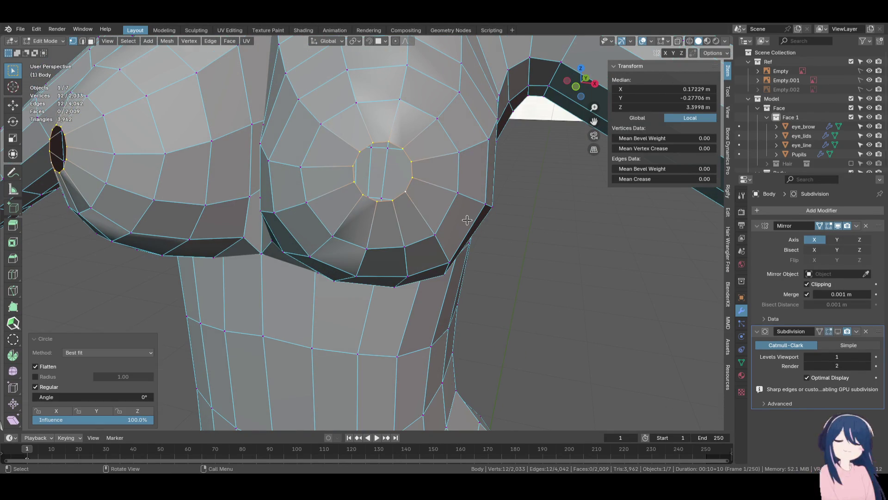
Scale the extruded ring inward to 0.467, merge it at centre, and position the tip vertex
left_click(424, 188)
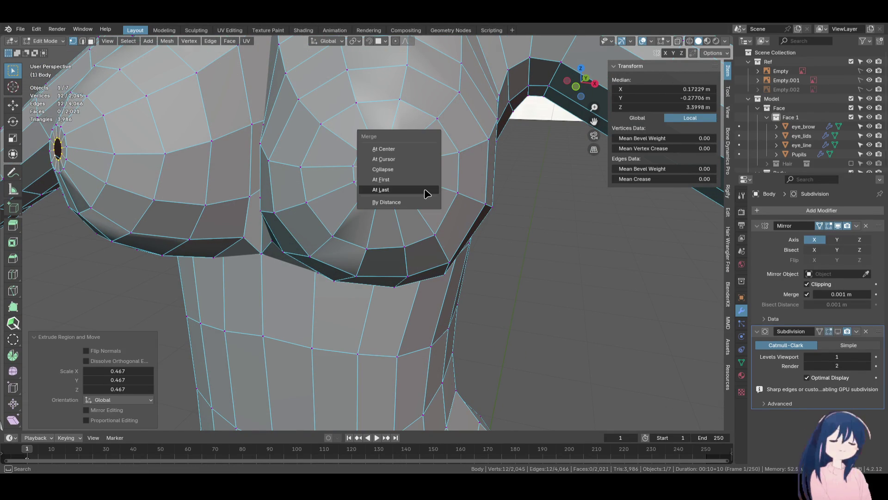
left_click(384, 149)
middle_click_drag(384, 149, 356, 202)
key("g")
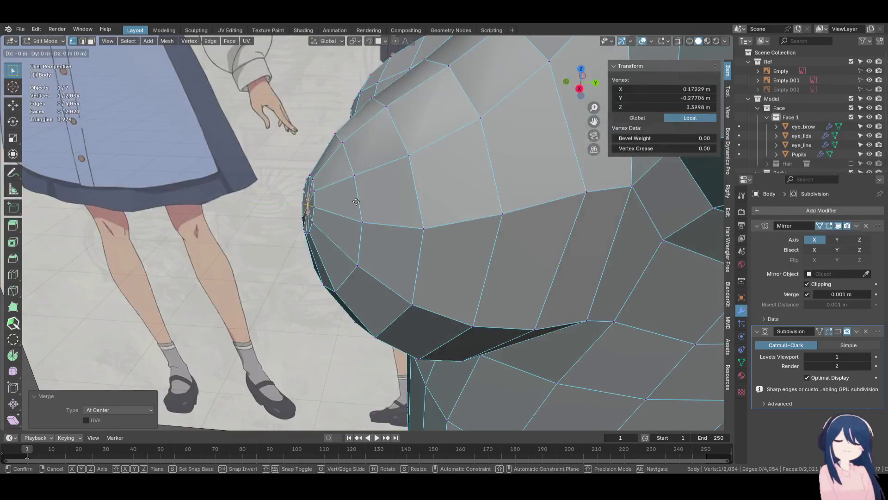
left_click(348, 202)
mouse_move(349, 201)
middle_mouse_down()
mouse_move(391, 159)
mouse_move(403, 178)
middle_mouse_up()
Save Alina.blend and edge-slide the ring around the breast tip by -0.091
key("ctrl+s")
left_click(392, 159, "alt")
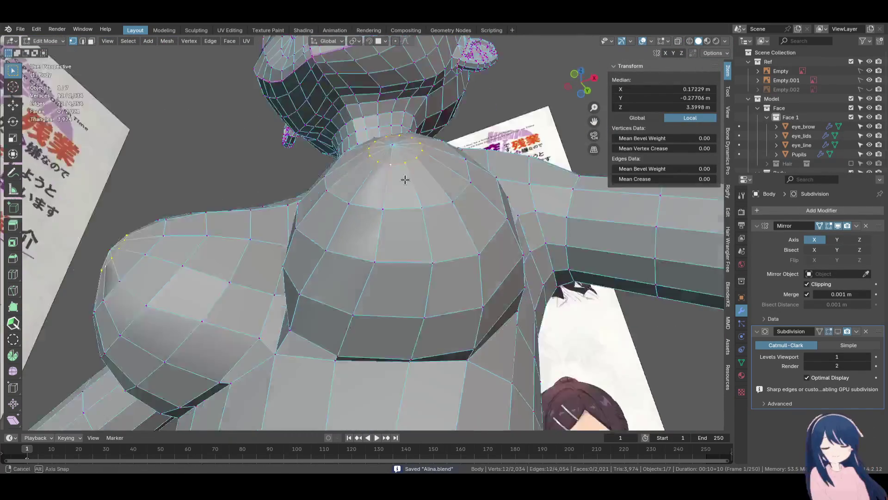
scroll(402, 179, "up", 4)
key("s")
key("g")
key("g")
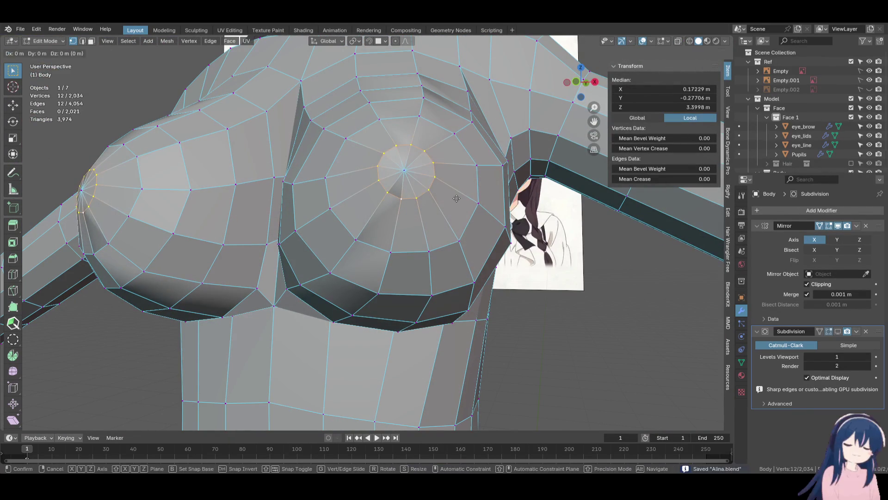
left_click(459, 200)
mouse_move(460, 197)
middle_mouse_down()
mouse_move(432, 185)
mouse_move(470, 198)
mouse_move(420, 268)
mouse_move(381, 272)
middle_mouse_up()
Run Set Edge Flow via F3 on the breast edge loops, repeating on a second loop
key("F3")
key("Return")
key("F3")
key("Return")
left_click(326, 302, "alt")
key("F3")
key("Return")
mouse_move(403, 281)
middle_mouse_down()
mouse_move(405, 269)
mouse_move(346, 214)
middle_mouse_up()
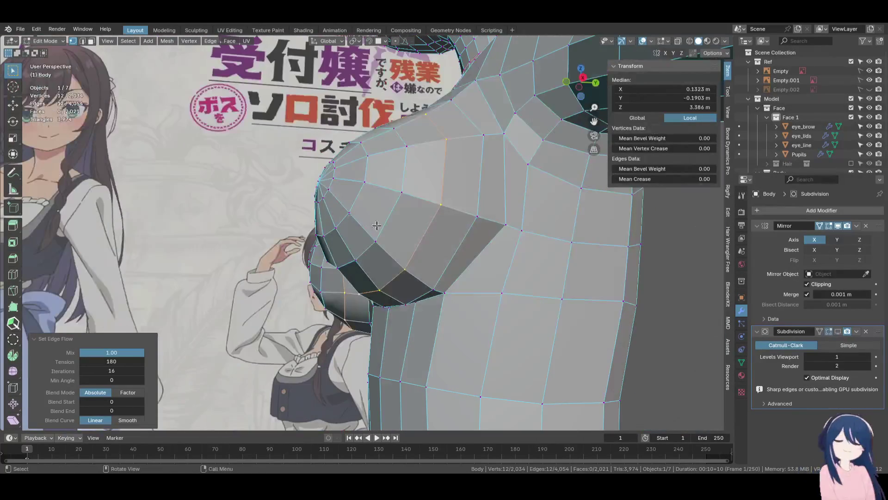
key("F3")
key("Return")
mouse_move(465, 237)
middle_mouse_down()
mouse_move(338, 187)
mouse_move(361, 223)
mouse_move(301, 147)
mouse_move(361, 172)
mouse_move(324, 268)
mouse_move(439, 333)
mouse_move(291, 230)
middle_mouse_up()
Nudge a vertex near the shoulder into a new position
left_click(323, 277)
key("g")
left_click(324, 276)
key("g")
left_click(438, 333)
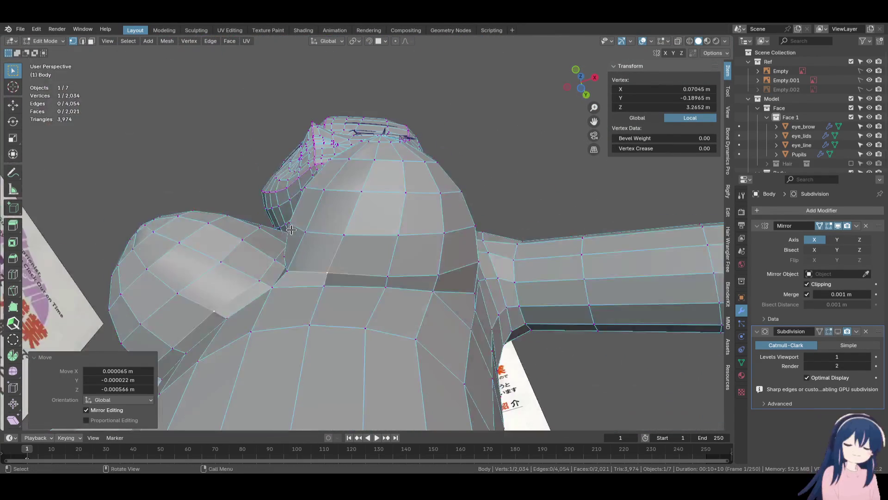
Slide an upper-chest vertex and move an underarm vertex slightly (e.g. 0.002039 m along X)
mouse_move(428, 254)
middle_mouse_down()
mouse_move(379, 250)
mouse_move(403, 242)
mouse_move(347, 267)
middle_mouse_up()
left_click(406, 191)
key("g")
key("g")
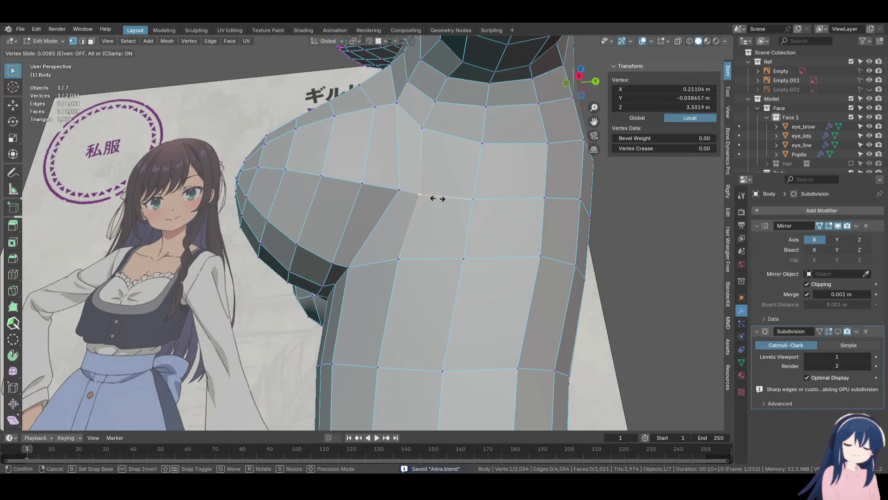
left_click(420, 189)
mouse_move(418, 186)
middle_mouse_down()
mouse_move(462, 277)
mouse_move(448, 285)
mouse_move(475, 286)
middle_mouse_up()
left_click(433, 268)
key("g")
left_click(452, 248)
Save Alina.blend and switch to a front view of the neck and shoulders
middle_click_drag(452, 248, 462, 234)
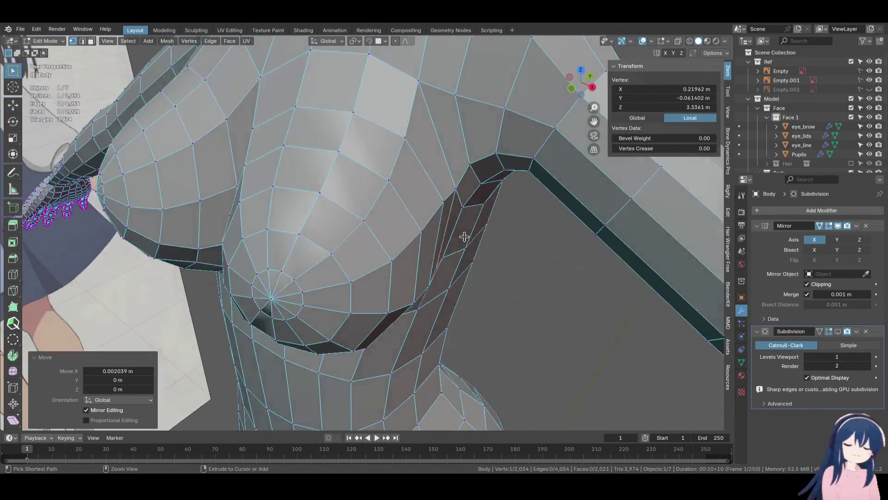
key("ctrl+s")
key("KP_1")
middle_click_drag(409, 149, 409, 250, "shift")
Switch the body to Object Mode and inspect it in the side and front views
key("a")
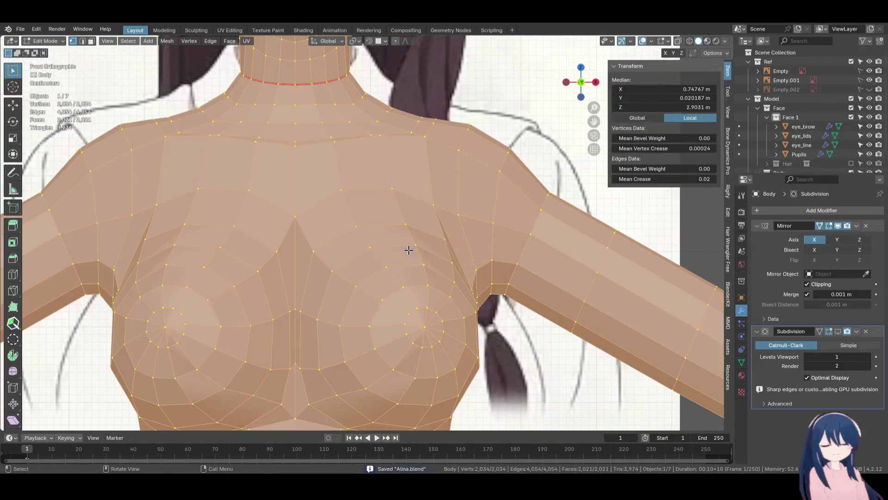
key("Tab")
scroll(408, 249, "down", 5)
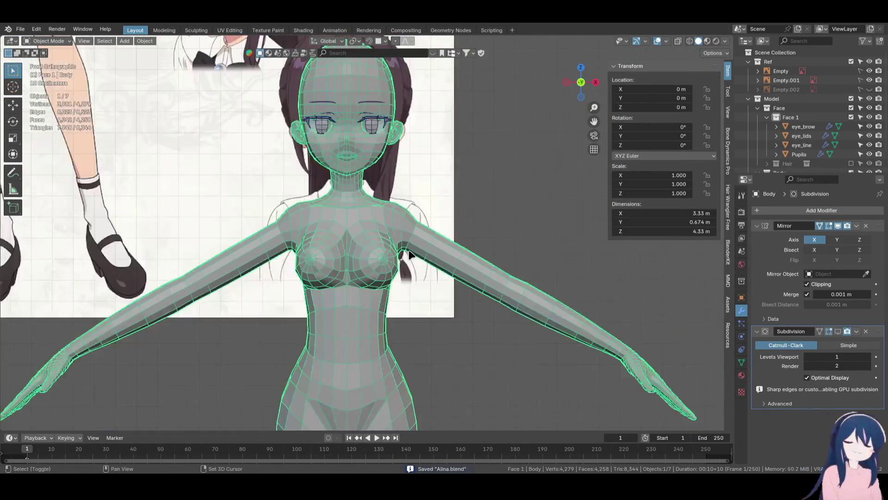
key("KP_3")
scroll(417, 257, "up", 5)
key("KP_1")
scroll(426, 277, "down", 3)
scroll(409, 232, "up", 4)
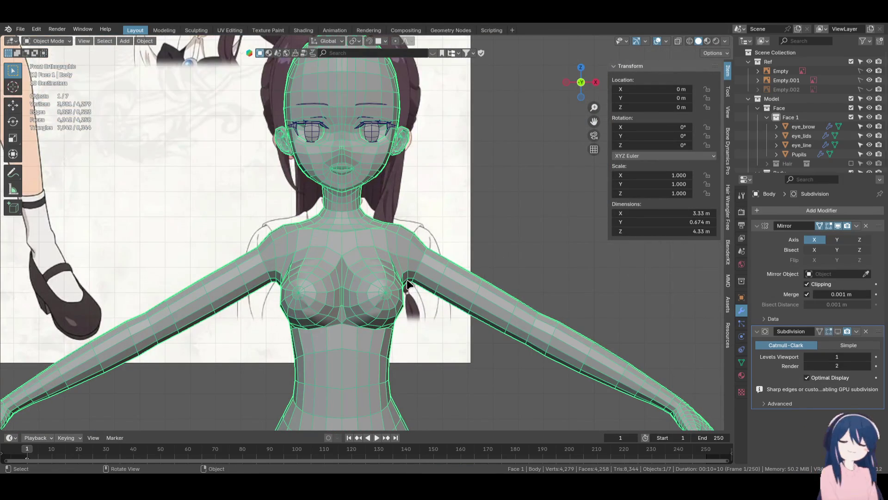
scroll(407, 284, "down", 2)
key("KP_3")
key("KP_1")
scroll(365, 229, "down", 3)
scroll(365, 233, "down", 2)
Frame the whole body from the front and enable the Subdivision modifier's Show in Viewport
left_click(386, 212)
mouse_move(385, 211)
middle_mouse_down()
mouse_move(412, 284)
mouse_move(432, 301)
mouse_move(345, 323)
mouse_move(368, 317)
middle_mouse_up()
scroll(411, 285, "up", 2)
key("KP_3")
key("KP_1")
scroll(368, 317, "up", 4)
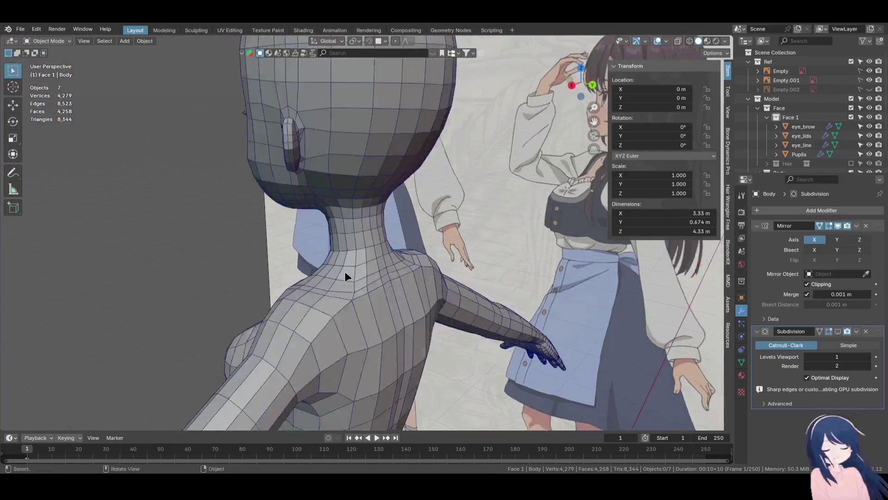
key("KP_1")
scroll(331, 265, "down", 3)
middle_click_drag(347, 254, 287, 250, "shift")
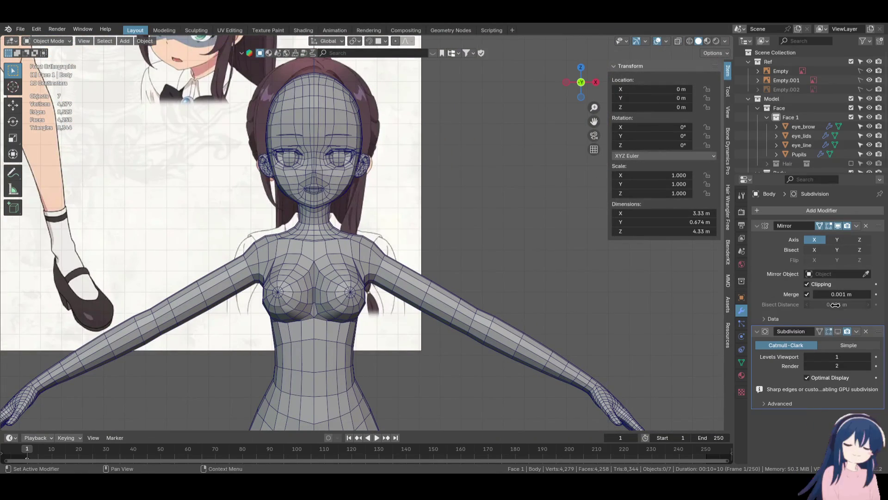
left_click(840, 331)
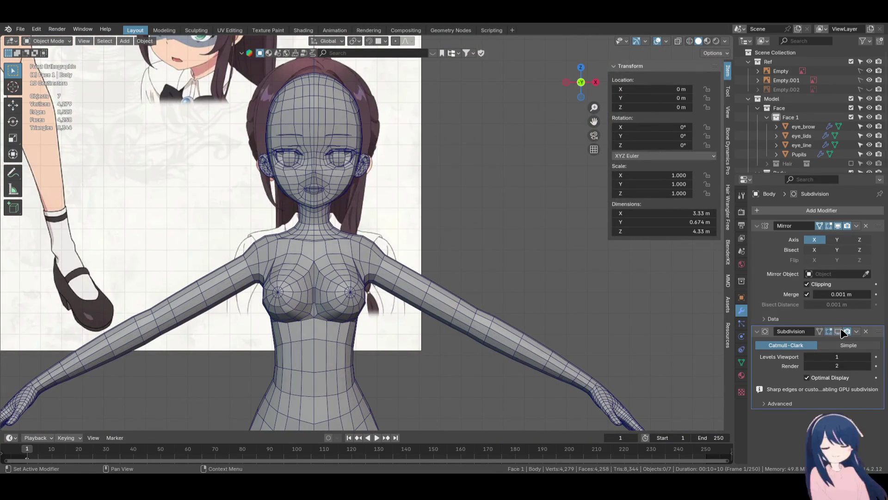
Hide the Ref collection so the smoothed body stands alone
mouse_move(482, 296)
middle_mouse_down()
mouse_move(476, 357)
mouse_move(414, 361)
mouse_move(513, 354)
mouse_move(504, 340)
mouse_move(750, 46)
middle_mouse_up()
scroll(513, 354, "up", 3)
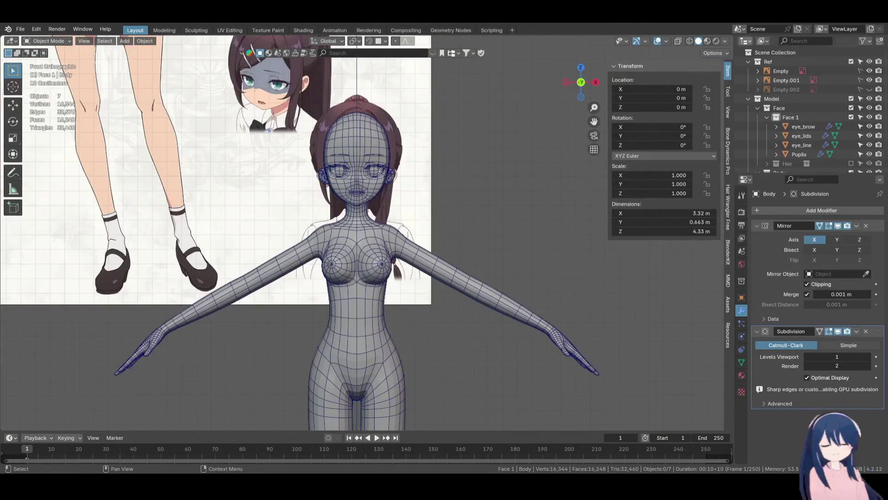
scroll(468, 298, "down", 2, "shift")
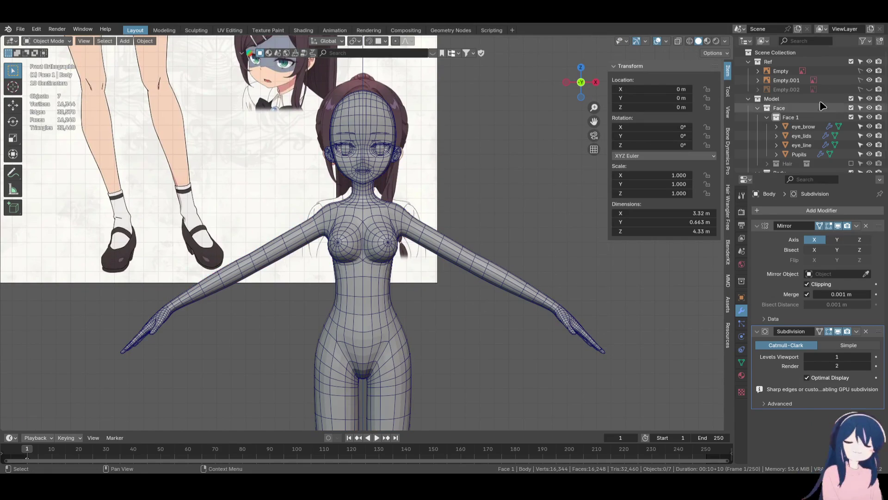
left_click(852, 61)
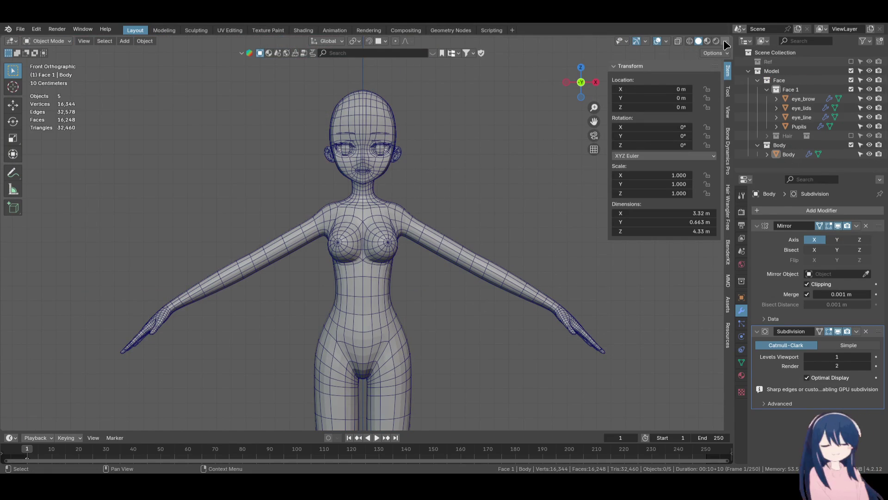
Set the viewport shading lighting to Flat with shadows enabled
left_click(725, 41)
left_click(750, 147)
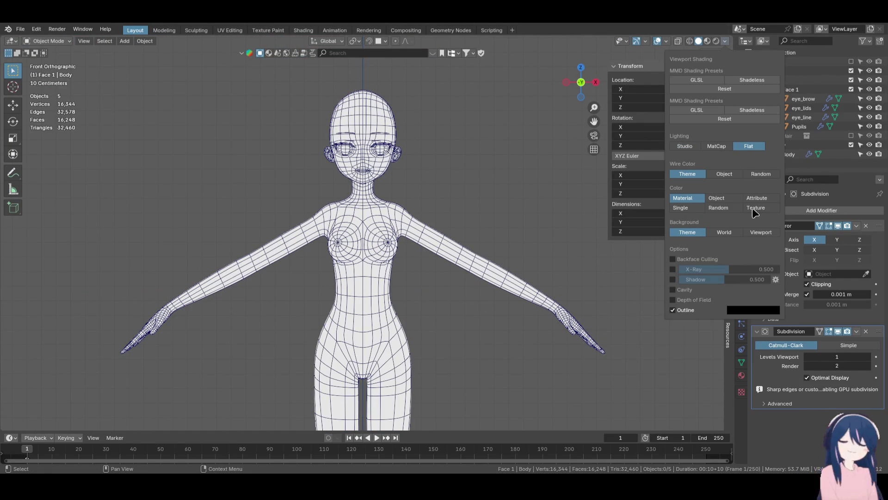
left_click(672, 279)
left_click(776, 279)
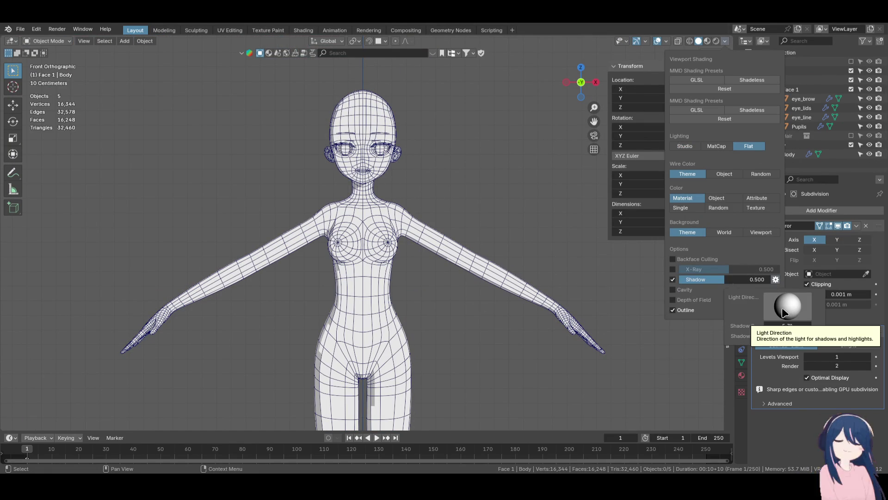
Apply Shade Smooth to the body mesh
left_click(364, 291)
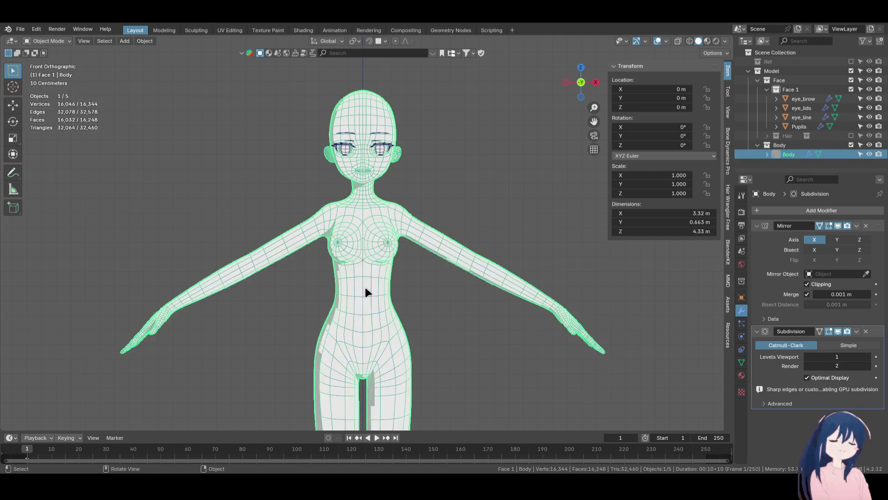
right_click(365, 291)
left_click(366, 271)
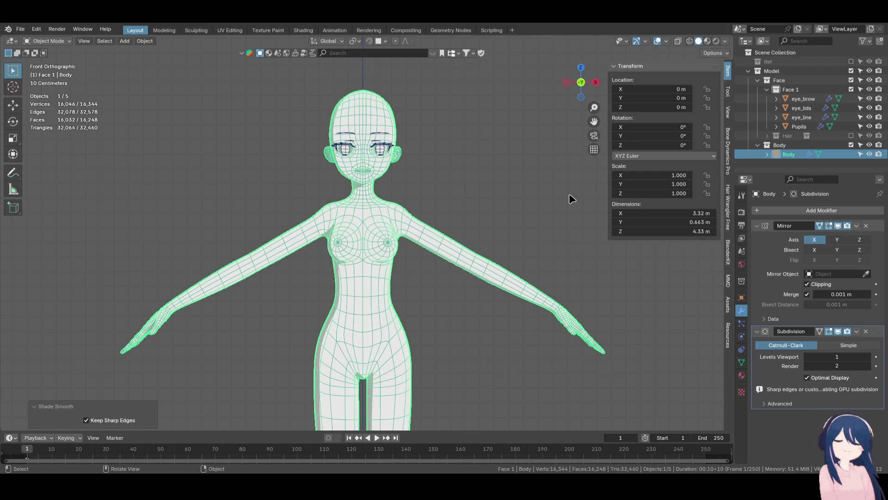
Rotate the Light Direction sphere so the shadows fall from the opposite side
left_click(726, 41)
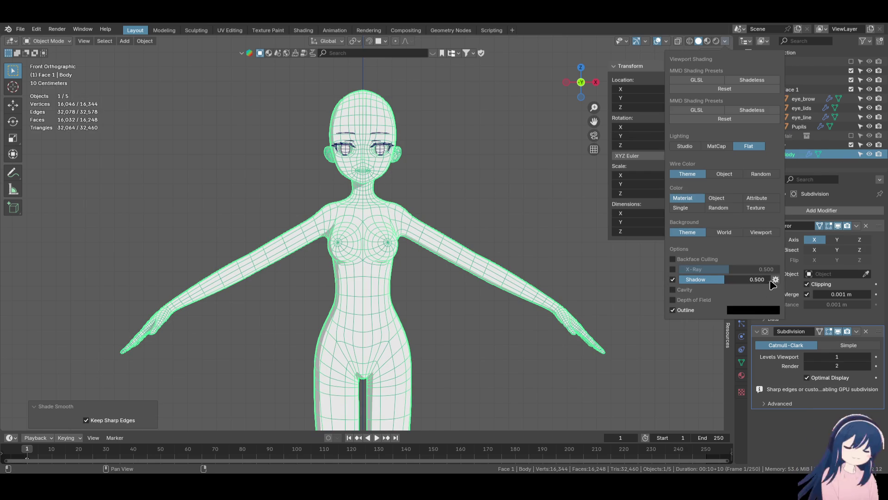
mouse_move(803, 306)
left_mouse_down()
mouse_move(839, 306)
mouse_move(790, 308)
left_mouse_up()
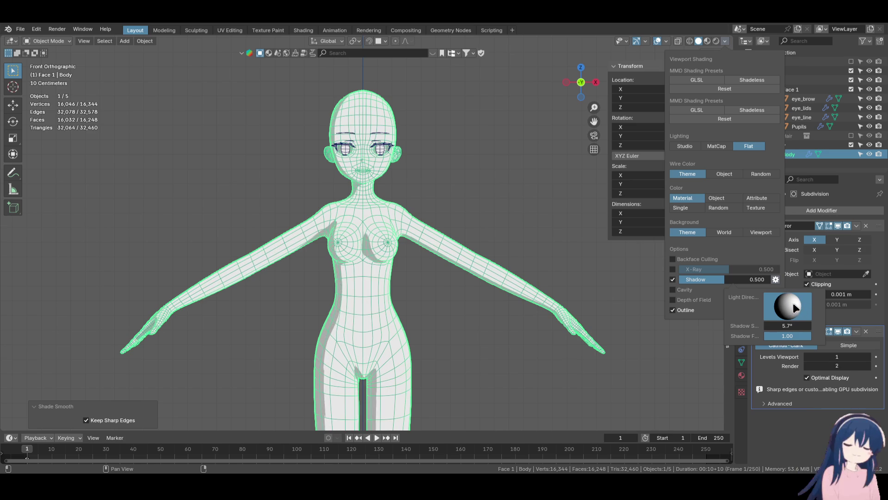
left_click_drag(799, 305, 809, 304)
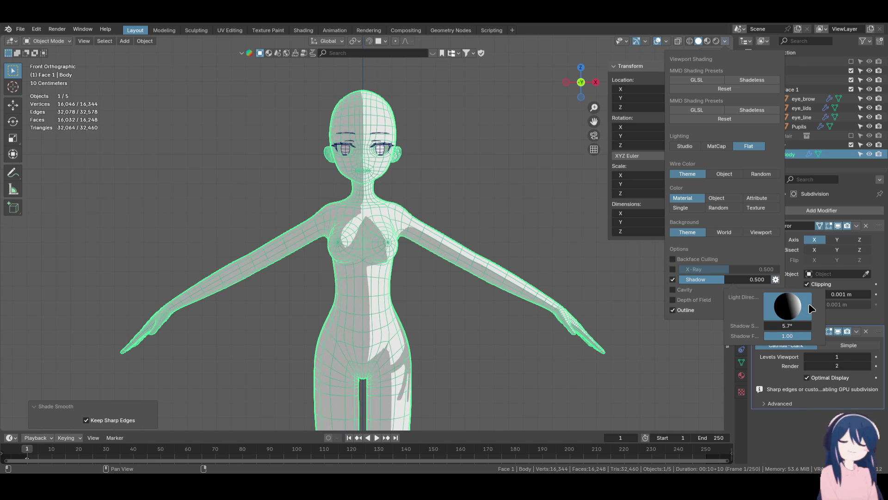
mouse_move(452, 362)
middle_mouse_down()
mouse_move(457, 262)
mouse_move(365, 273)
mouse_move(467, 273)
mouse_move(390, 300)
mouse_move(349, 297)
mouse_move(446, 301)
middle_mouse_up()
scroll(424, 246, "up", 5)
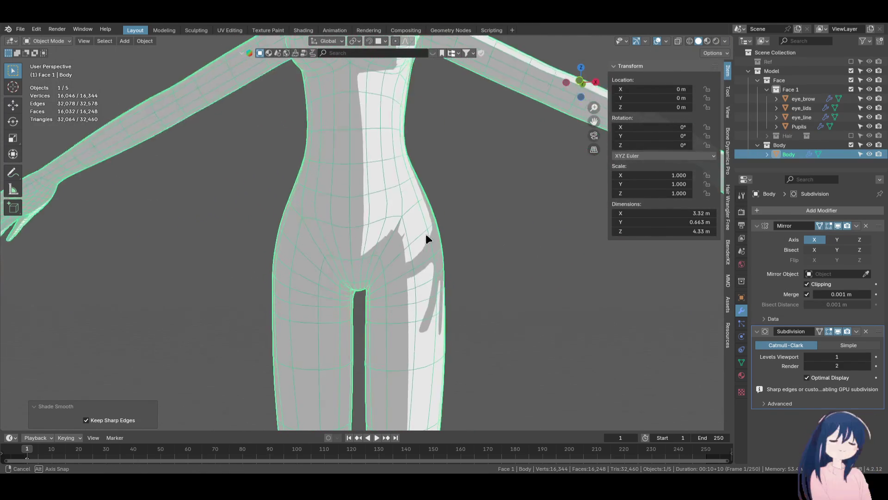
Enter Edit Mode, select the groin edge line and toggle the subdivision preview to check it
key("Tab")
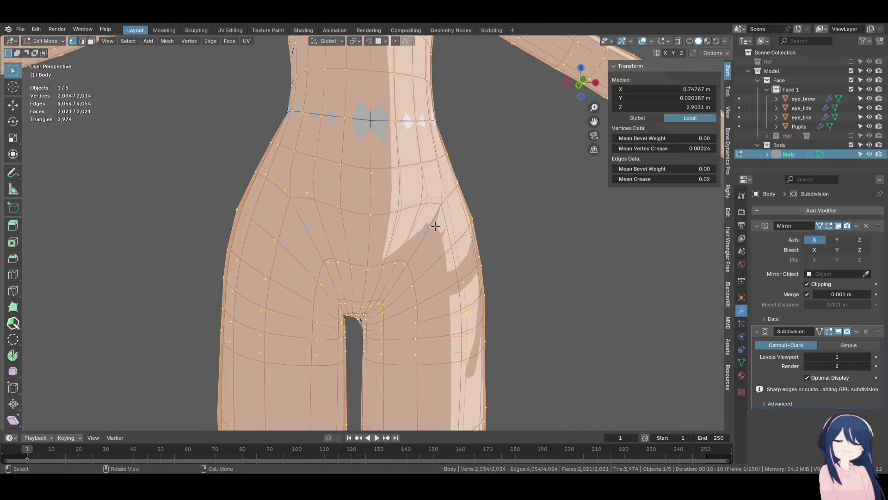
left_click(441, 212, "alt")
mouse_move(436, 224)
middle_mouse_down()
mouse_move(364, 250)
mouse_move(647, 180)
middle_mouse_up()
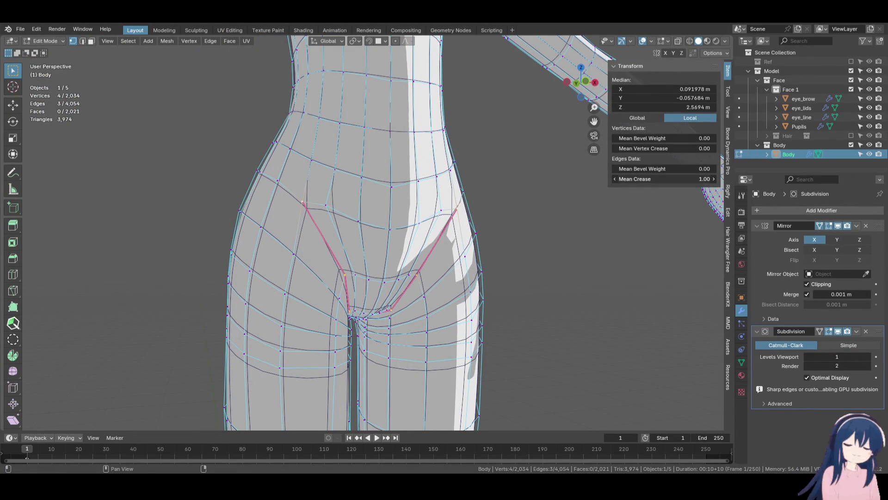
mouse_move(385, 196)
middle_mouse_down()
mouse_move(145, 197)
mouse_move(159, 174)
mouse_move(880, 319)
middle_mouse_up()
left_click(829, 334)
mouse_move(491, 259)
middle_mouse_down()
mouse_move(460, 204)
mouse_move(539, 279)
mouse_move(496, 238)
mouse_move(405, 307)
middle_mouse_up()
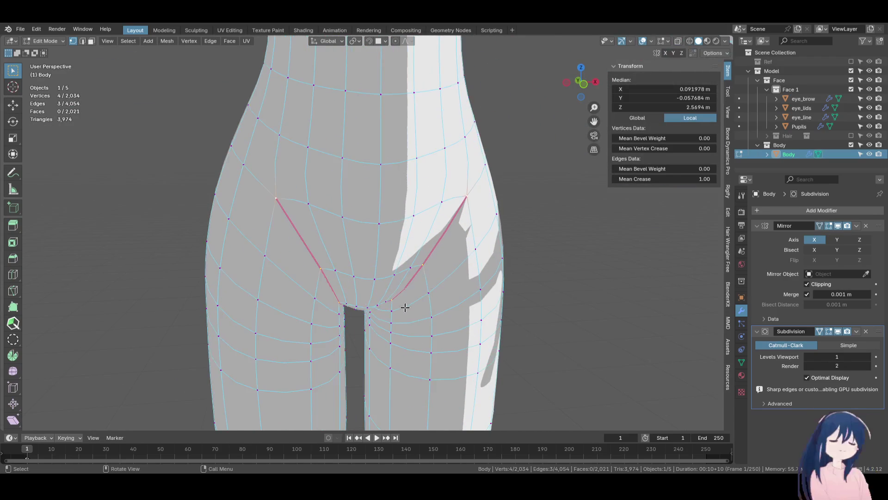
Select the short edge path along the groin
left_click(339, 274)
left_click(419, 270, "ctrl")
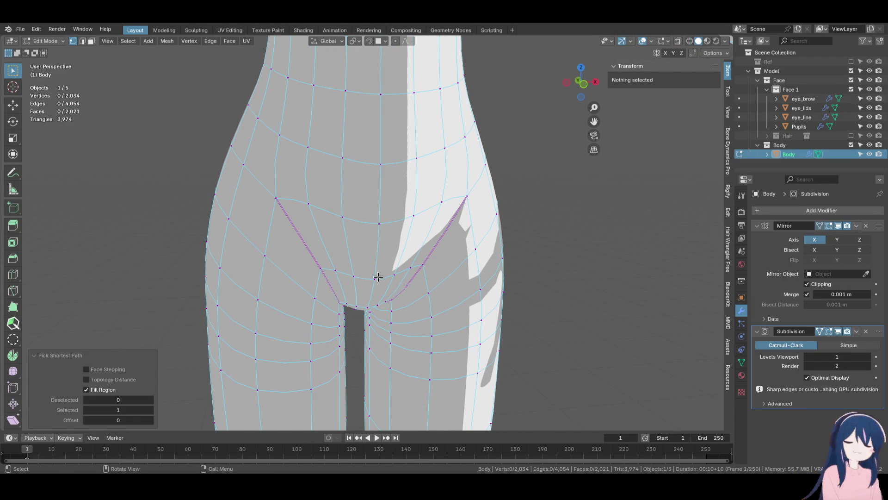
left_click(422, 264, "ctrl")
key("F3")
Apply Set Flow to the lower-belly edge row, comparing before and after with undo/redo
left_click(482, 278)
mouse_move(482, 272)
middle_mouse_down()
mouse_move(417, 235)
mouse_move(409, 212)
mouse_move(450, 255)
mouse_move(371, 271)
mouse_move(359, 264)
mouse_move(391, 253)
middle_mouse_up()
key("KP_1")
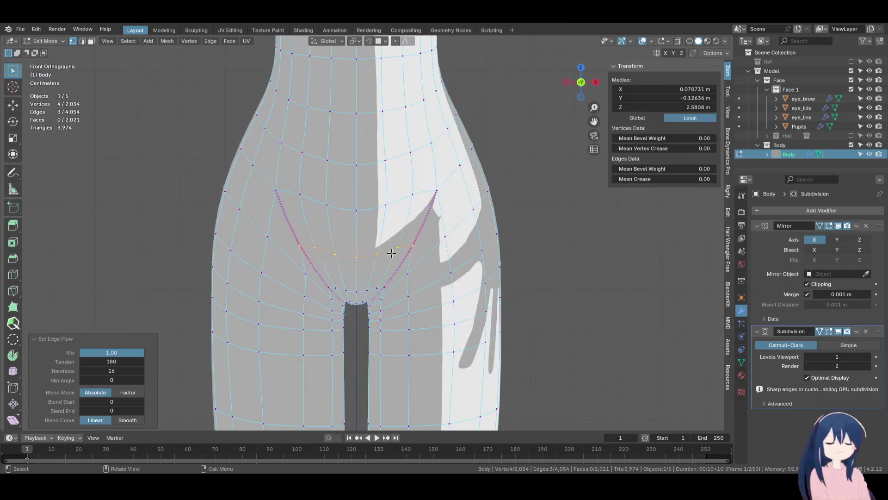
left_click(440, 209, "ctrl+shift")
key("F3")
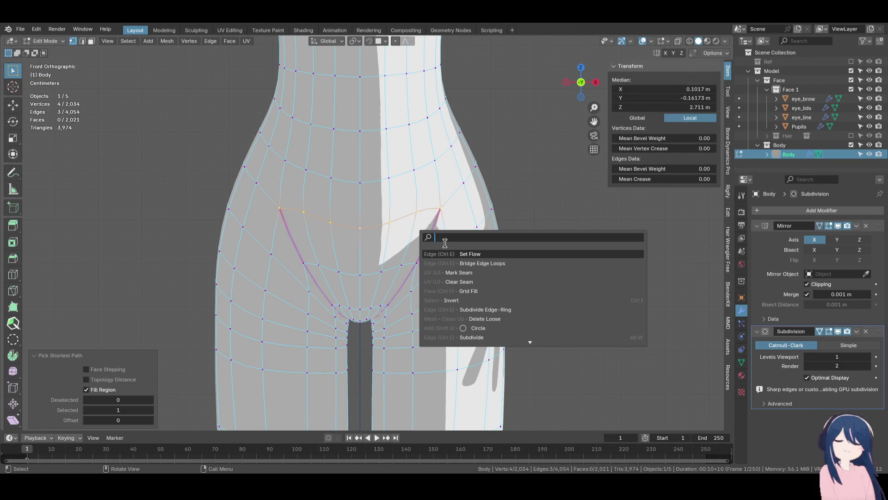
left_click(471, 252)
key("ctrl+z")
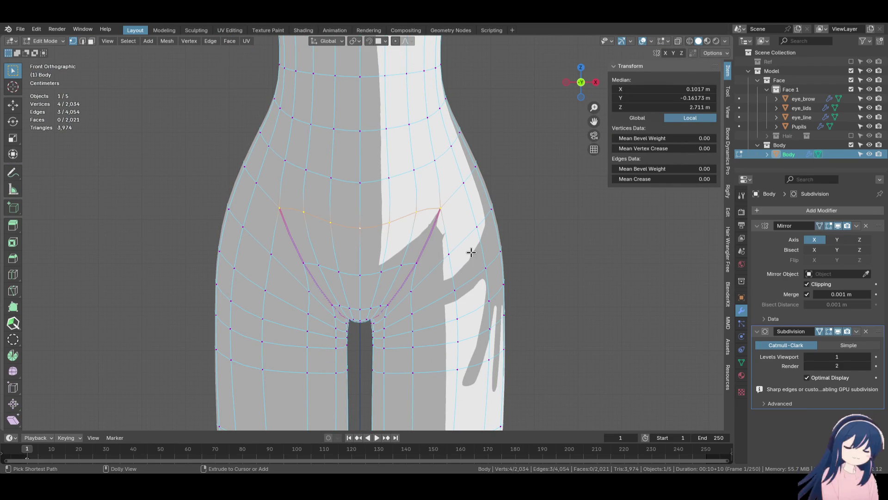
left_click(838, 331)
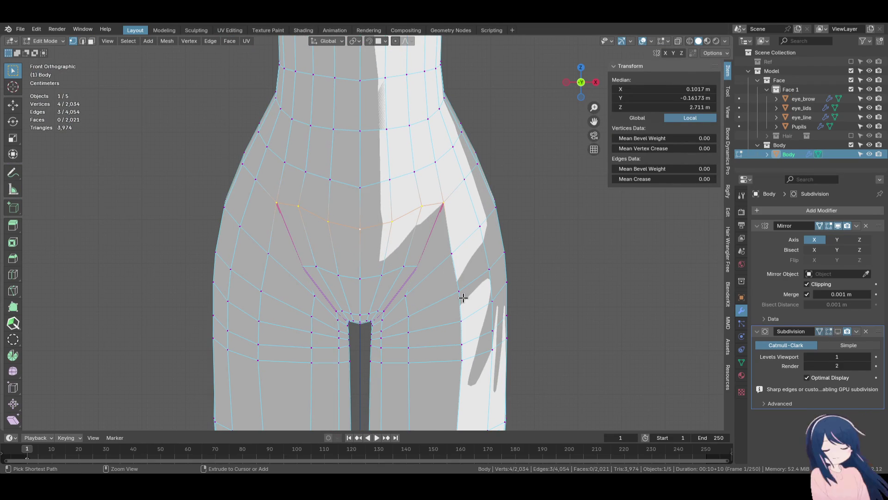
key("ctrl+z")
key("ctrl+shift+z")
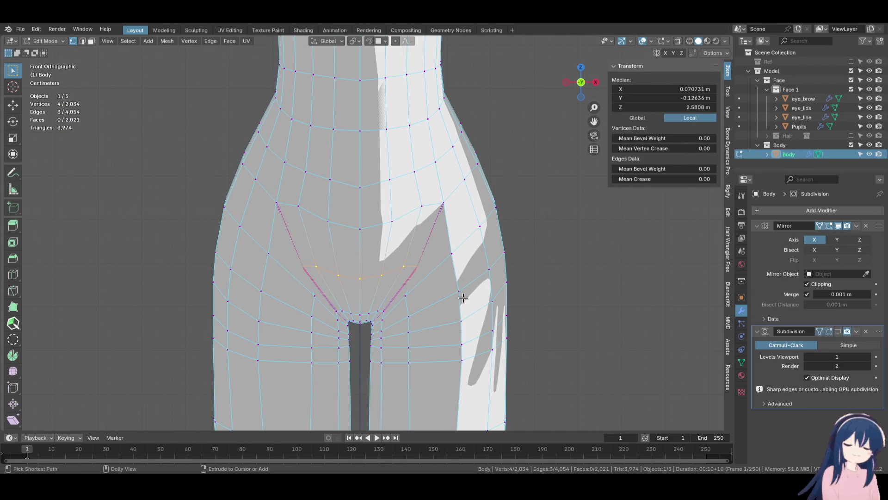
key("ctrl+z")
key("ctrl+shift+z")
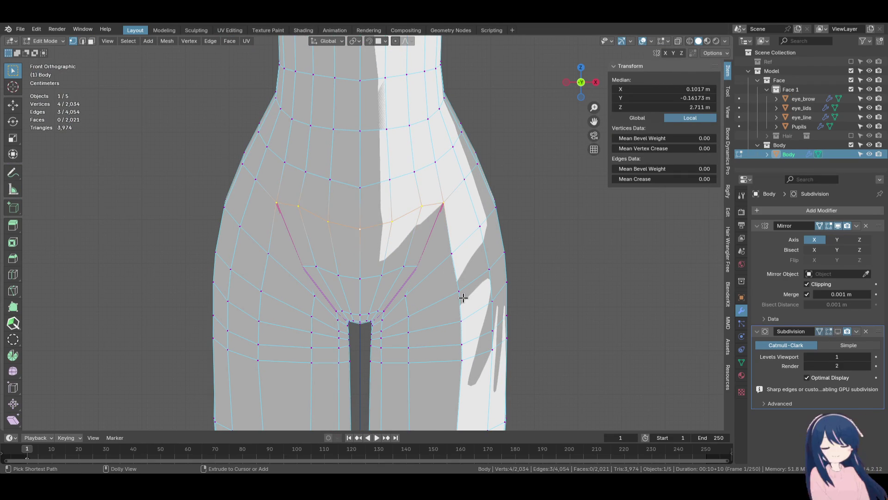
key("ctrl+shift+z")
Select the shortest edge path across the crotch and apply Set Flow to it
mouse_move(440, 276)
middle_mouse_down()
mouse_move(432, 256)
mouse_move(499, 271)
mouse_move(458, 273)
mouse_move(404, 230)
mouse_move(357, 302)
middle_mouse_up()
left_click(384, 257)
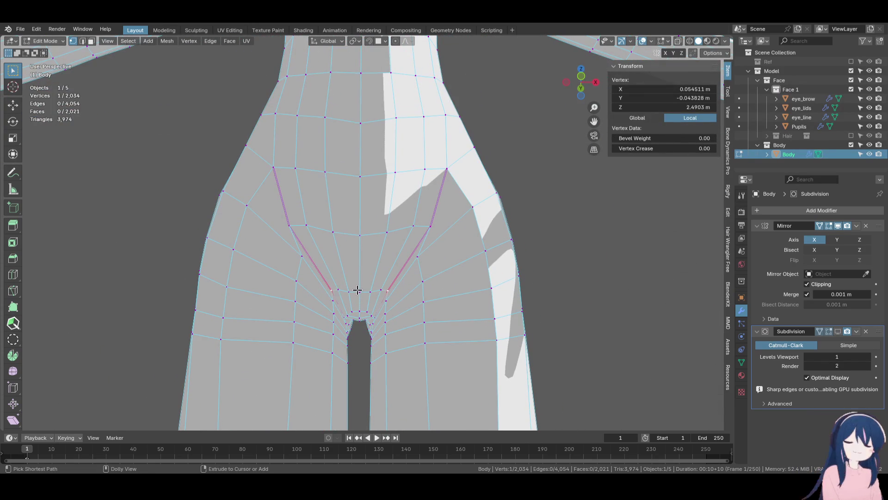
left_click(358, 290, "ctrl")
key("F3")
left_click(439, 296)
mouse_move(428, 287)
middle_mouse_down()
mouse_move(434, 291)
mouse_move(428, 287)
middle_mouse_up()
key("shift+r")
key("shift+r")
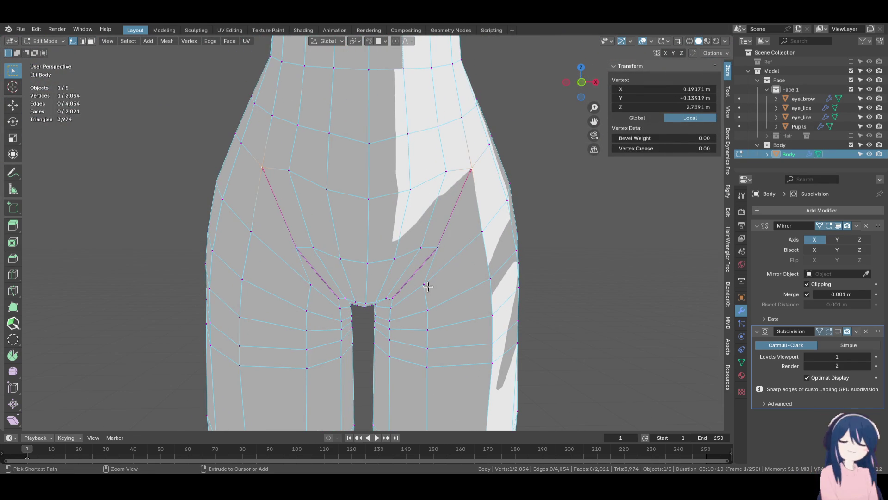
mouse_move(428, 286)
middle_mouse_down()
mouse_move(436, 306)
mouse_move(458, 291)
mouse_move(449, 203)
mouse_move(444, 341)
middle_mouse_up()
scroll(466, 258, "down", 4)
scroll(446, 341, "up", 4)
Reapply Set Flow to the lower-belly edge row from the right-click edge menu
left_click(437, 226)
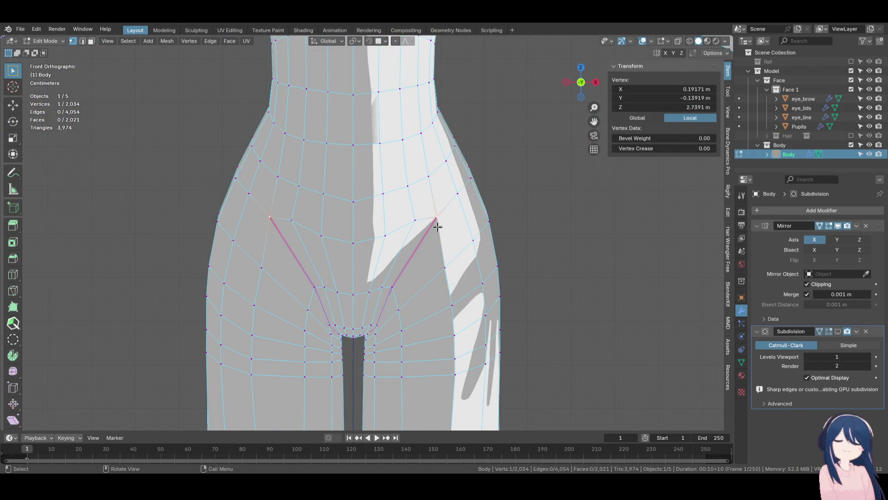
left_click(402, 229, "alt")
right_click(418, 238)
left_click(468, 251)
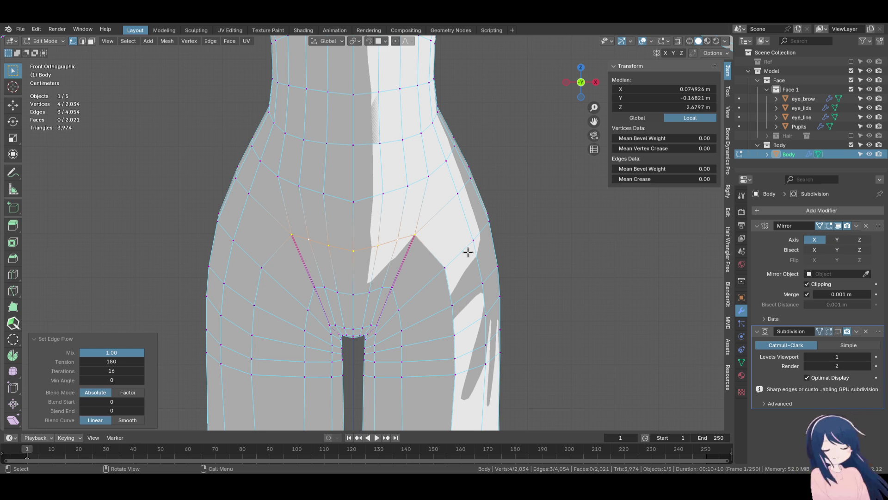
key("ctrl+s")
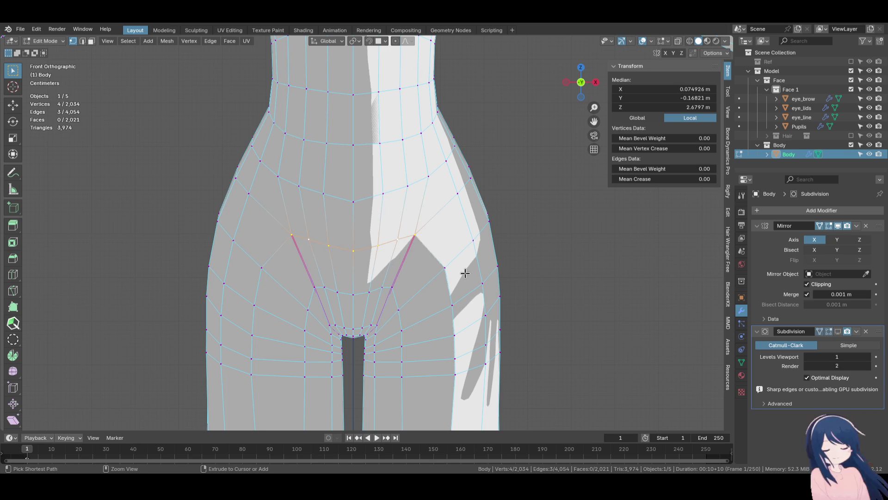
key("ctrl+z")
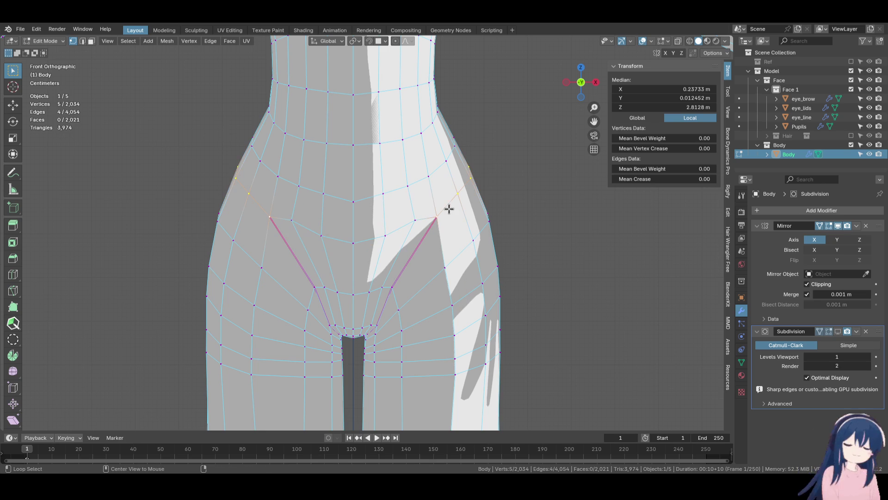
right_click(439, 281)
left_click(484, 293)
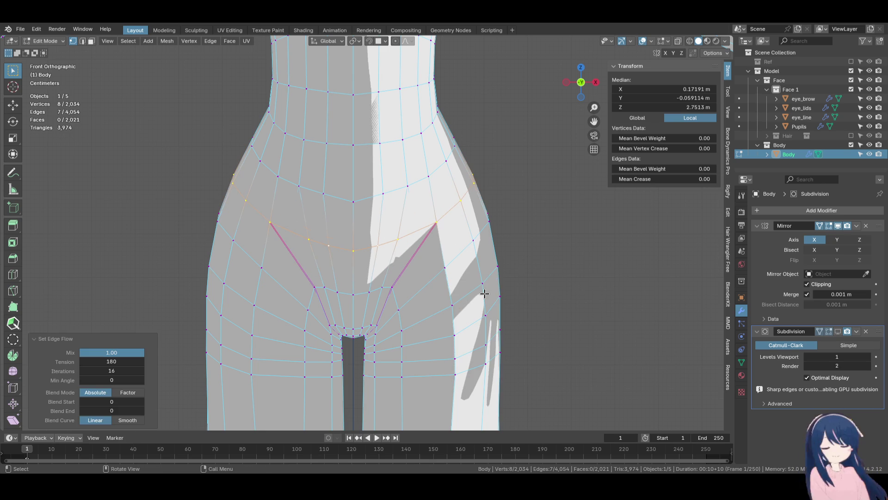
key("ctrl+z")
key("ctrl+shift+z")
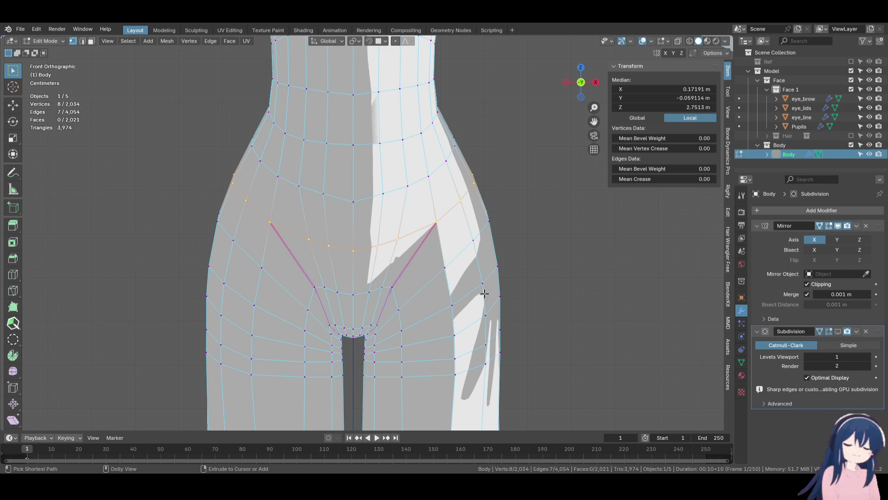
Try Set Flow on the groin and inner-thigh edge loop, undo it, and zoom in on the groin
left_click(392, 291, "alt")
key("F3")
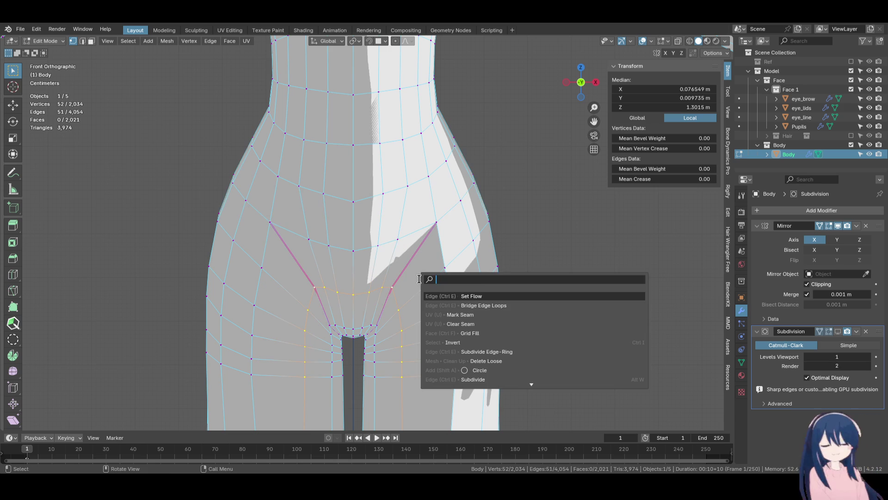
left_click(476, 294)
scroll(469, 303, "down", 4)
scroll(476, 218, "up", 2)
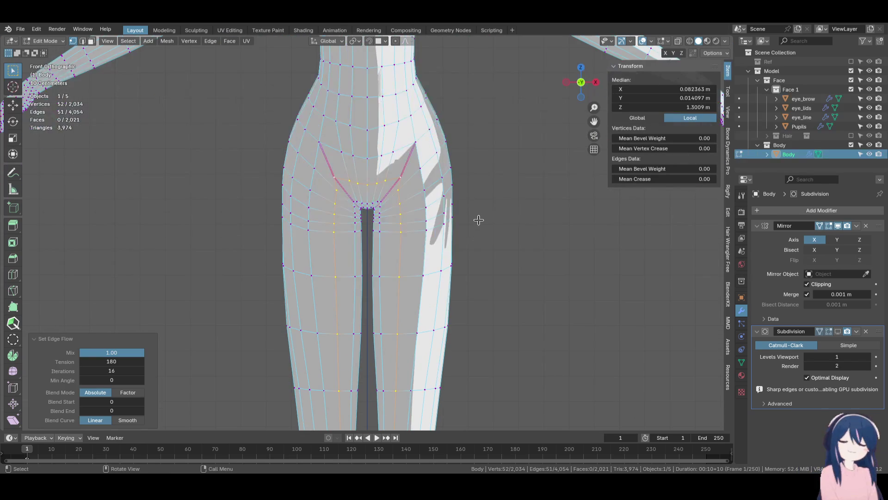
key("ctrl+z")
scroll(472, 219, "up", 2)
scroll(432, 229, "up", 2, "shift")
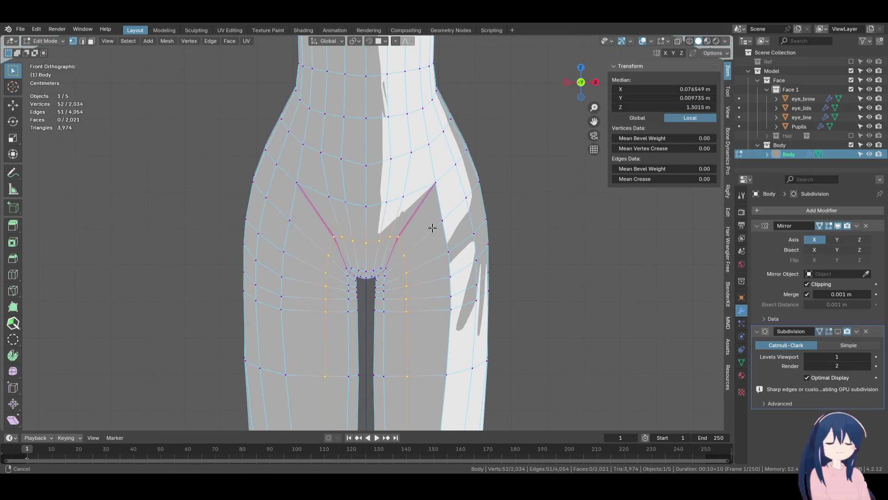
middle_click_drag(433, 228, 438, 236, "shift")
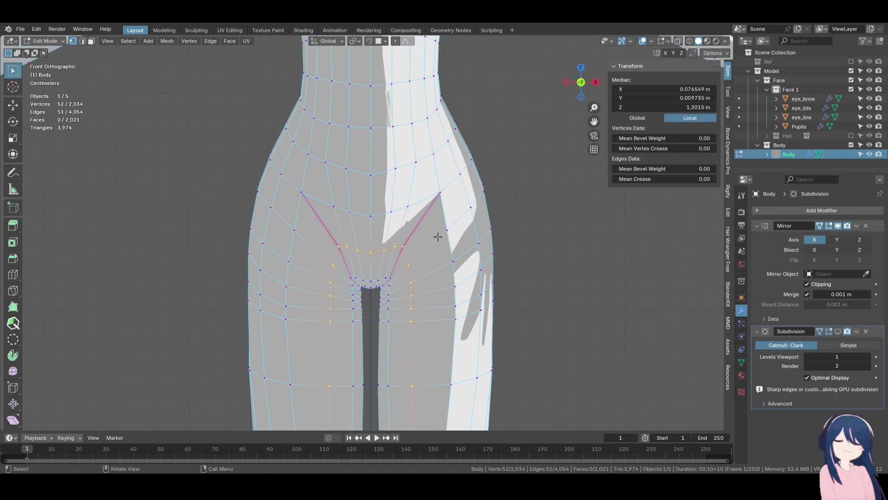
mouse_move(437, 220)
middle_mouse_down("shift")
mouse_move(436, 254)
mouse_move(444, 207)
mouse_move(432, 153)
mouse_move(440, 190)
mouse_move(493, 256)
mouse_move(385, 248)
middle_mouse_up("shift")
scroll(432, 254, "up", 3)
scroll(429, 255, "down", 2)
In front orthographic view, vertex-slide the first lower-belly vertices inward along their edges
left_click(384, 250)
key("KP_5")
key("KP_1")
key("shift+v")
left_click(445, 252)
key("shift+v")
left_click(393, 240)
left_click(392, 227)
key("shift+v")
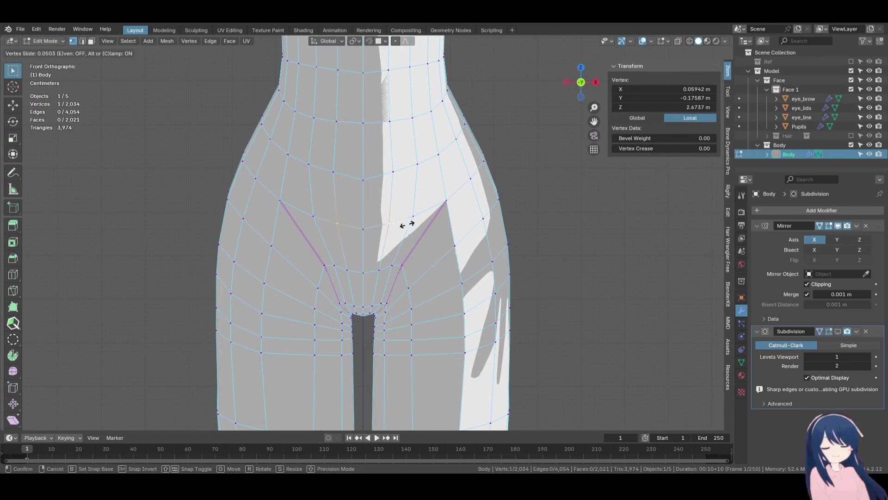
left_click(424, 223)
middle_click_drag(418, 244, 425, 285, "shift")
Slide the centre-line vertex upward and two groin vertices sideways, then save Alina.blend
left_click(380, 231)
key("shift+v")
left_click(383, 196)
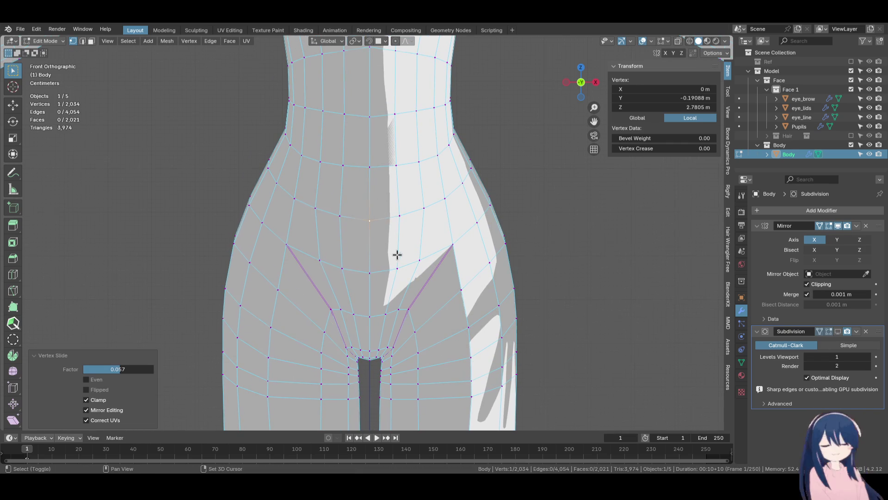
scroll(394, 258, "up", 3)
left_click(421, 259)
key("shift+v")
left_click(460, 267)
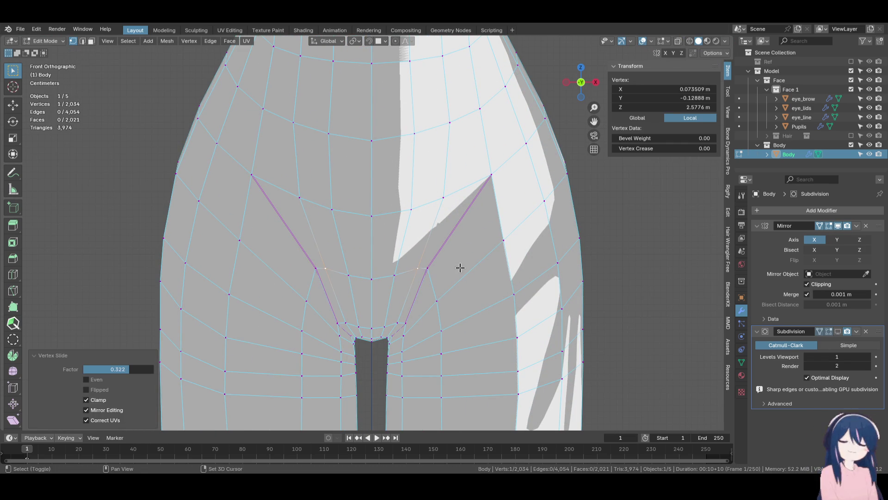
left_click(395, 275)
key("shift+v")
left_click(423, 277)
scroll(426, 228, "down", 3)
key("ctrl+s")
Vertex-slide an outer-hip vertex lower along its edge
middle_click_drag(423, 264, 421, 199, "shift")
left_click(432, 155)
key("shift+v")
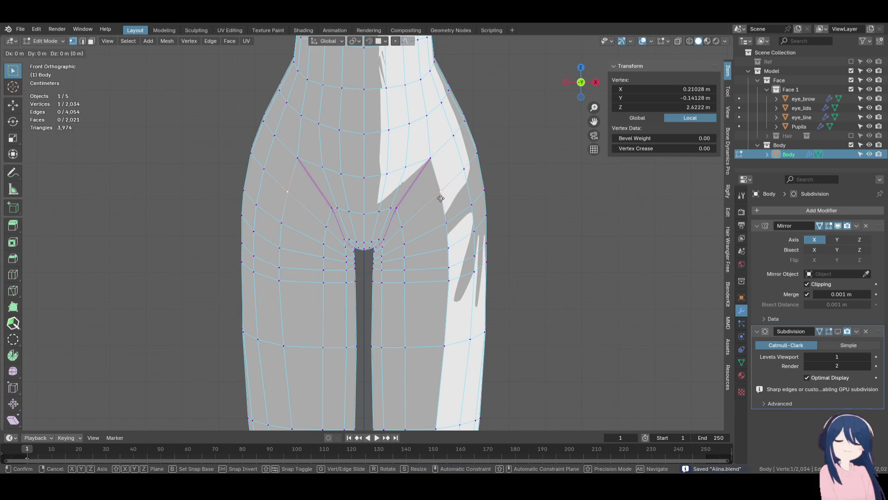
left_click(416, 215)
key("shift+v")
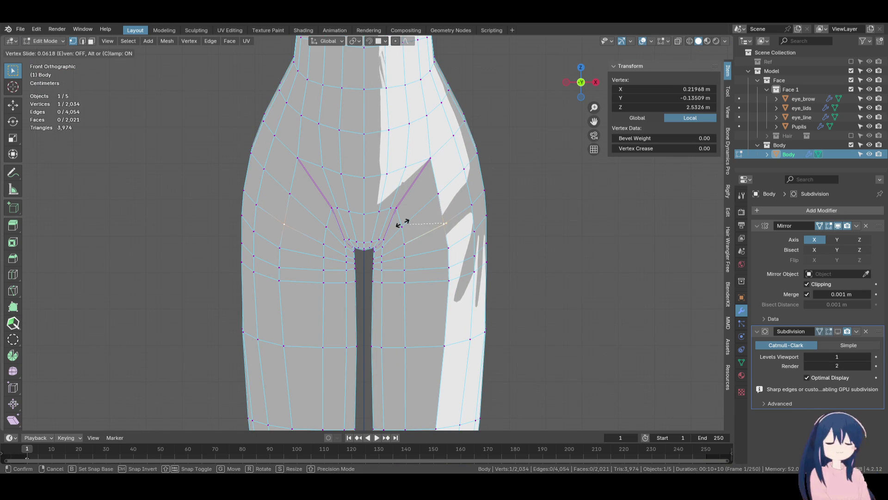